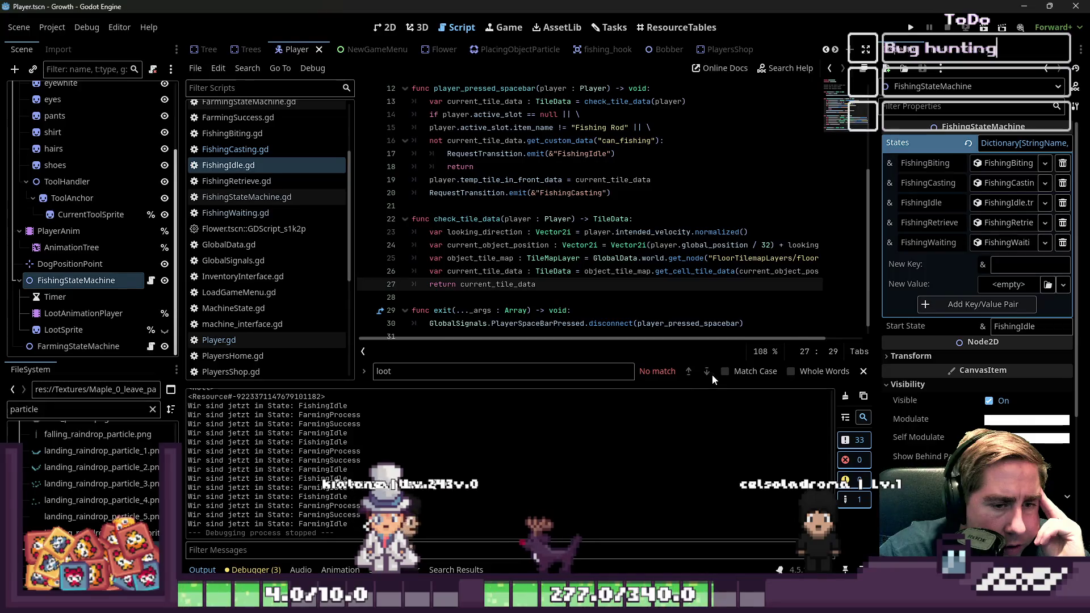
- Run the game and start a new game with a newly named character
{"action": "left_click", "coordinate": [912, 28]}
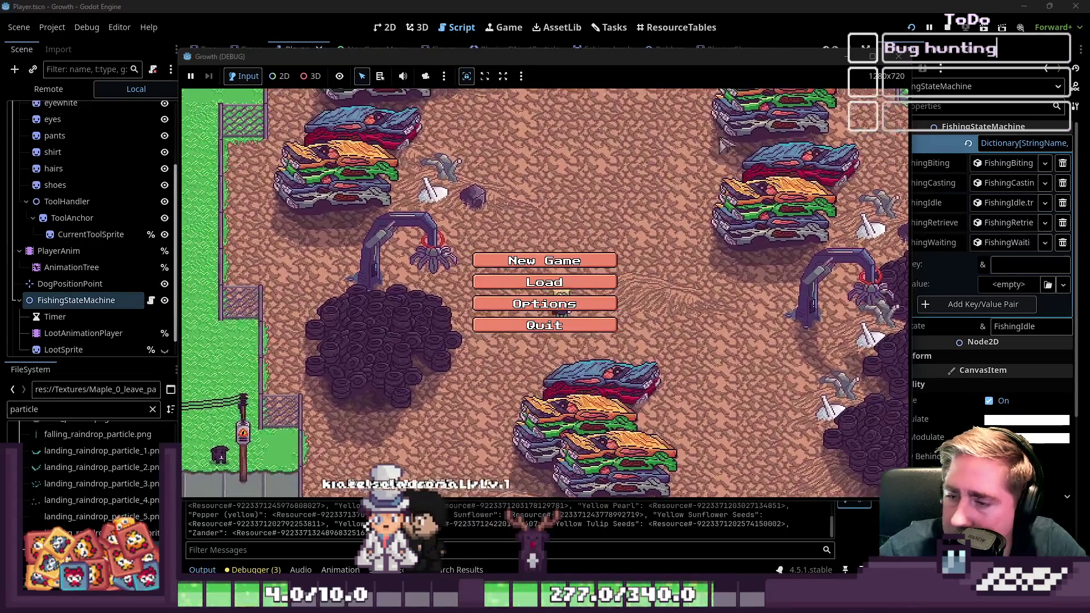
{"action": "left_click", "coordinate": [520, 262]}
{"action": "type", "text": "wda#"}
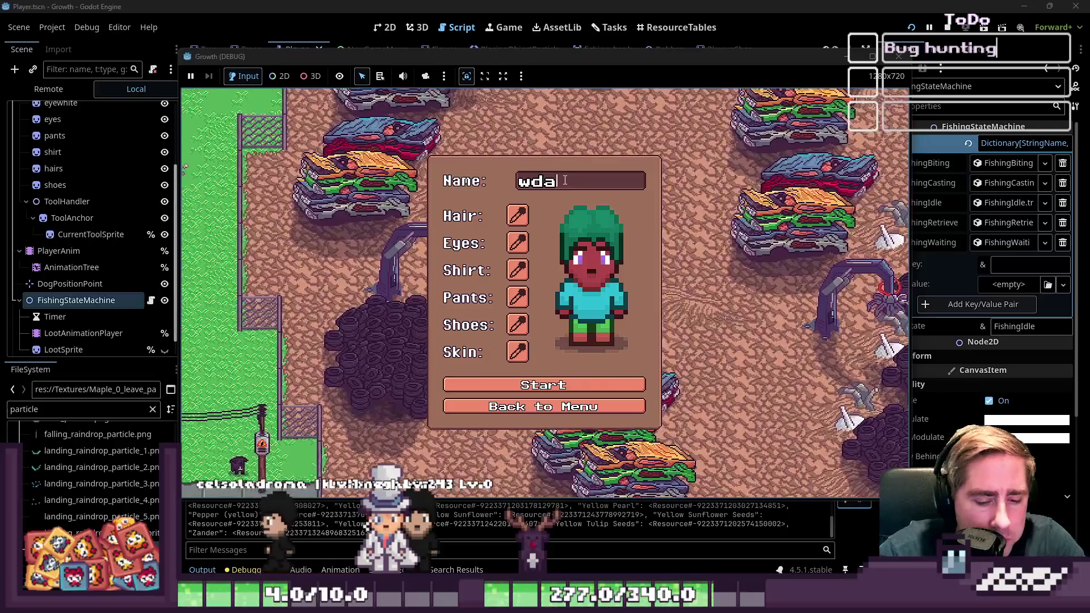
{"action": "left_click", "coordinate": [636, 387]}
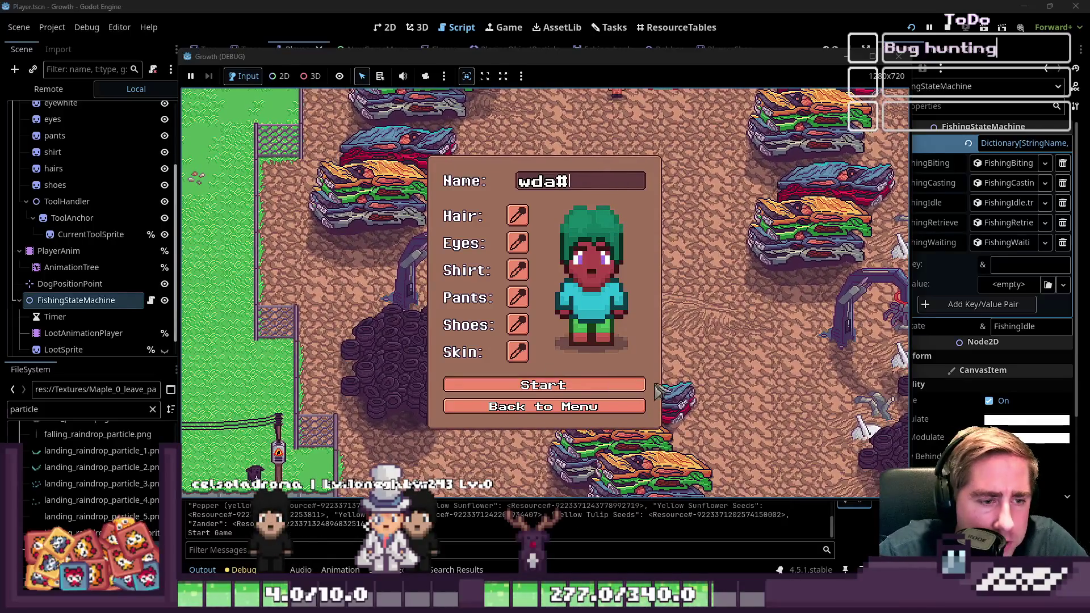
- Move the Fishing Rod from the inventory into hotbar slot 1
{"action": "key", "text": "i"}
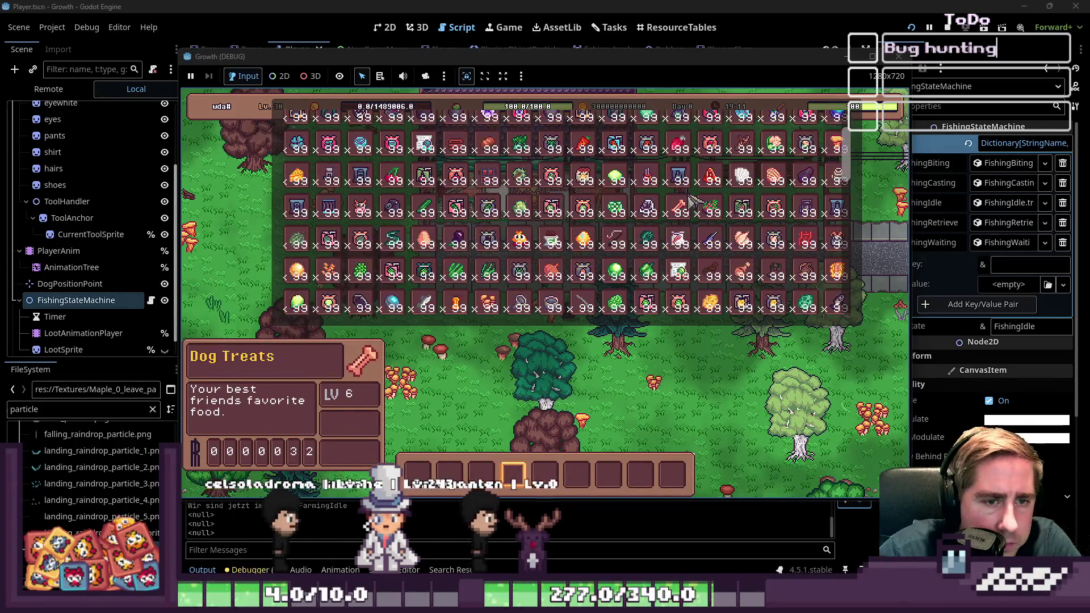
{"action": "scroll", "coordinate": [589, 175], "scroll_direction": "down", "scroll_amount": 5}
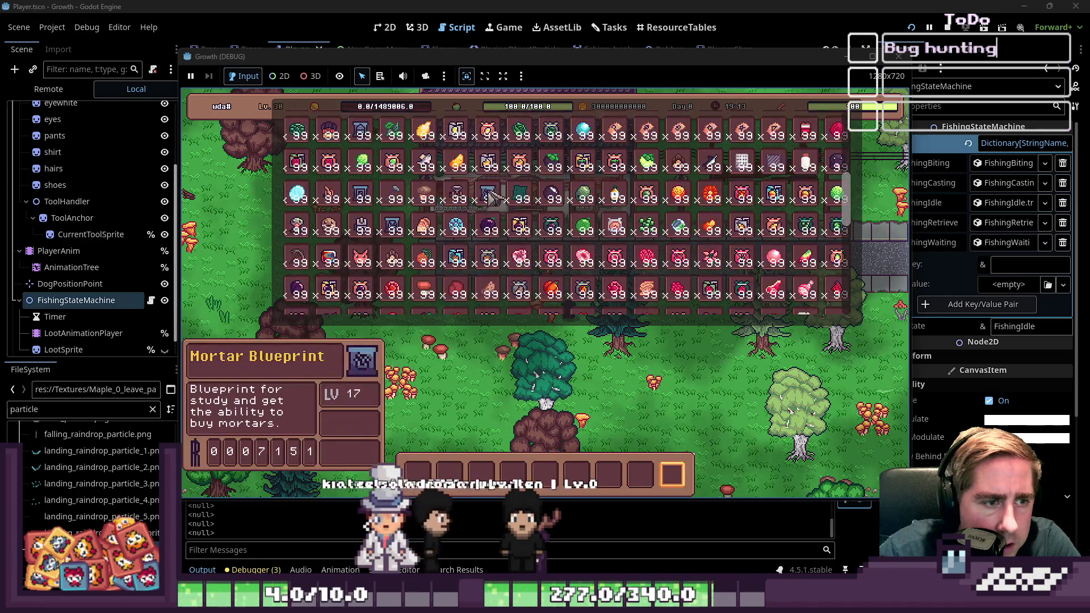
{"action": "left_click", "coordinate": [628, 214]}
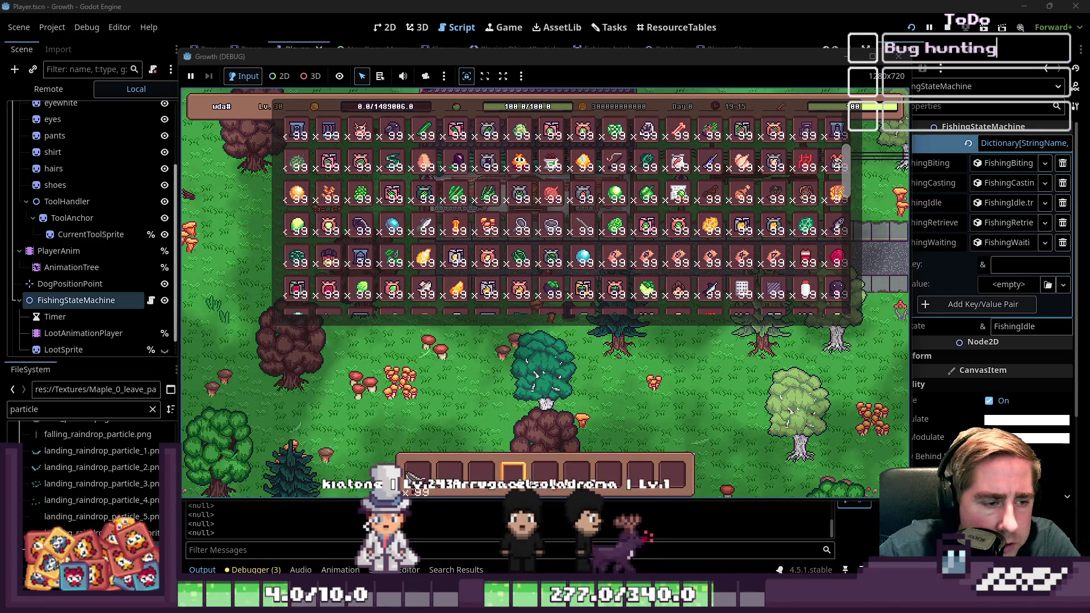
- Close the inventory, walk north to the pond, and cast and reel in a catch
{"action": "key", "text": "i"}
{"action": "key", "text": "w"}
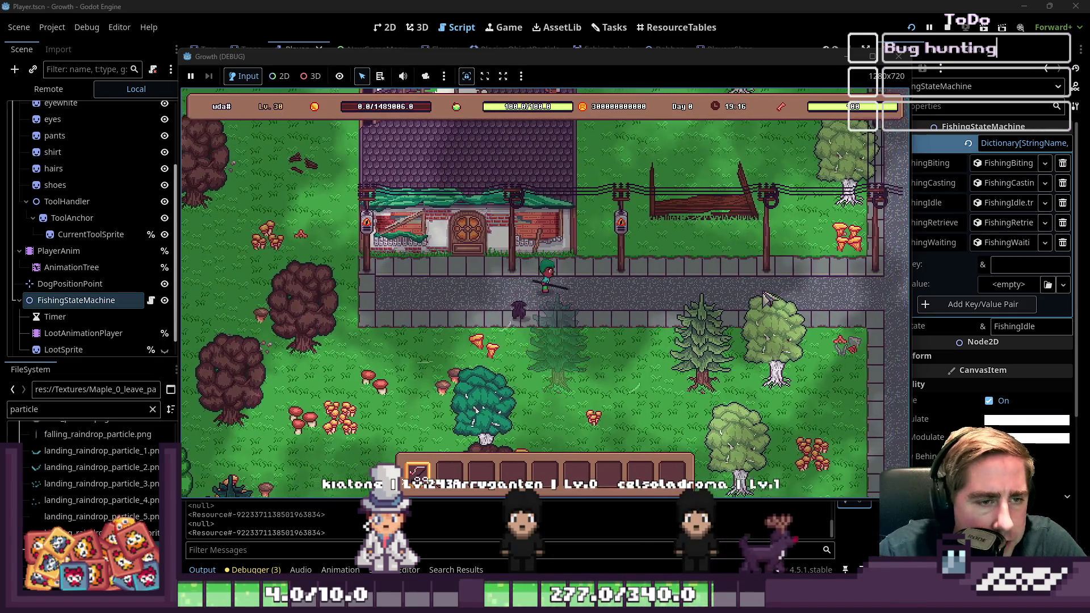
{"action": "key", "text": "w"}
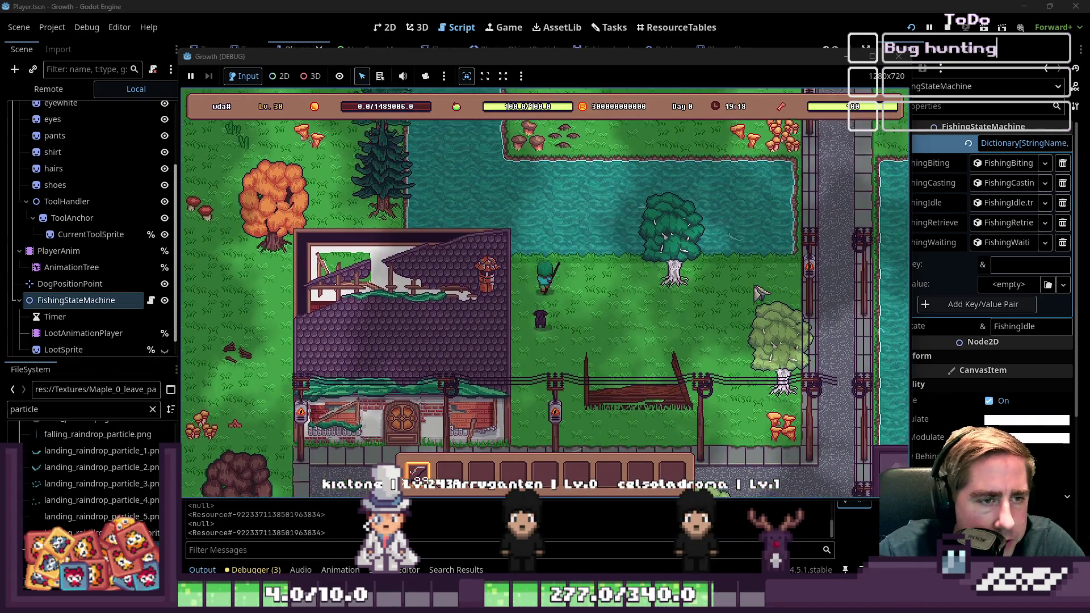
{"action": "left_click", "coordinate": [758, 291]}
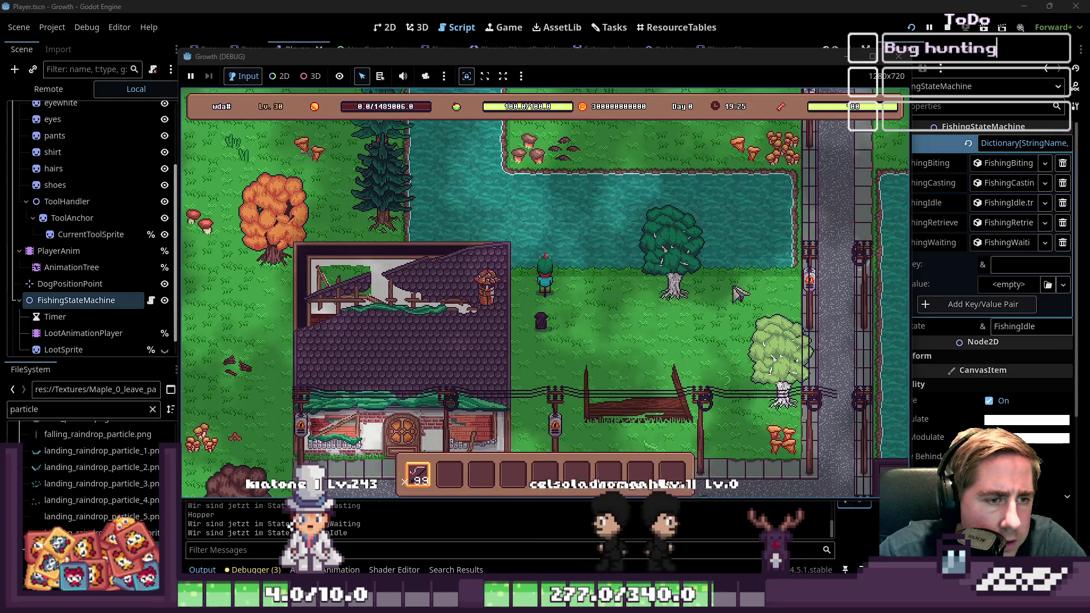
{"action": "left_click", "coordinate": [738, 294]}
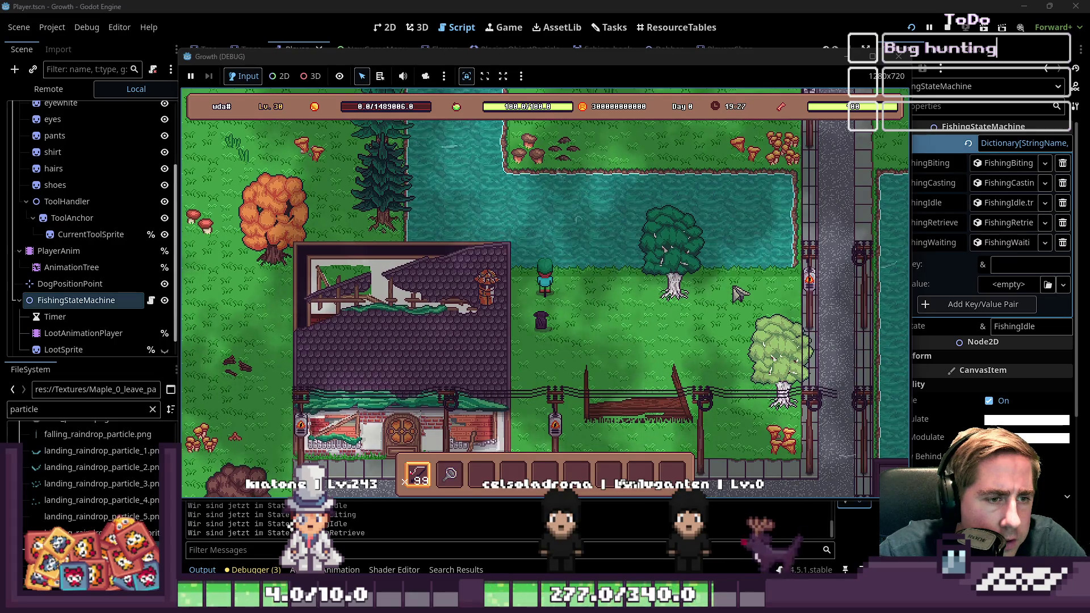
- Walk along the shore, then stop the test run with F8
{"action": "key", "text": "s"}
{"action": "key", "text": "d"}
{"action": "key", "text": "d"}
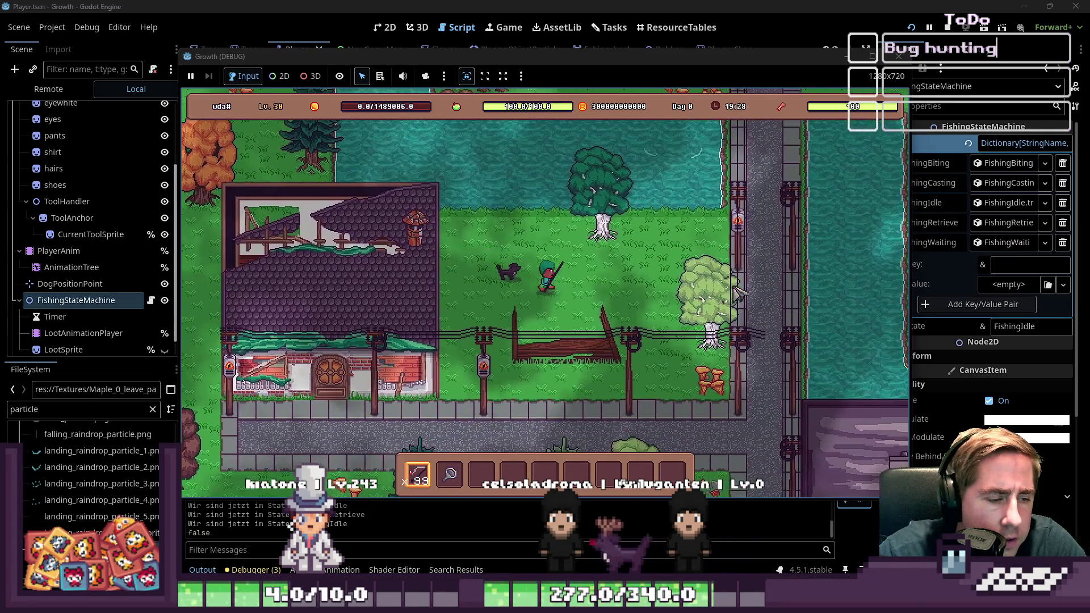
{"action": "key", "text": "w"}
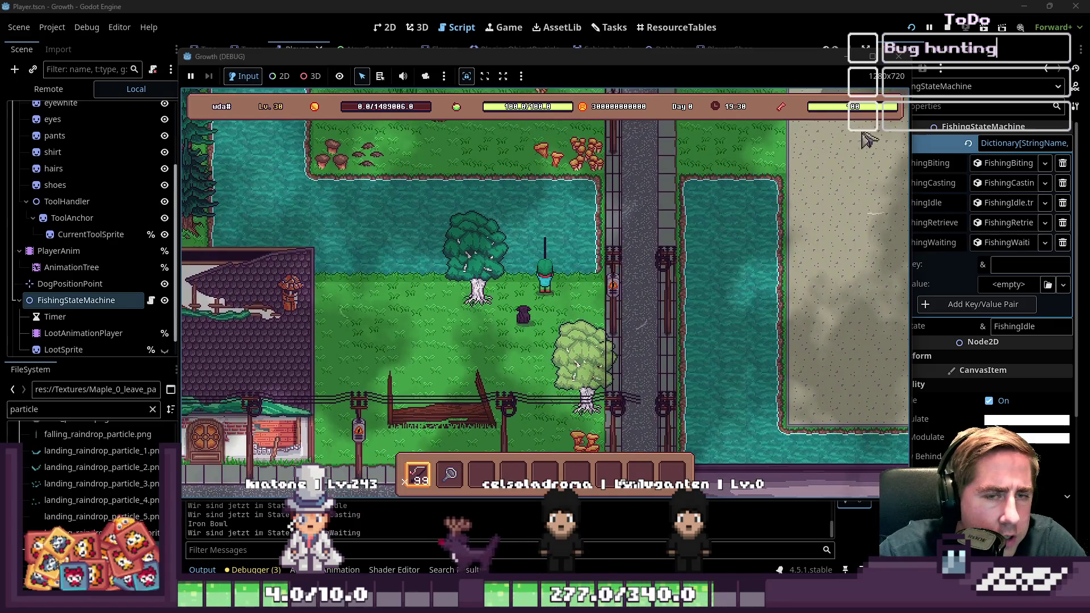
{"action": "key", "text": "F8"}
{"action": "scroll", "coordinate": [585, 246], "scroll_direction": "up", "scroll_amount": 2}
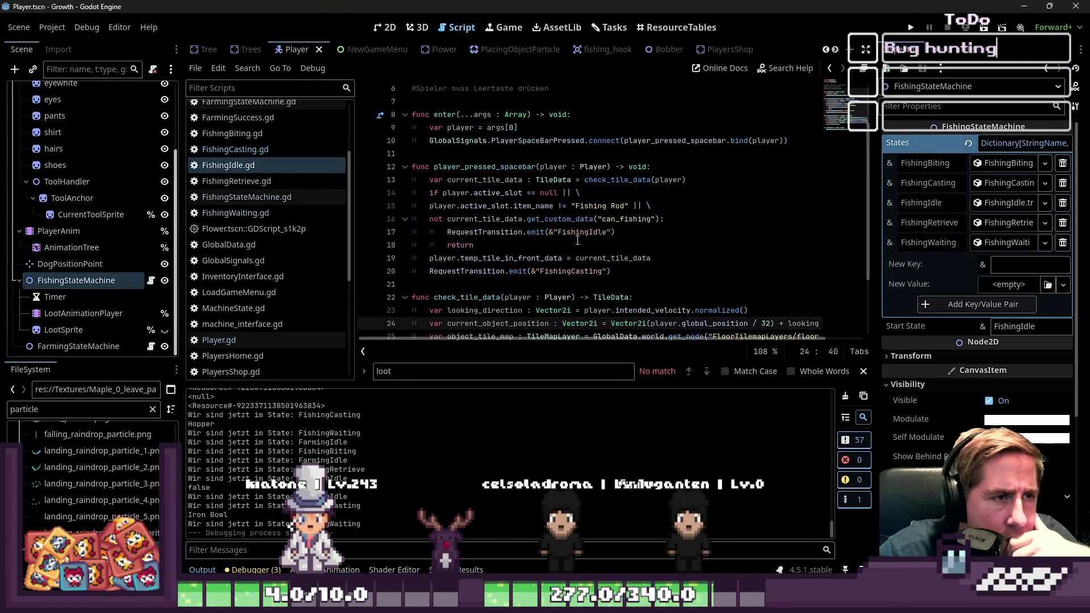
- Inspect player_pressed_spacebar in FishingIdle.gd and FishingWaiting.gd, including the line 29 change_state_to call
{"action": "double_click", "coordinate": [451, 166]}
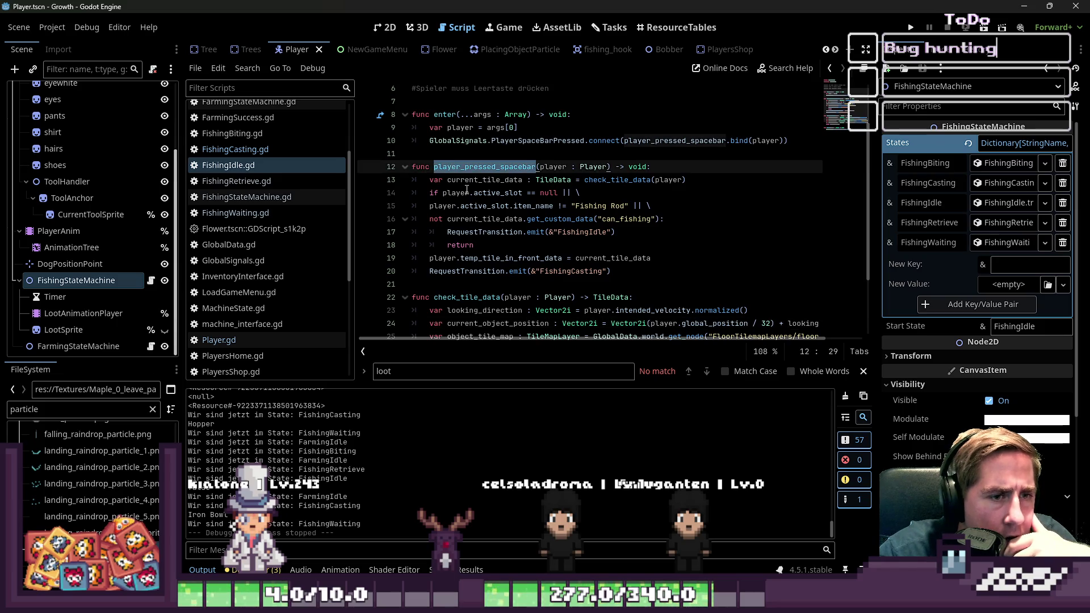
{"action": "left_click", "coordinate": [265, 214]}
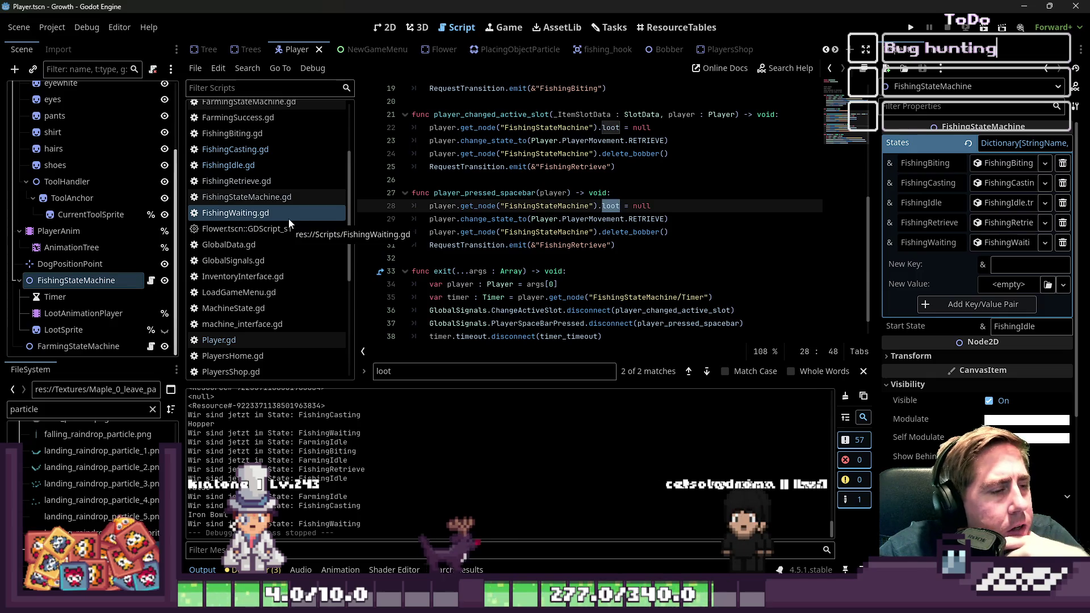
{"action": "scroll", "coordinate": [510, 230], "scroll_direction": "up", "scroll_amount": 1}
{"action": "double_click", "coordinate": [482, 234]}
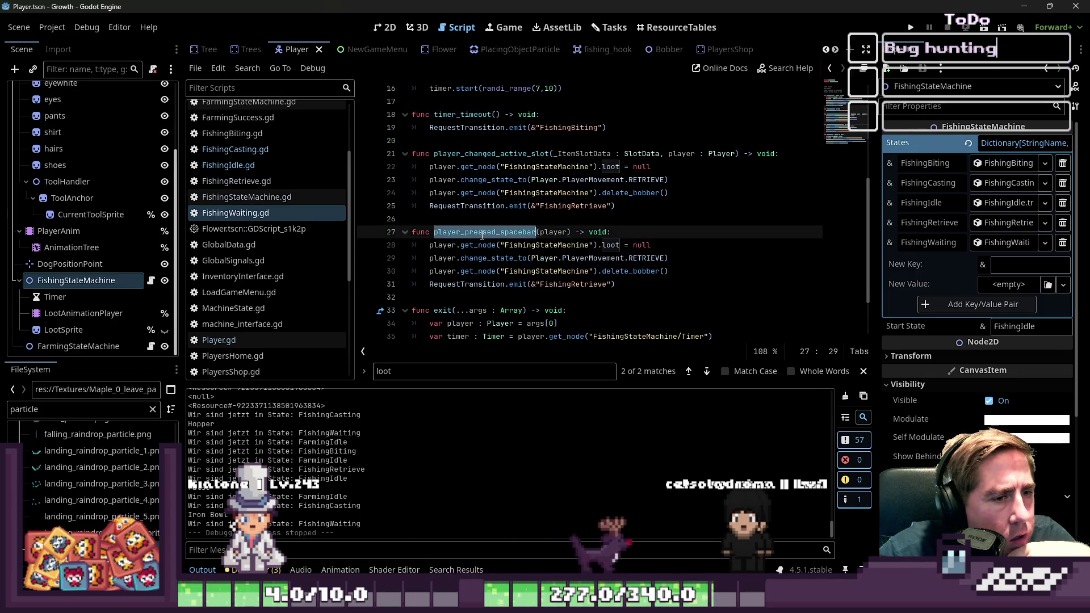
{"action": "double_click", "coordinate": [507, 259]}
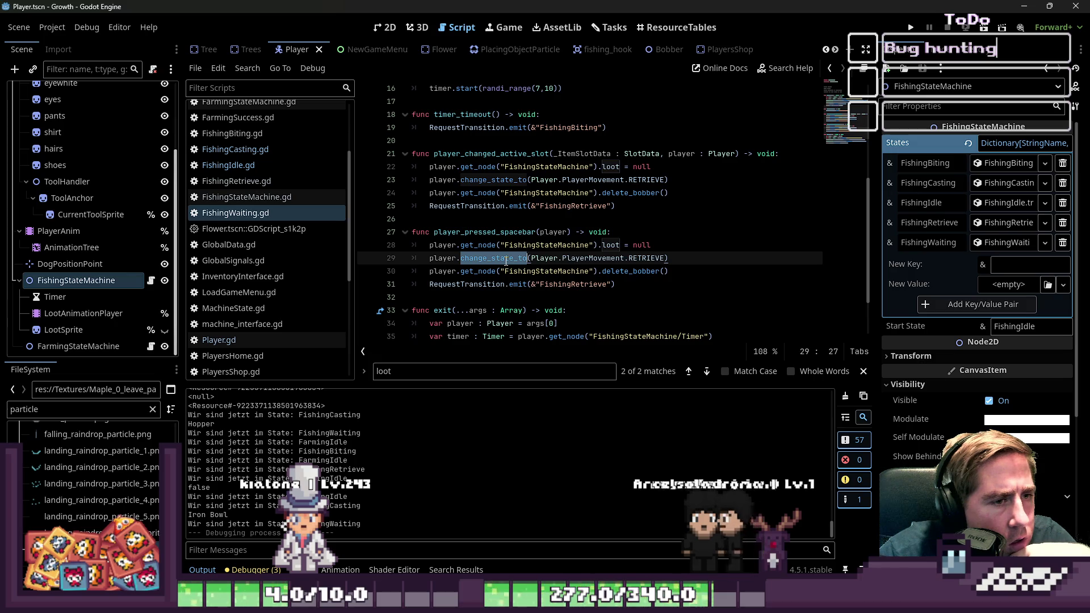
{"action": "double_click", "coordinate": [503, 233]}
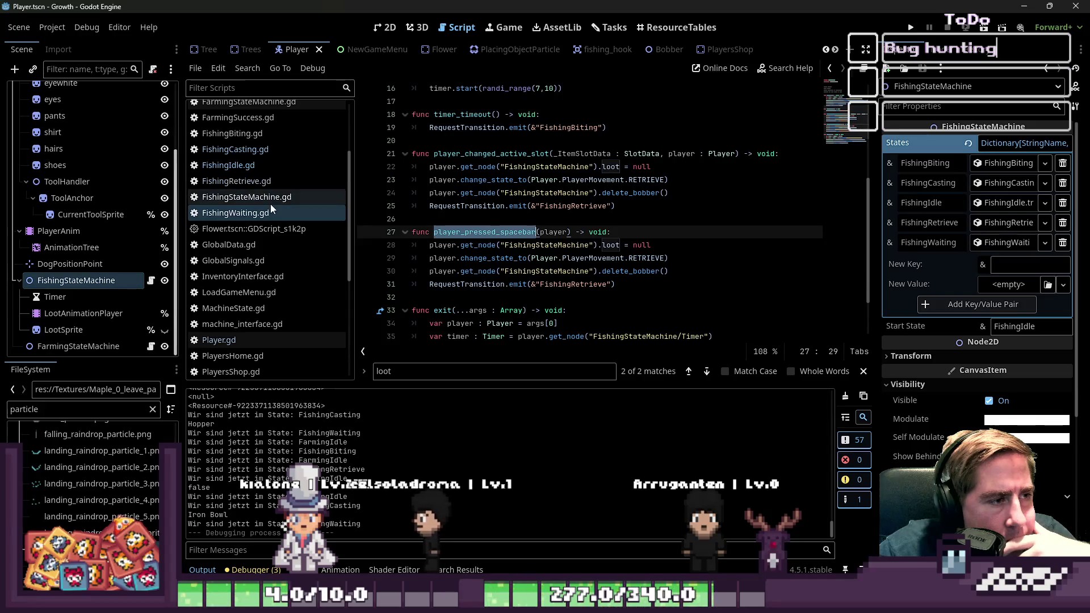
- Read FishingBiting.gd's pick_up_item and delete_bobber lines, then open FarmingCancel.gd
{"action": "scroll", "coordinate": [270, 203], "scroll_direction": "up", "scroll_amount": 2}
{"action": "left_click", "coordinate": [262, 169]}
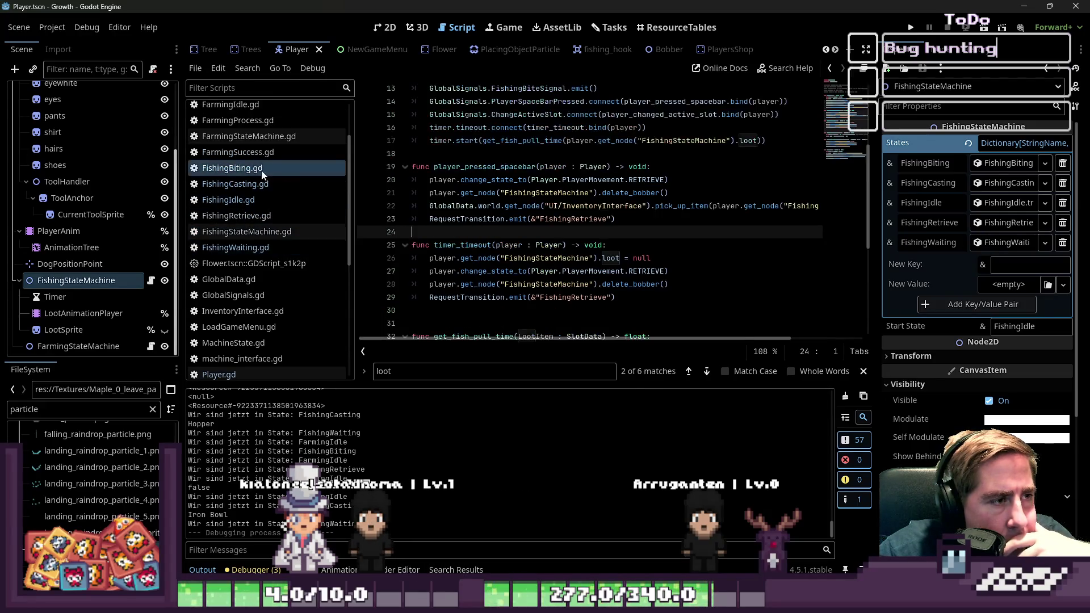
{"action": "double_click", "coordinate": [483, 167]}
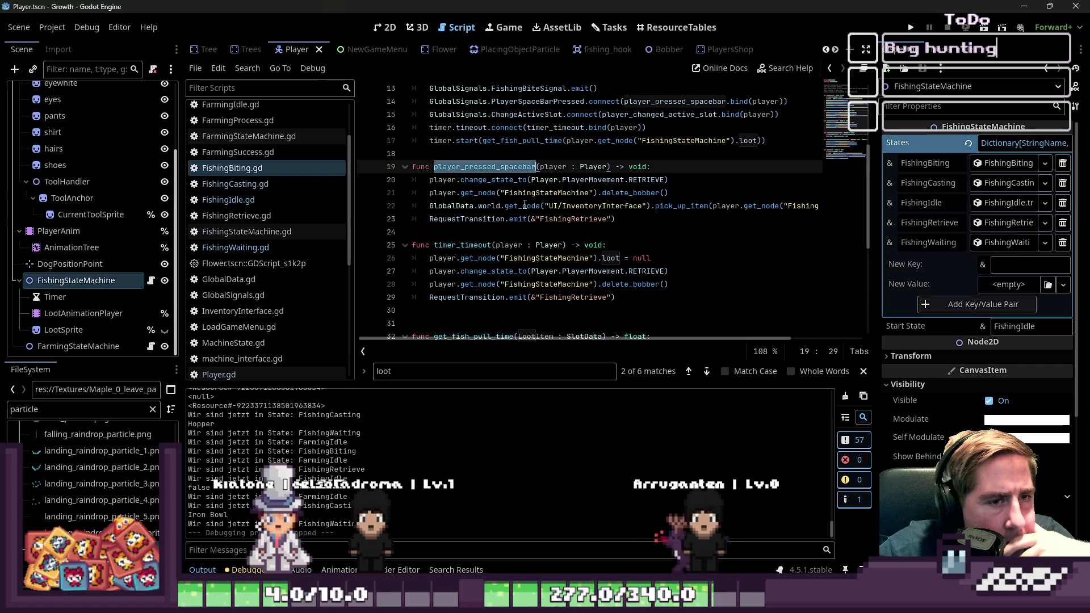
{"action": "left_click", "coordinate": [608, 206]}
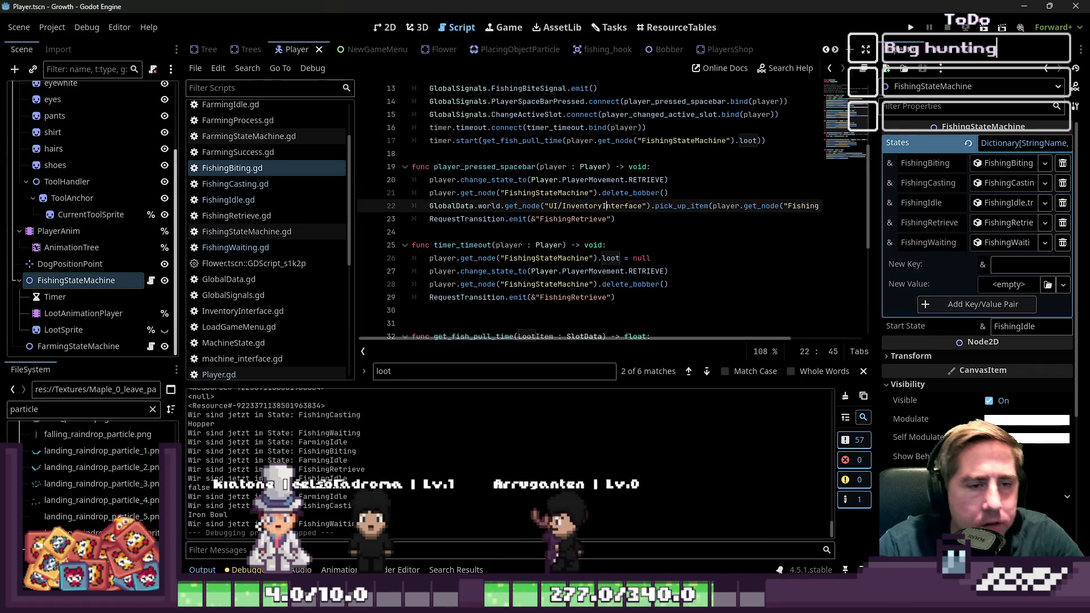
{"action": "left_click", "coordinate": [603, 192]}
{"action": "key", "text": "Down"}
{"action": "key", "text": "Home"}
{"action": "key", "text": "shift+End"}
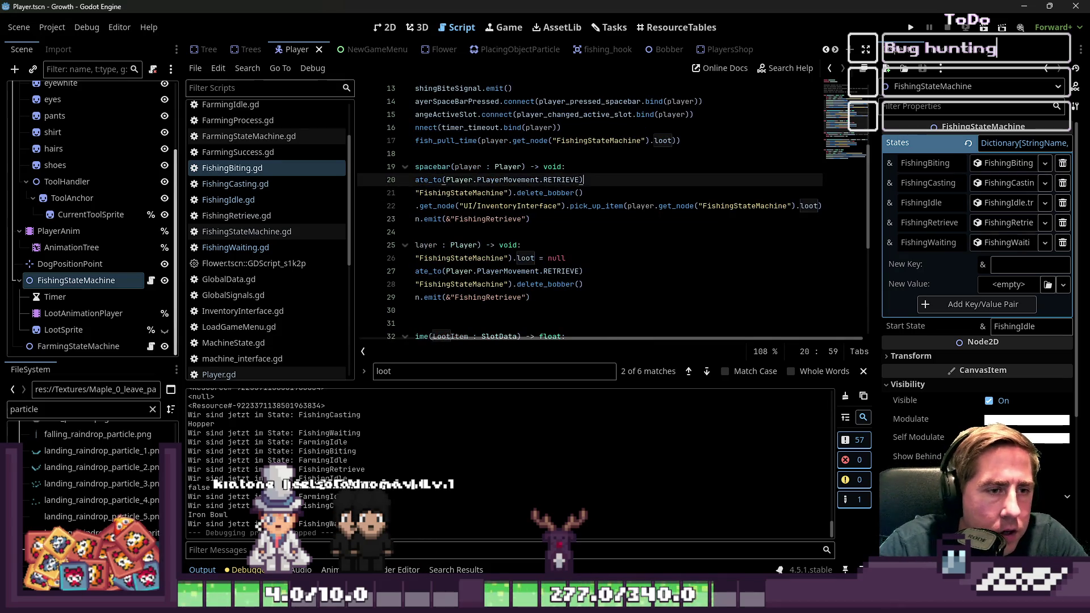
{"action": "key", "text": "Home"}
{"action": "key", "text": "Home"}
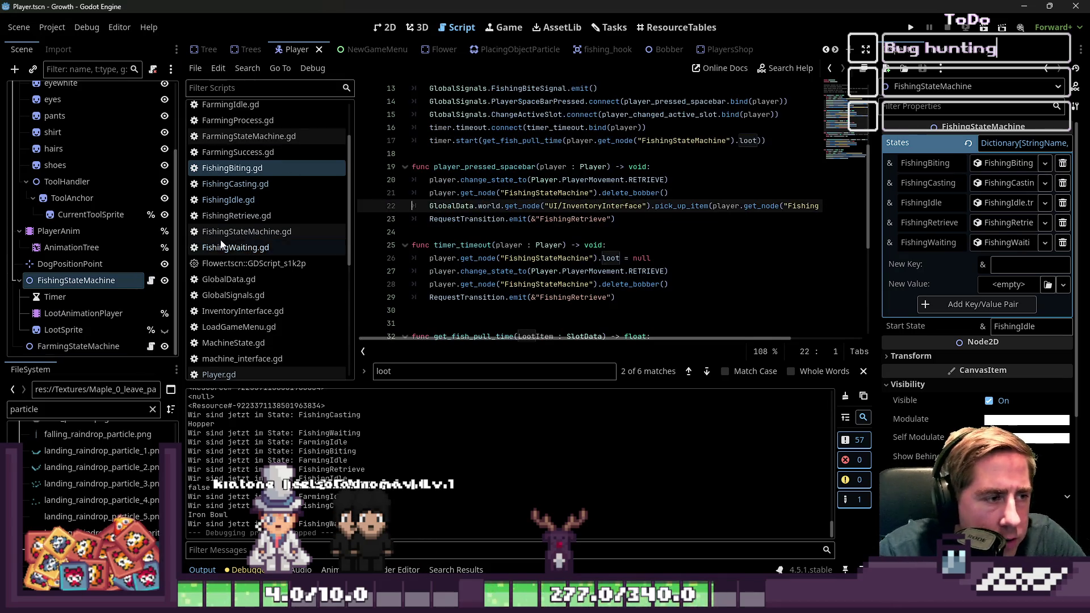
{"action": "scroll", "coordinate": [227, 227], "scroll_direction": "up", "scroll_amount": 3}
{"action": "left_click", "coordinate": [236, 157]}
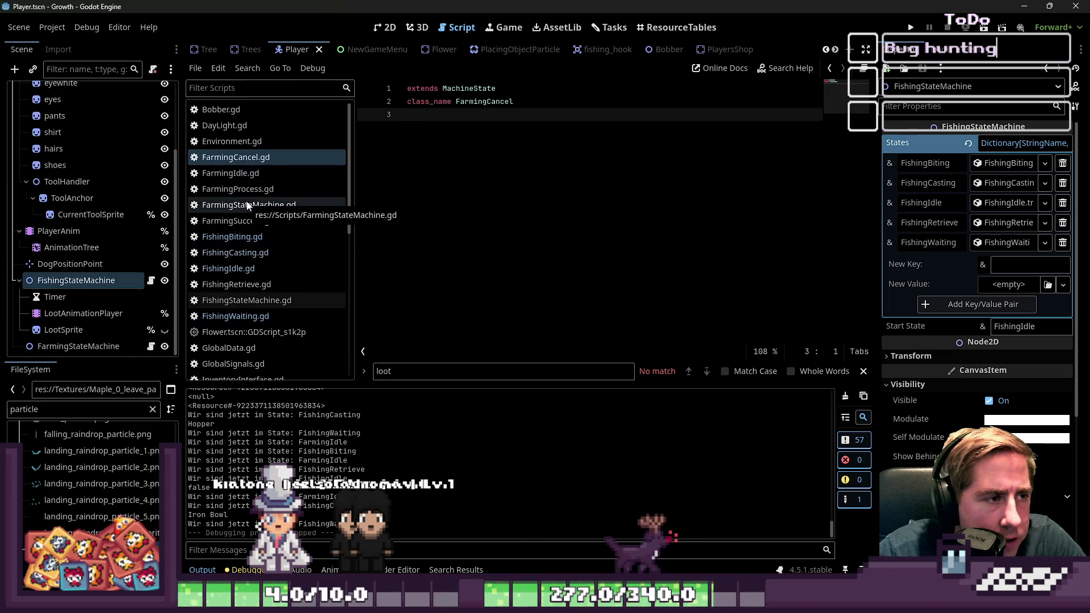
- In FarmingProcess.gd, add a loot_items() -> void function holding the pasted pick-up call
{"action": "left_click", "coordinate": [248, 193]}
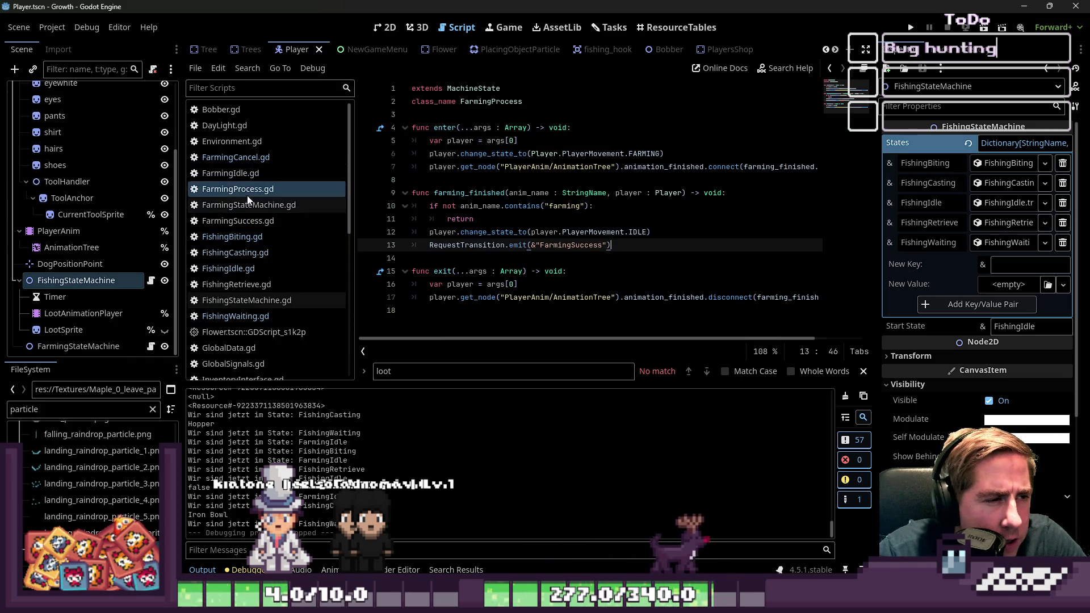
{"action": "left_click", "coordinate": [466, 263]}
{"action": "key", "text": "Return"}
{"action": "key", "text": "Return"}
{"action": "key", "text": "Return"}
{"action": "key", "text": "Up"}
{"action": "key", "text": "Up"}
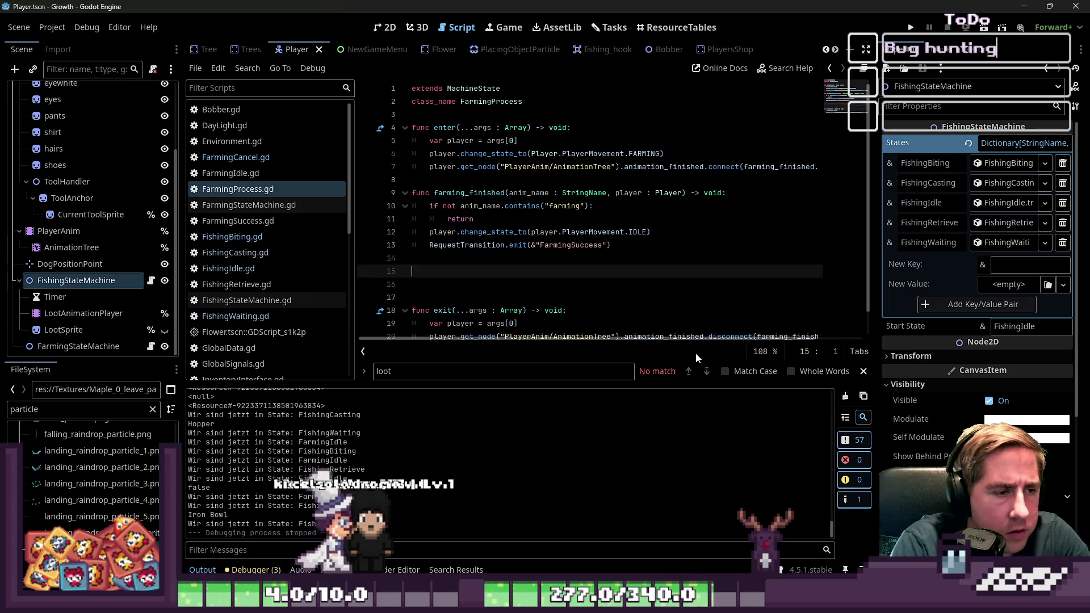
{"action": "key", "text": "Delete"}
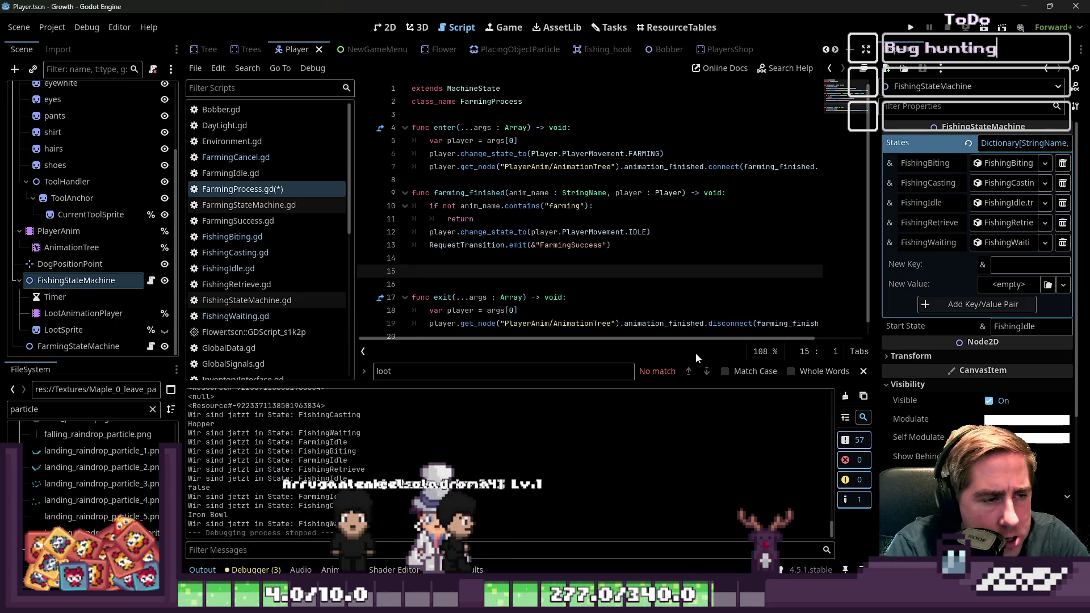
{"action": "type", "text": "func loot_items("}
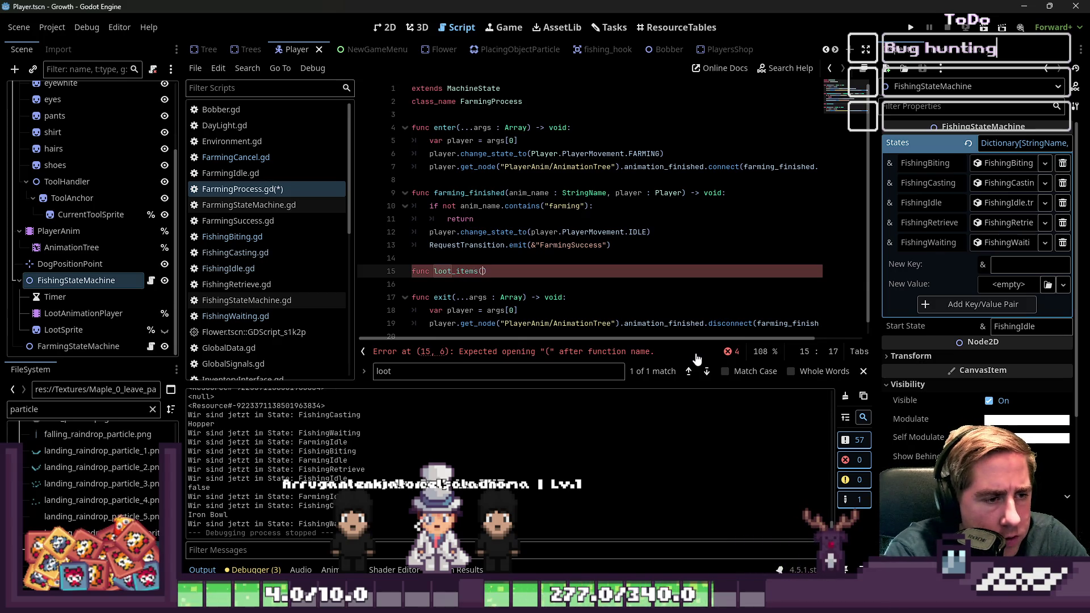
{"action": "key", "text": "Down"}
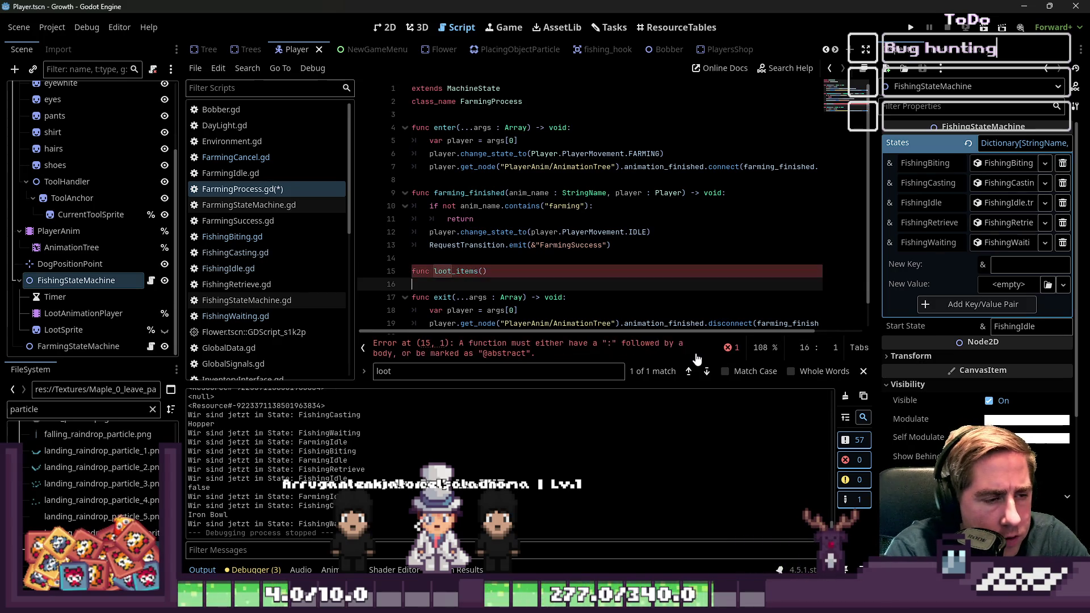
{"action": "key", "text": "Up"}
{"action": "key", "text": "End"}
{"action": "type", "text": "-> void:"}
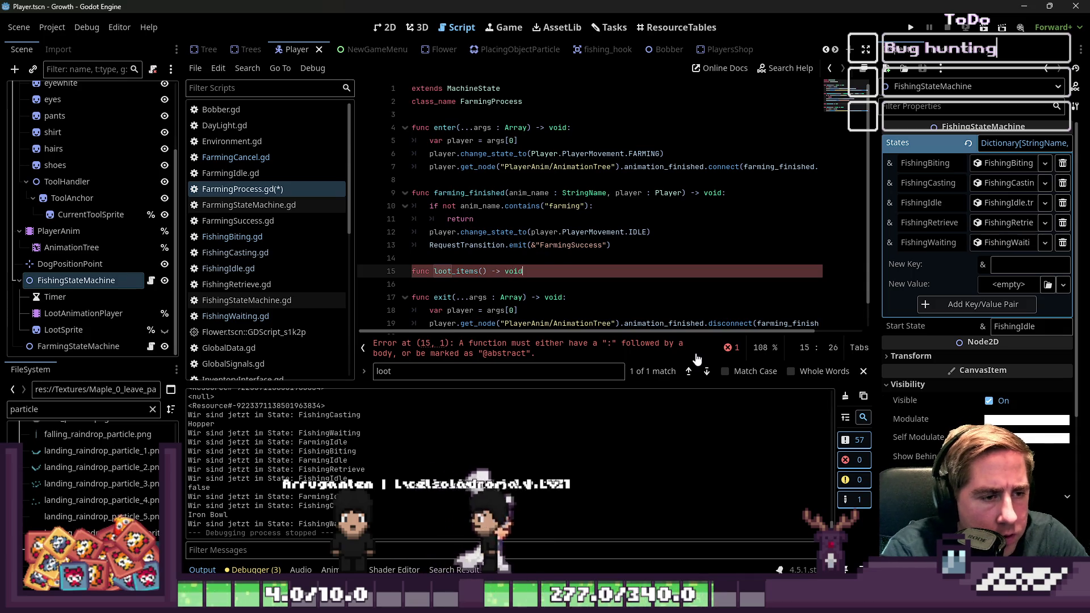
{"action": "key", "text": "Return"}
{"action": "key", "text": "ctrl+v"}
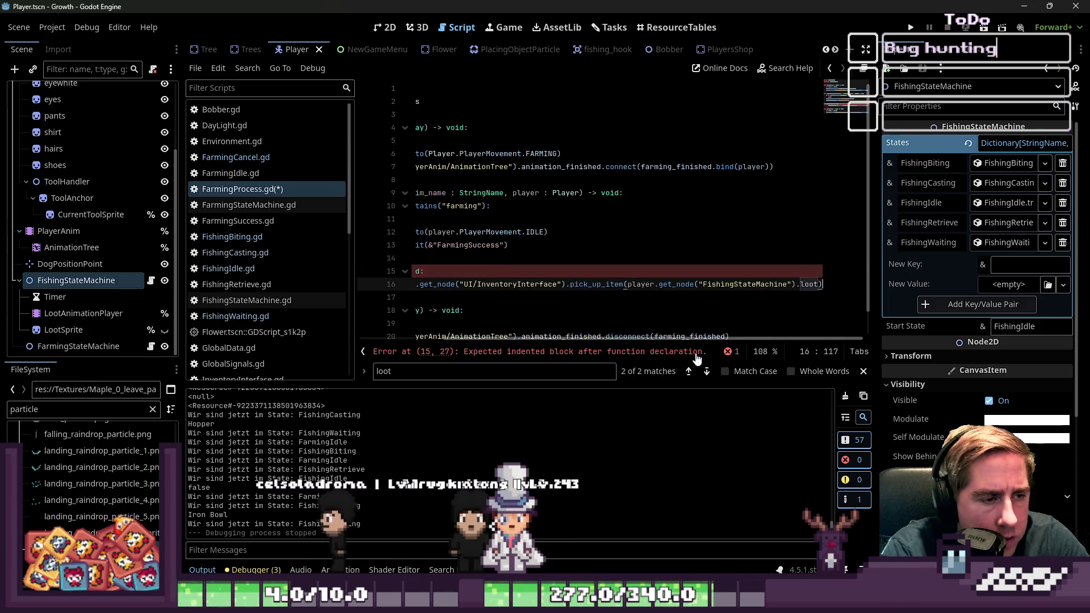
{"action": "key", "text": "Home"}
{"action": "key", "text": "Delete"}
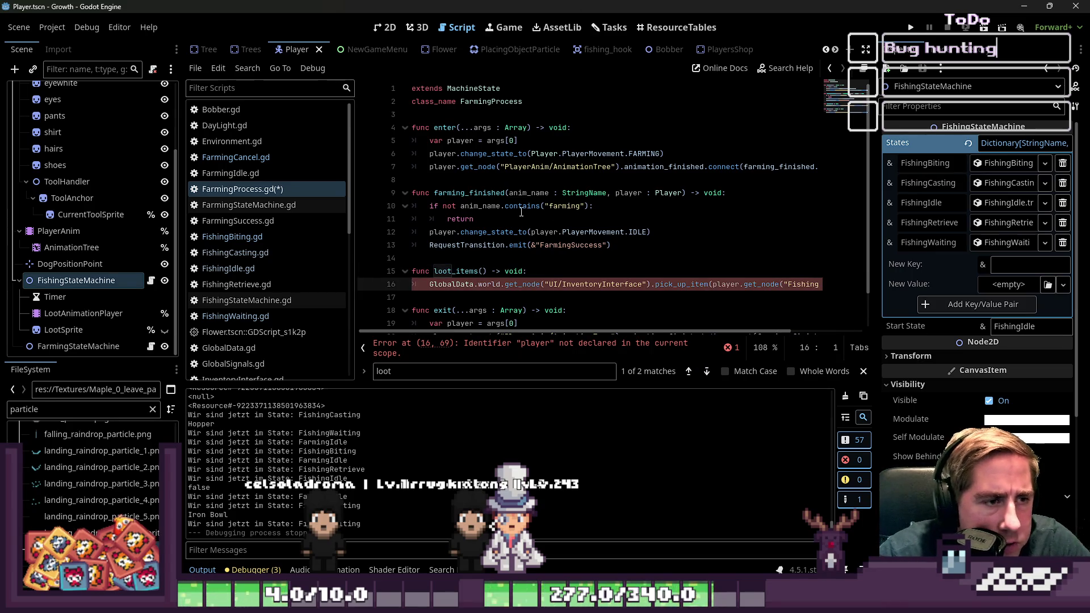
- Select the whole loot_items function and delete it
{"action": "mouse_move", "coordinate": [536, 201]}
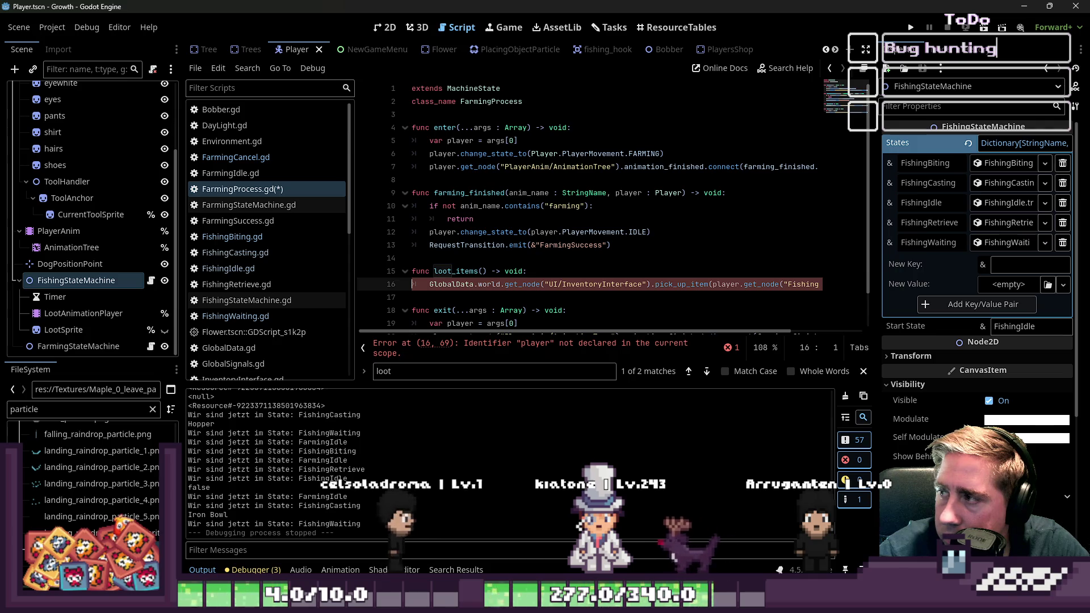
{"action": "left_click", "coordinate": [452, 273]}
{"action": "left_click", "coordinate": [423, 286]}
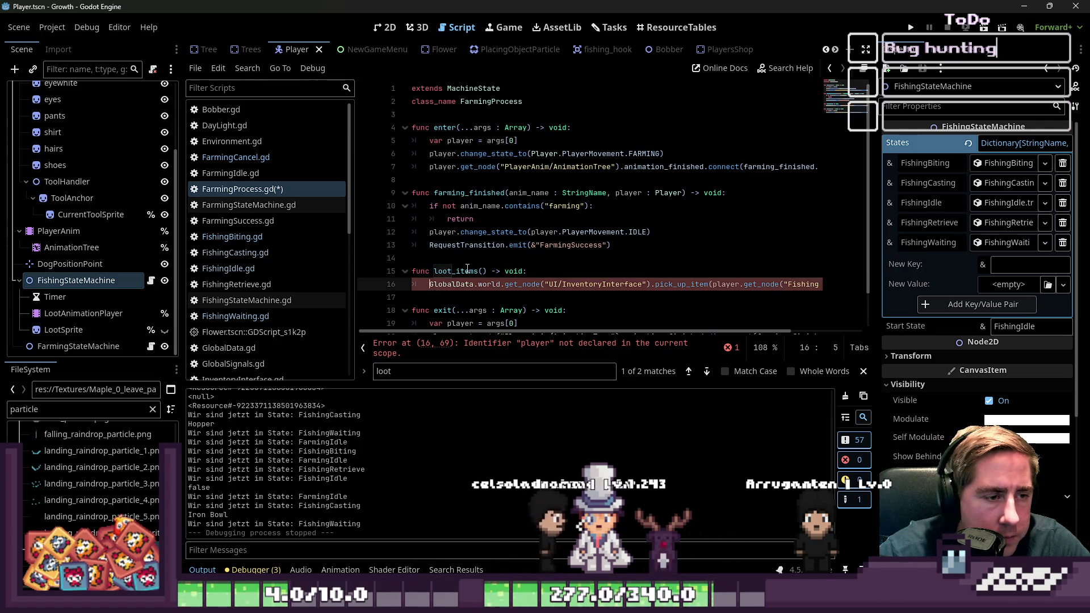
{"action": "left_click", "coordinate": [517, 272]}
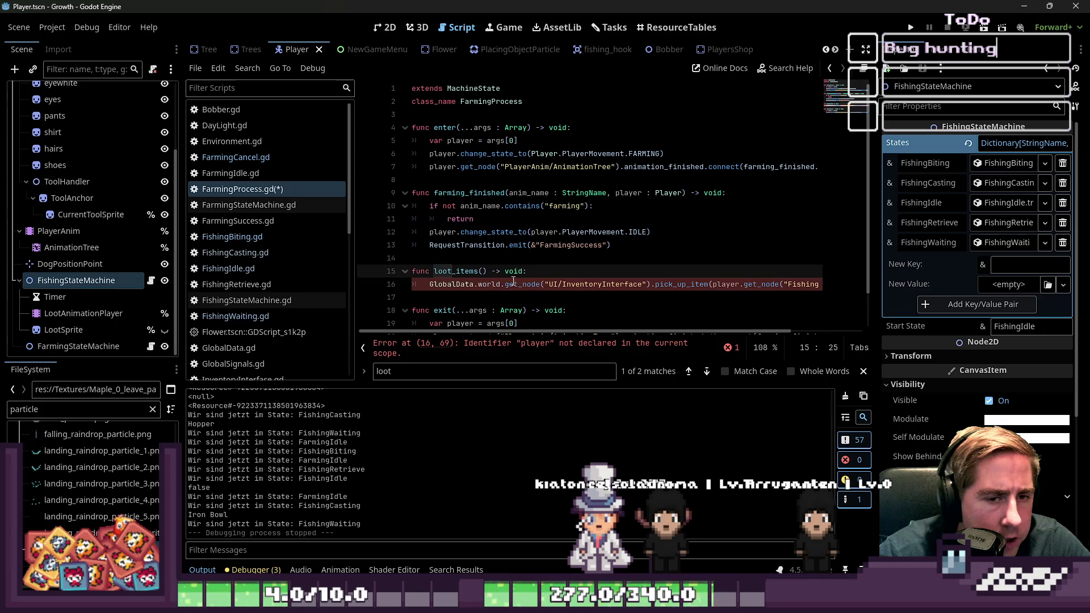
{"action": "triple_click", "coordinate": [435, 281]}
{"action": "scroll", "coordinate": [745, 332], "scroll_direction": "right", "scroll_amount": 3}
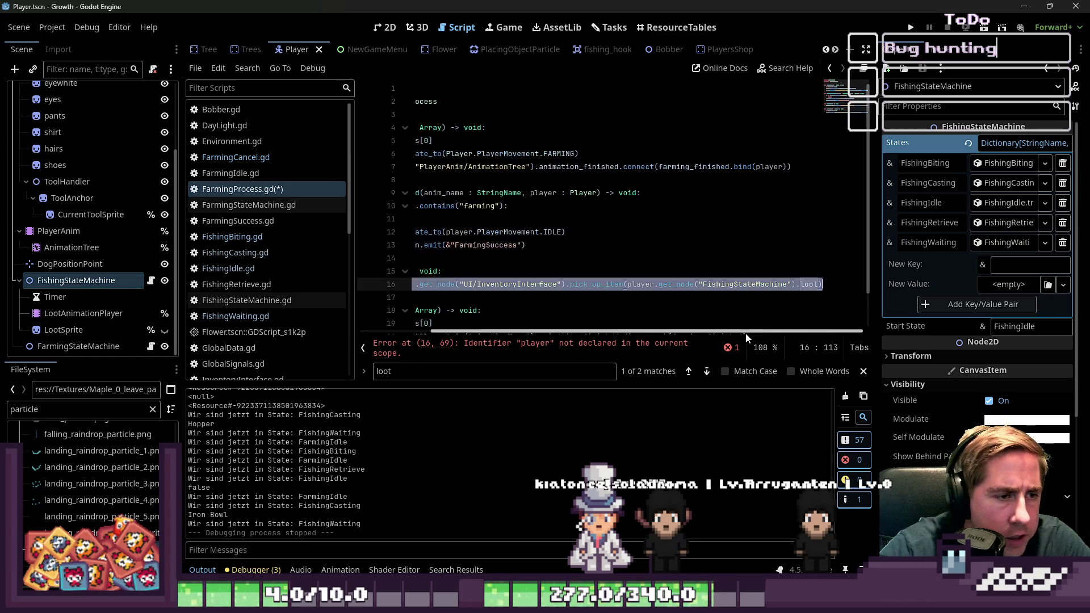
{"action": "key", "text": "Up"}
{"action": "key", "text": "Home"}
{"action": "key", "text": "shift+Down"}
{"action": "key", "text": "shift+Down"}
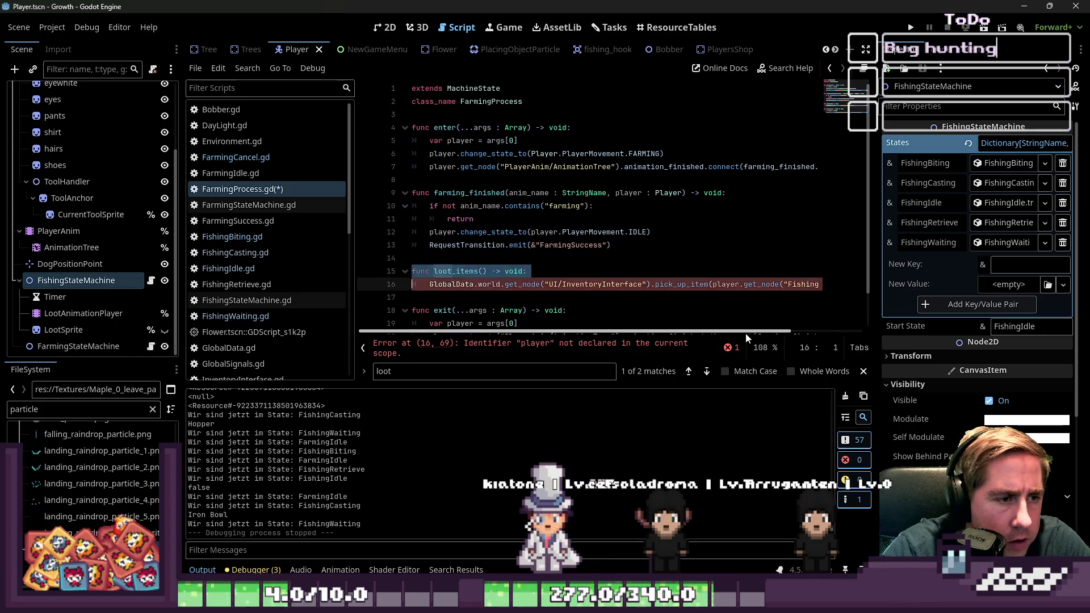
{"action": "key", "text": "Delete"}
- Clear the leftover blank lines and save FarmingProcess.gd
{"action": "key", "text": "Up"}
{"action": "key", "text": "Down"}
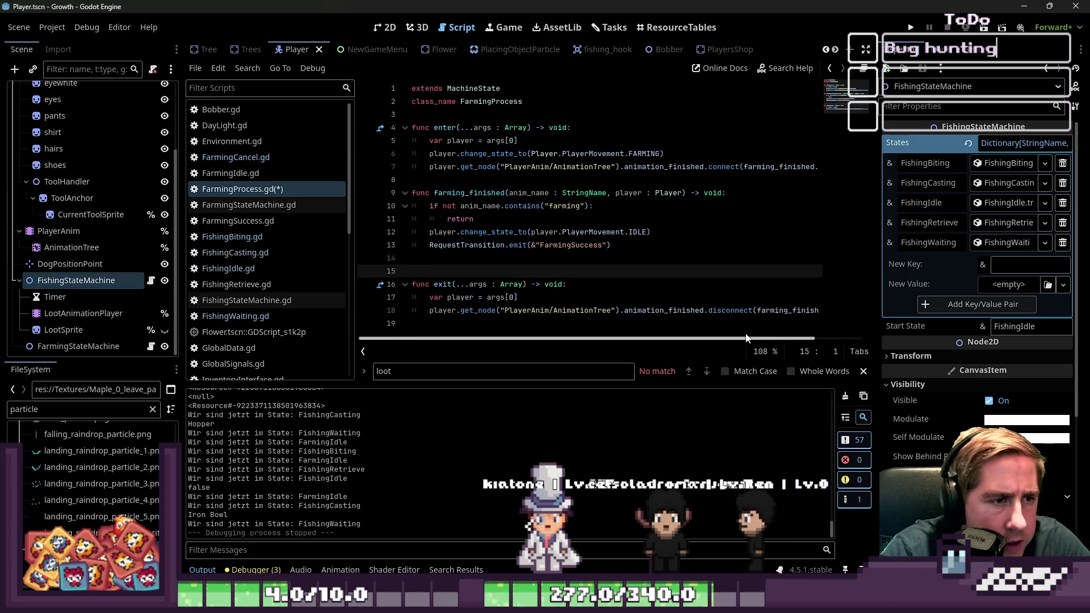
{"action": "key", "text": "Up"}
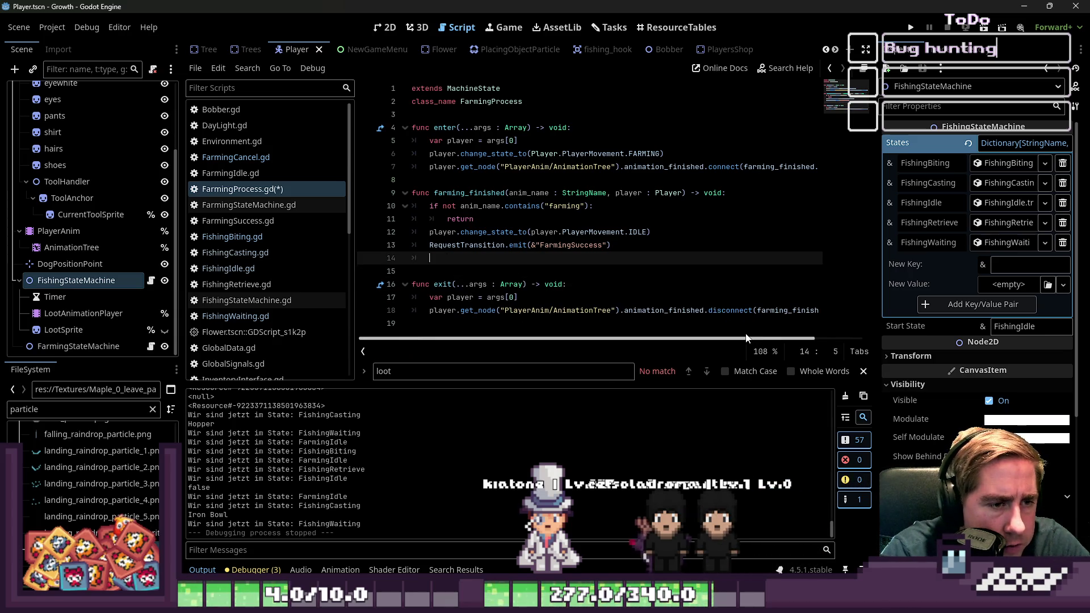
{"action": "key", "text": "Up"}
{"action": "key", "text": "Up"}
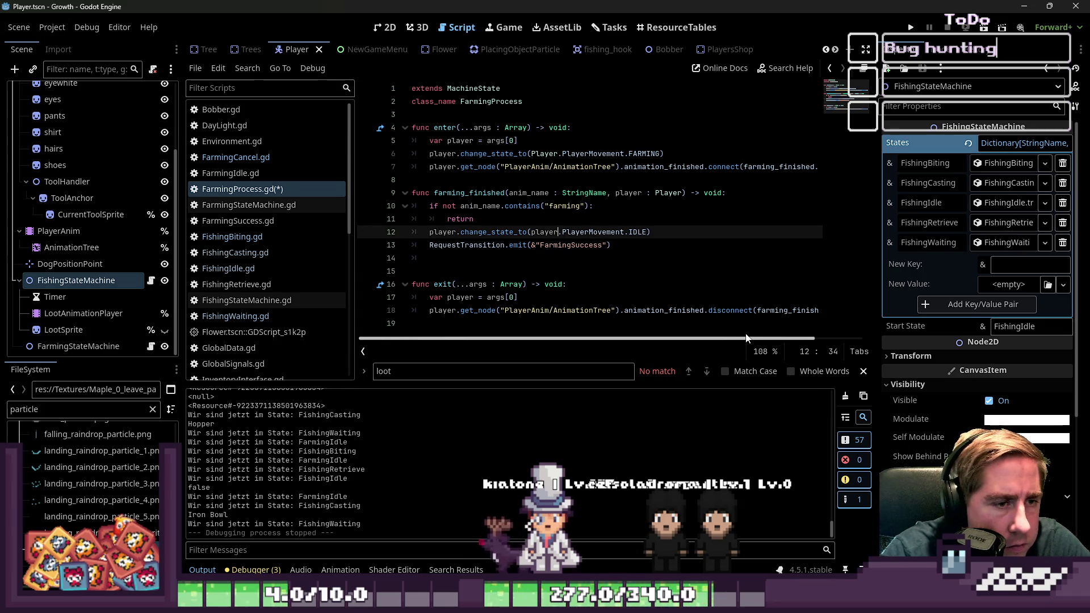
{"action": "key", "text": "ctrl+s"}
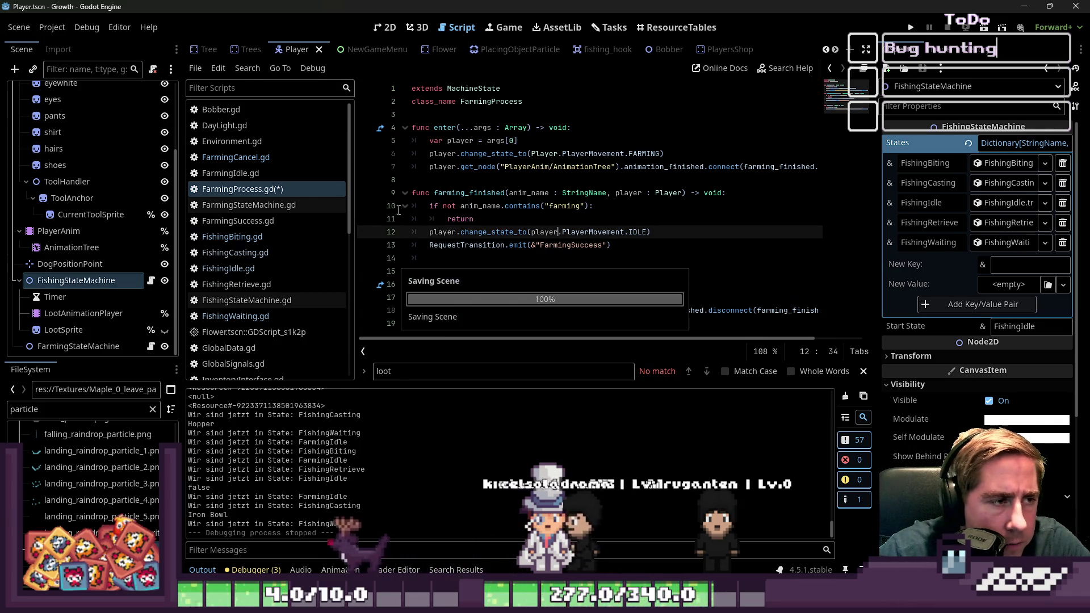
- In FarmingSuccess.gd, paste the pick_up_item loot call on a new line after add_child
{"action": "left_click", "coordinate": [256, 221]}
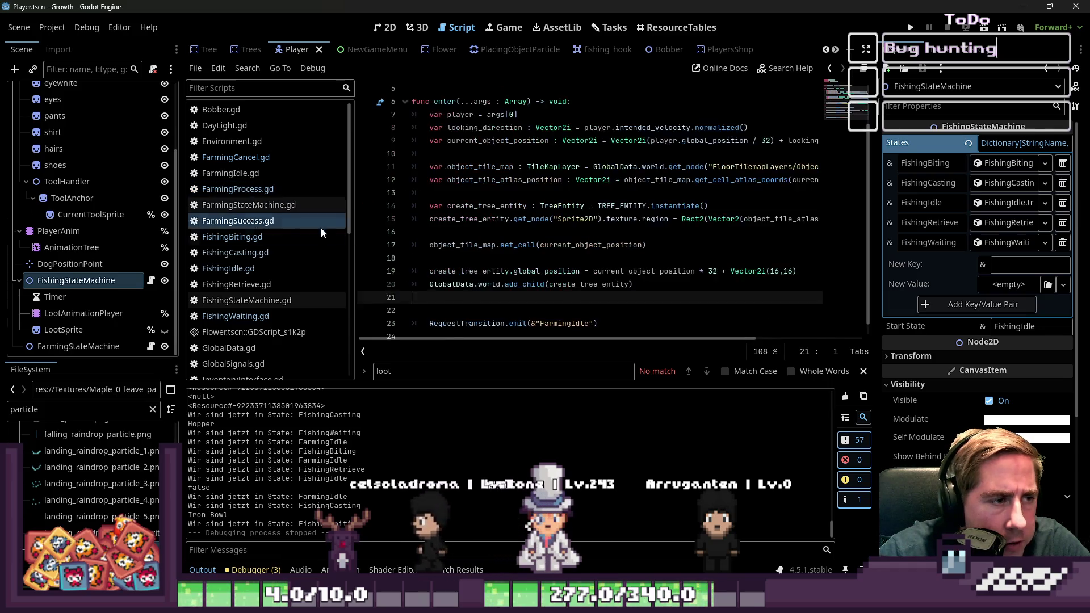
{"action": "scroll", "coordinate": [540, 253], "scroll_direction": "down", "scroll_amount": 2}
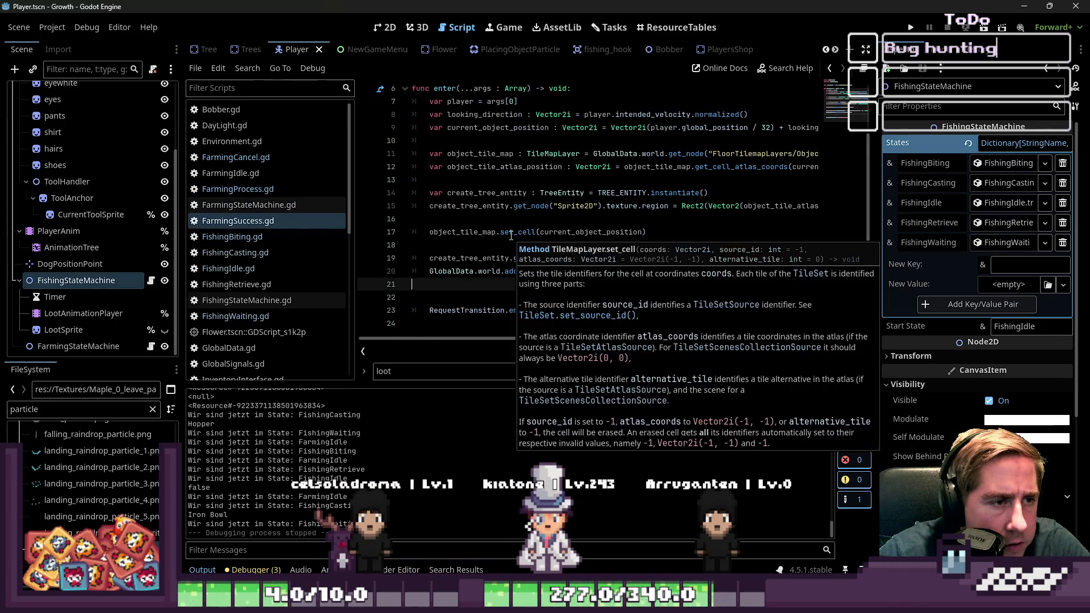
{"action": "key", "text": "Return"}
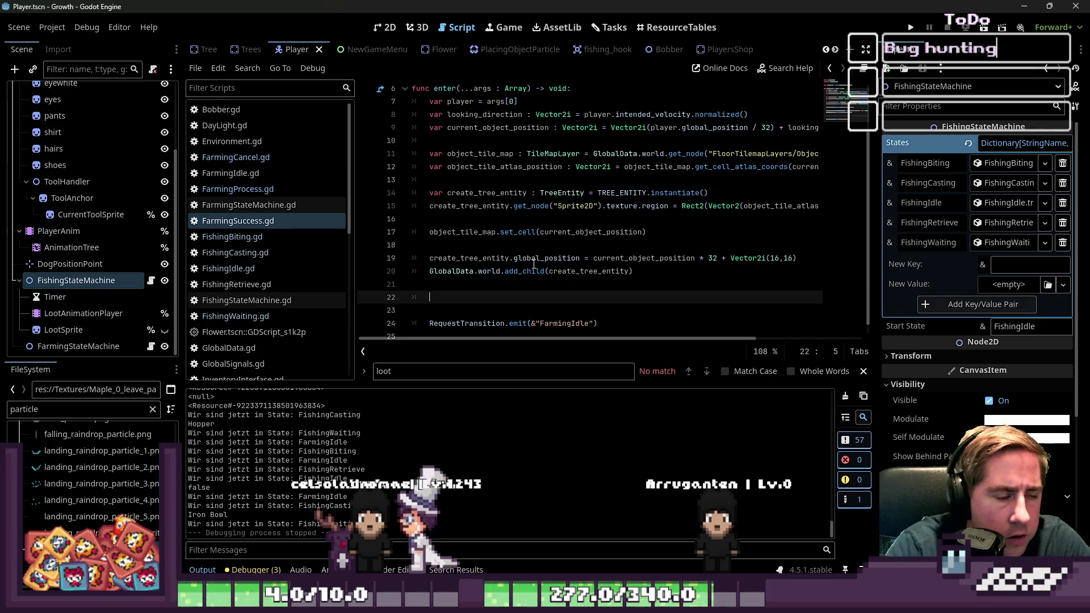
{"action": "key", "text": "ctrl+v"}
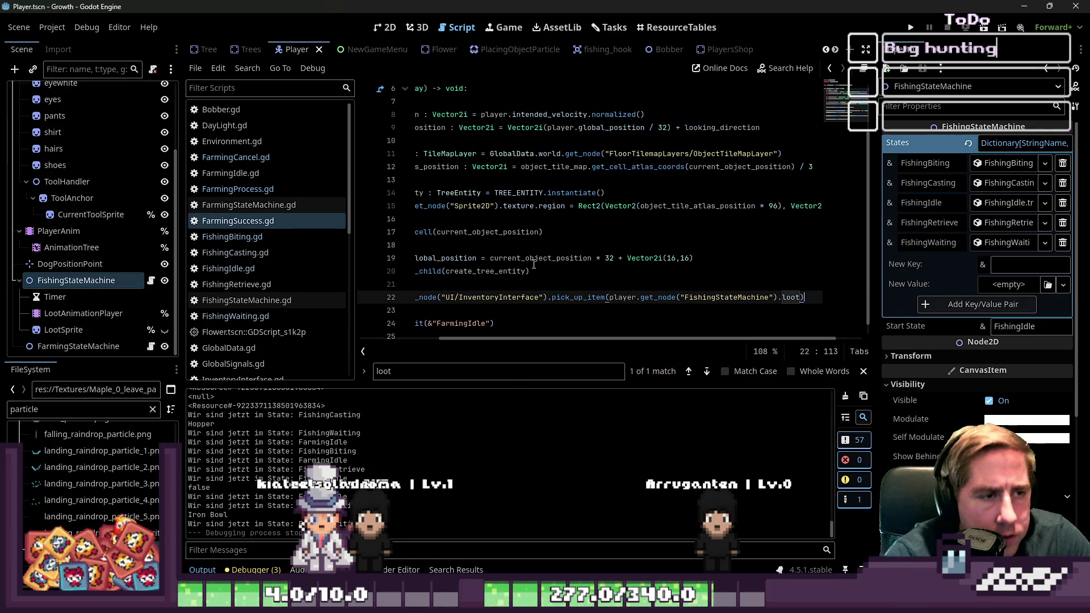
{"action": "key", "text": "Up"}
{"action": "key", "text": "Up"}
{"action": "key", "text": "Up"}
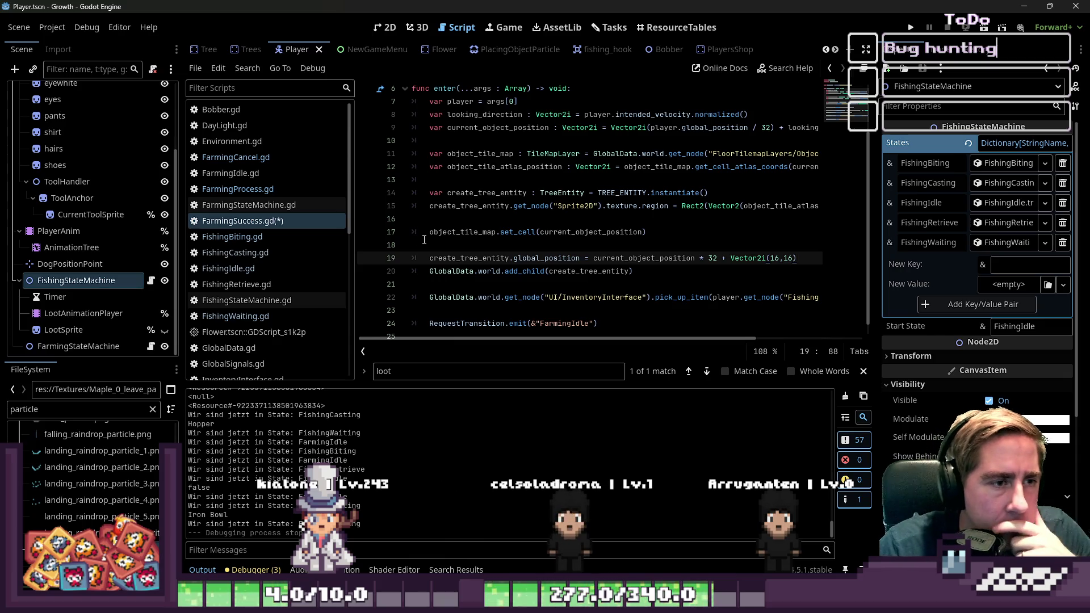
- Check uses of current_object_position, create_tree_entity and object_tile_atlas_position, save, then open FishingIdle.gd
{"action": "double_click", "coordinate": [494, 130]}
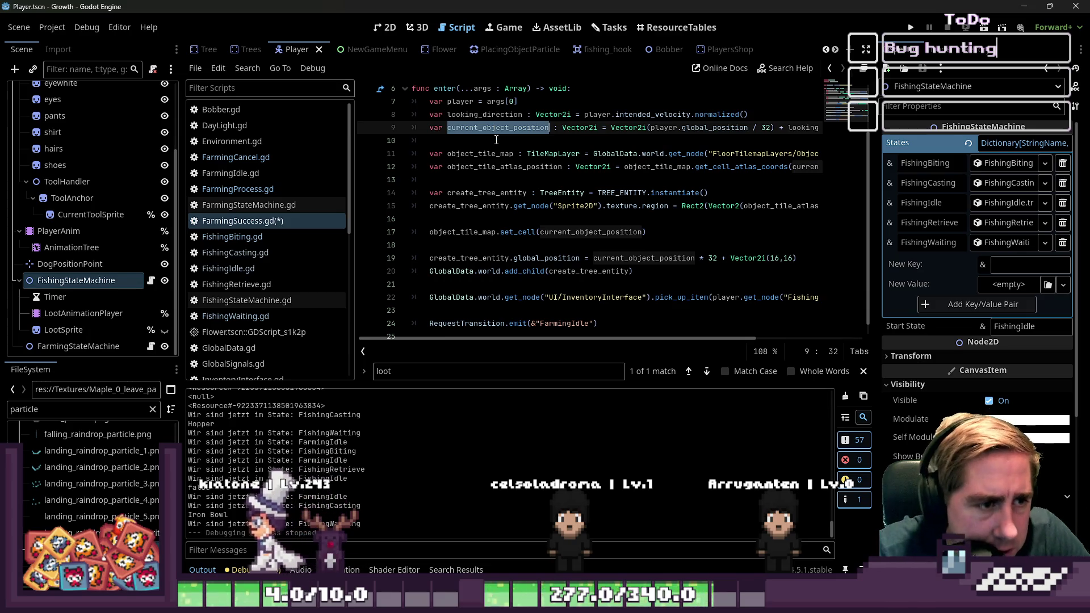
{"action": "left_click", "coordinate": [469, 233]}
{"action": "double_click", "coordinate": [465, 261]}
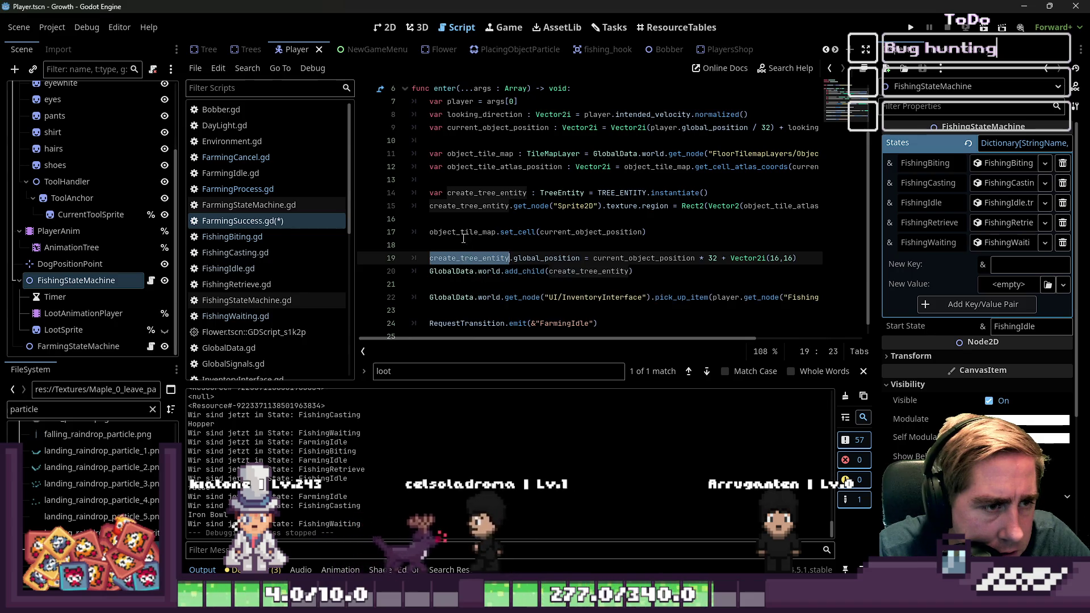
{"action": "left_click", "coordinate": [469, 205]}
{"action": "double_click", "coordinate": [472, 167]}
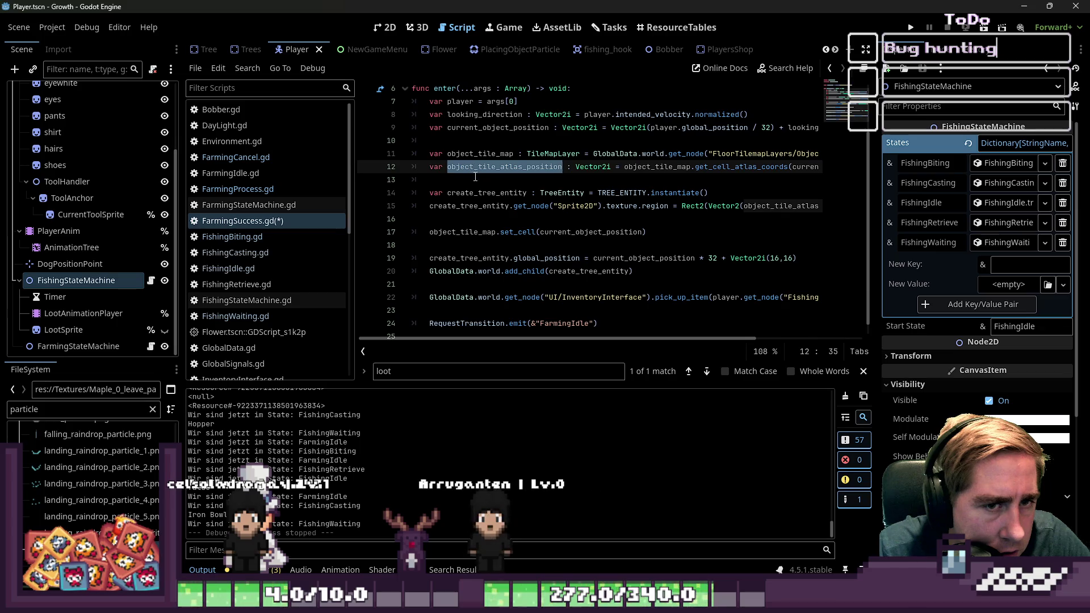
{"action": "left_click", "coordinate": [475, 178]}
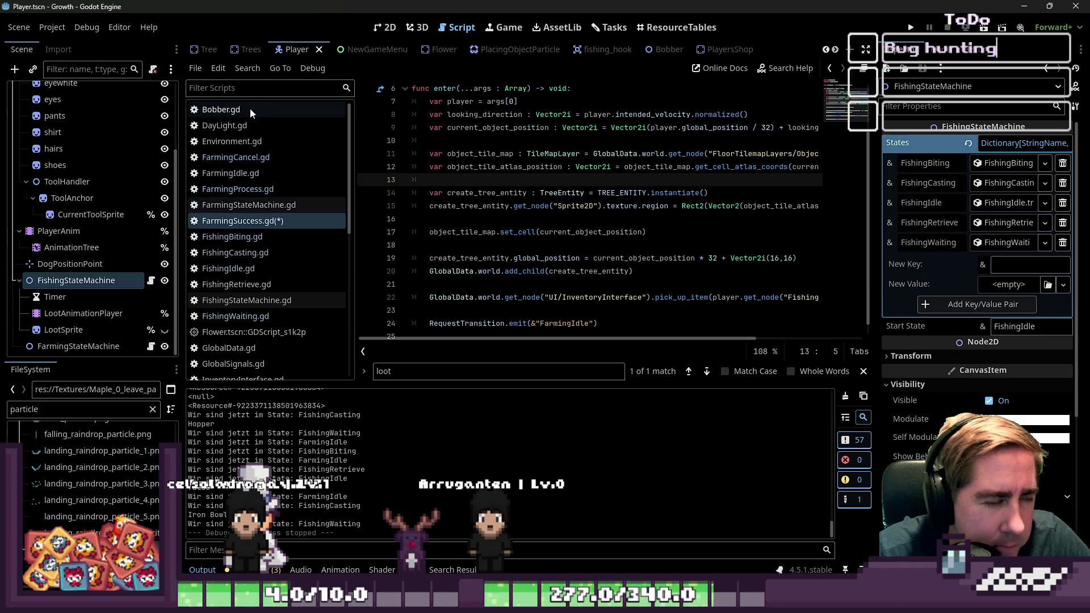
{"action": "key", "text": "ctrl+s"}
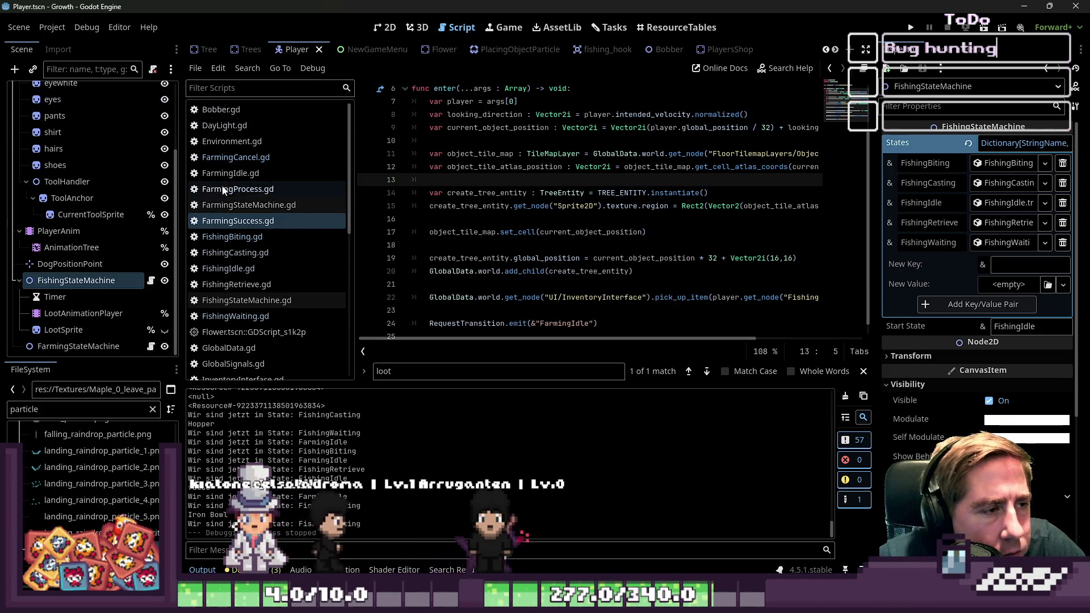
{"action": "left_click", "coordinate": [242, 269]}
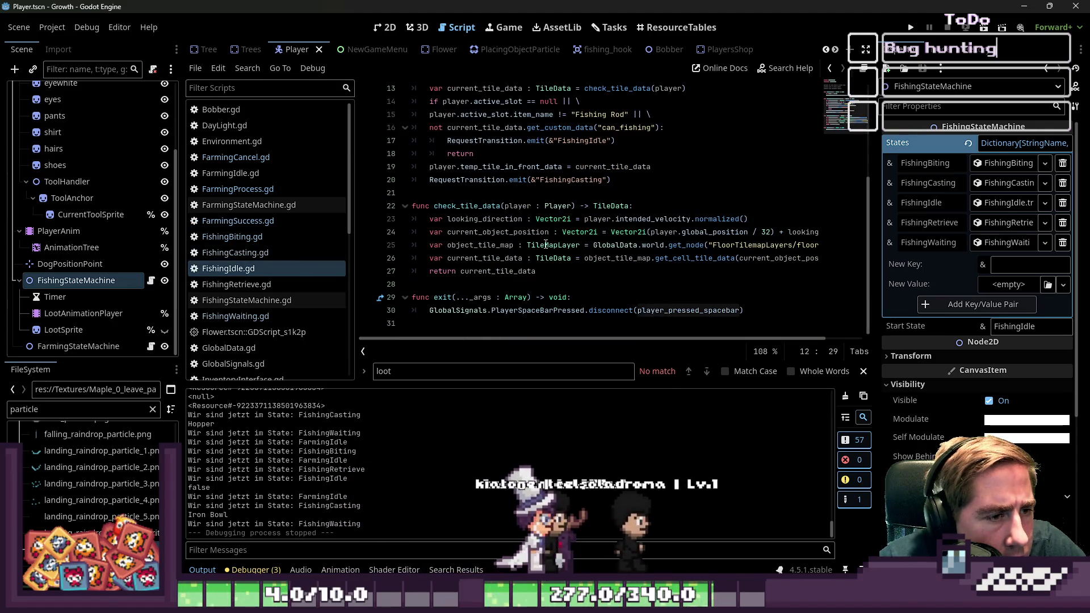
- Select the tile-data lookup line in FishingIdle.gd to reuse it
{"action": "left_click", "coordinate": [478, 258]}
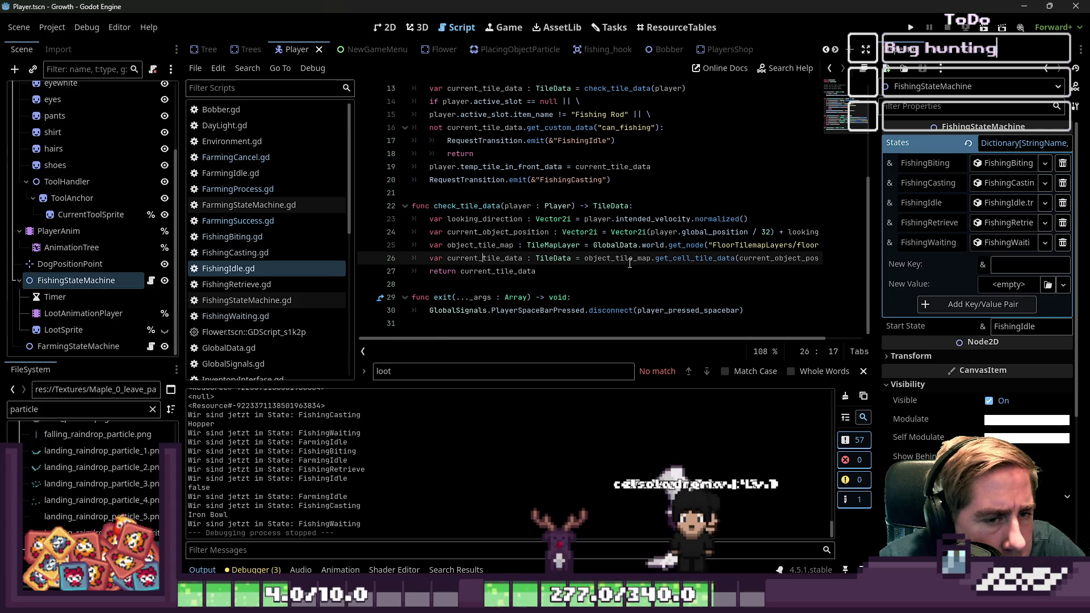
{"action": "left_click_drag", "start_coordinate": [427, 258], "coordinate": [839, 259]}
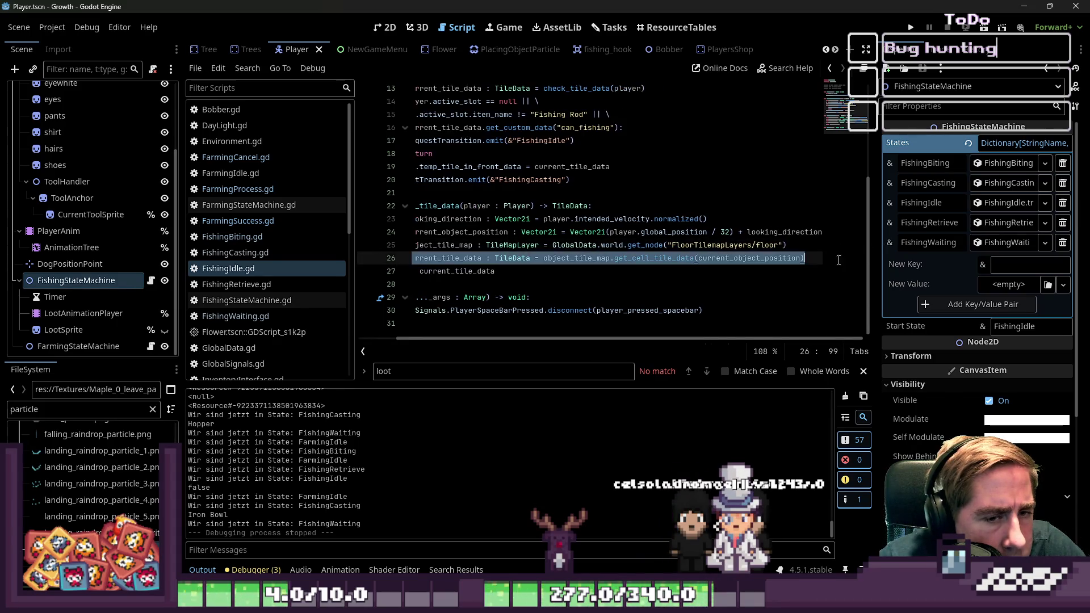
{"action": "left_click", "coordinate": [261, 316]}
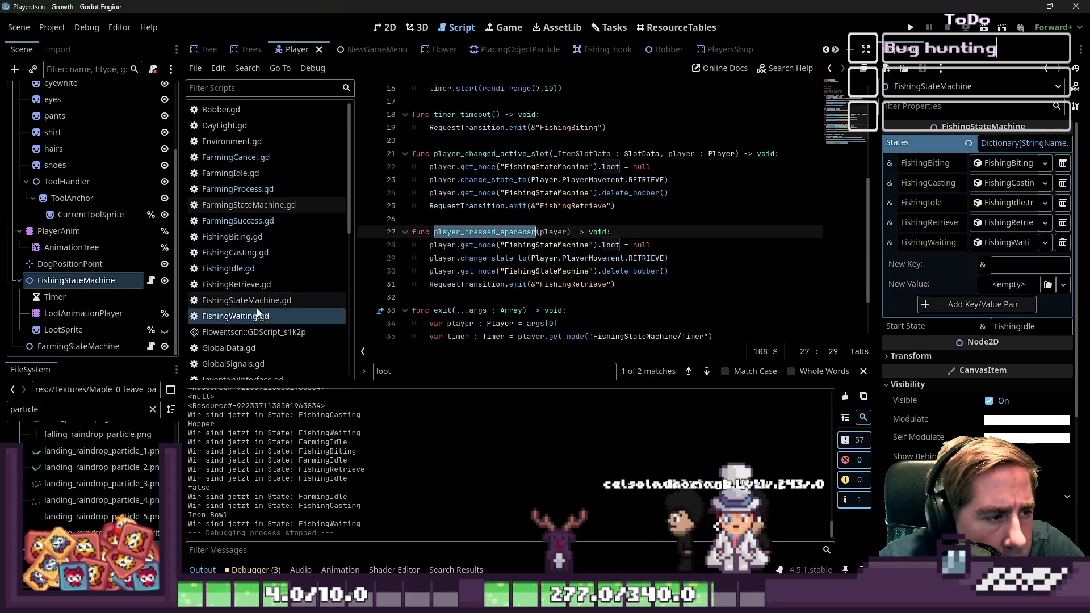
{"action": "left_click", "coordinate": [250, 269]}
{"action": "left_click_drag", "start_coordinate": [445, 341], "coordinate": [397, 340]}
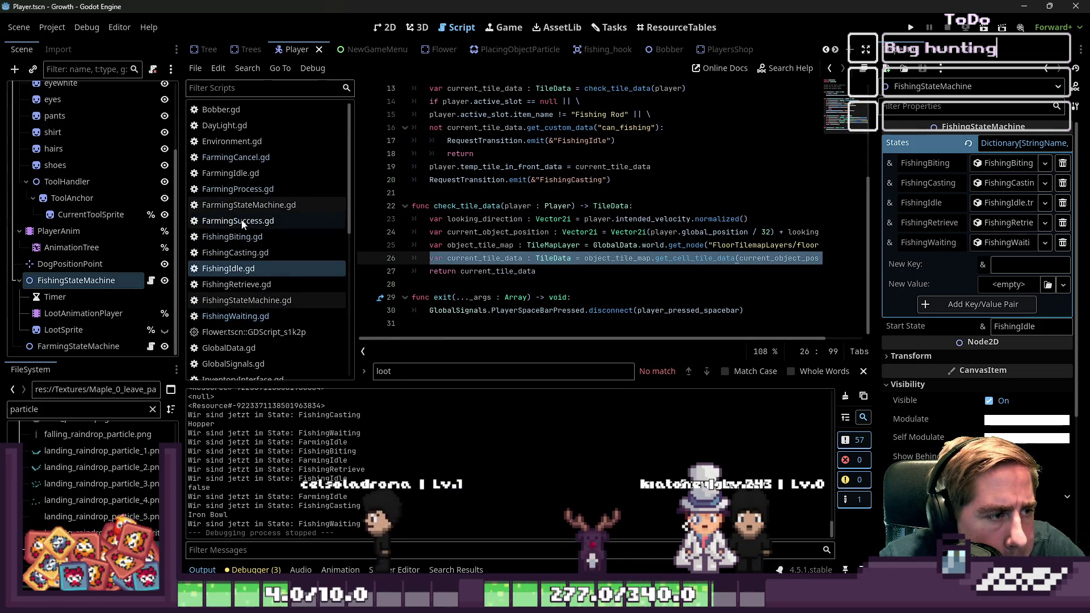
- Paste 'var current_tile_data : TileData = object_tile_map.get_cell_tile_data(...)' into FarmingSuccess.gd
{"action": "left_click", "coordinate": [238, 221]}
{"action": "key", "text": "Down"}
{"action": "key", "text": "Down"}
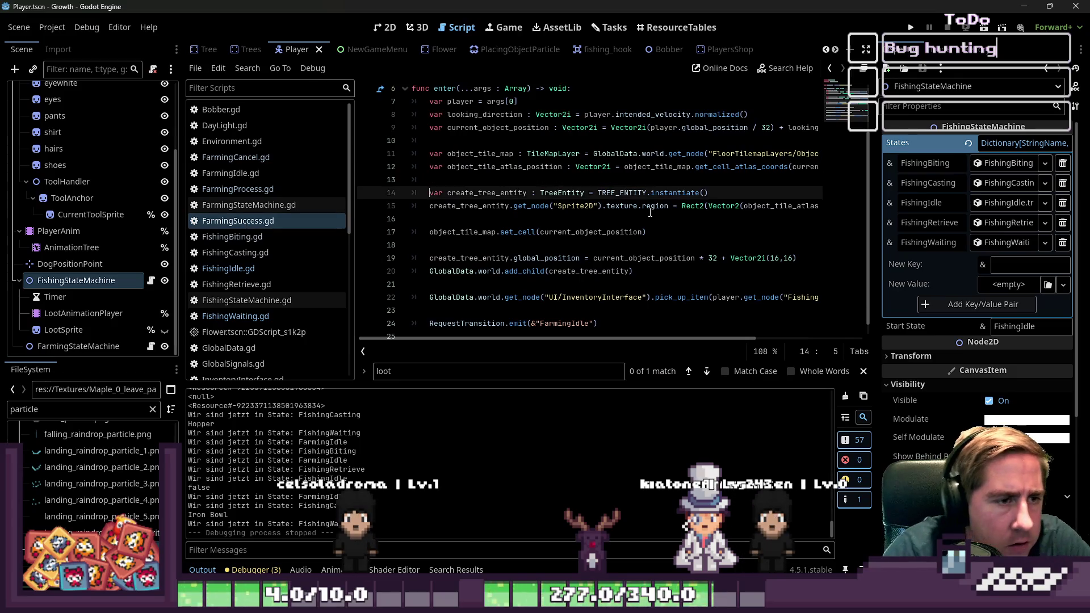
{"action": "key", "text": "Up"}
{"action": "key", "text": "Up"}
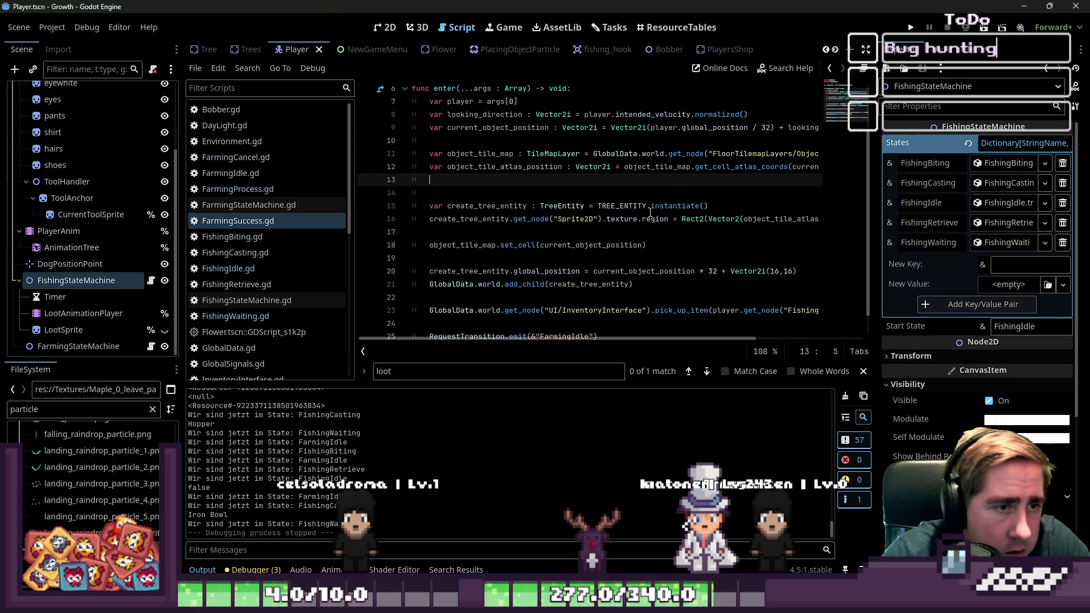
{"action": "type", "text": "var current_tile_data : TileData = object_tile_map.get_cell_tile_data(current_object_position)"}
{"action": "key", "text": "Up"}
{"action": "key", "text": "Down"}
{"action": "key", "text": "Home"}
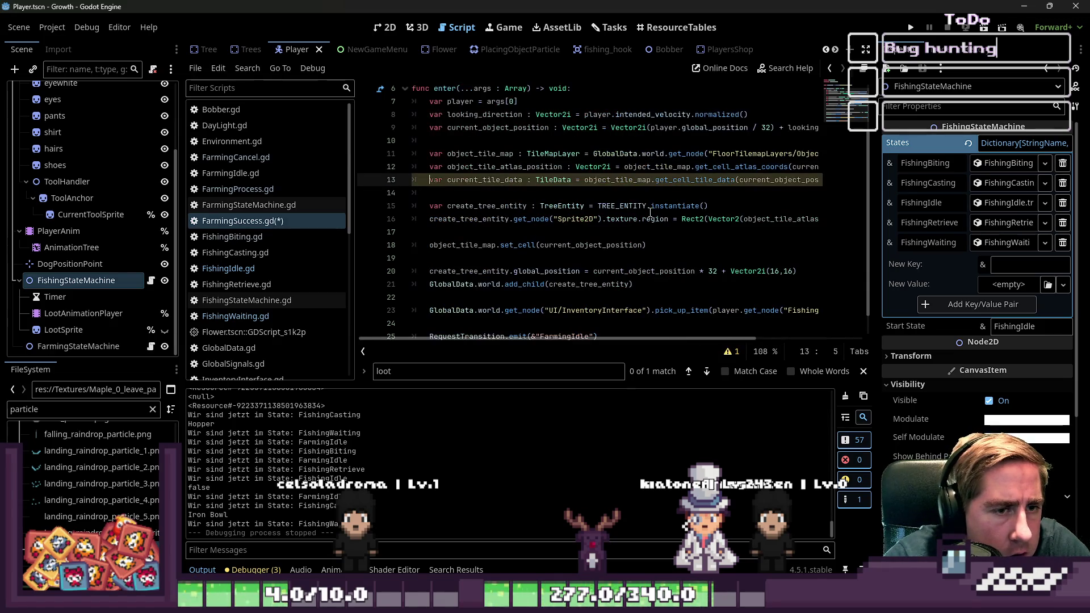
- After add_child, start a loop 'for item in current_tile_data.get_custom_data("")'
{"action": "key", "text": "Down"}
{"action": "key", "text": "Down"}
{"action": "key", "text": "Down"}
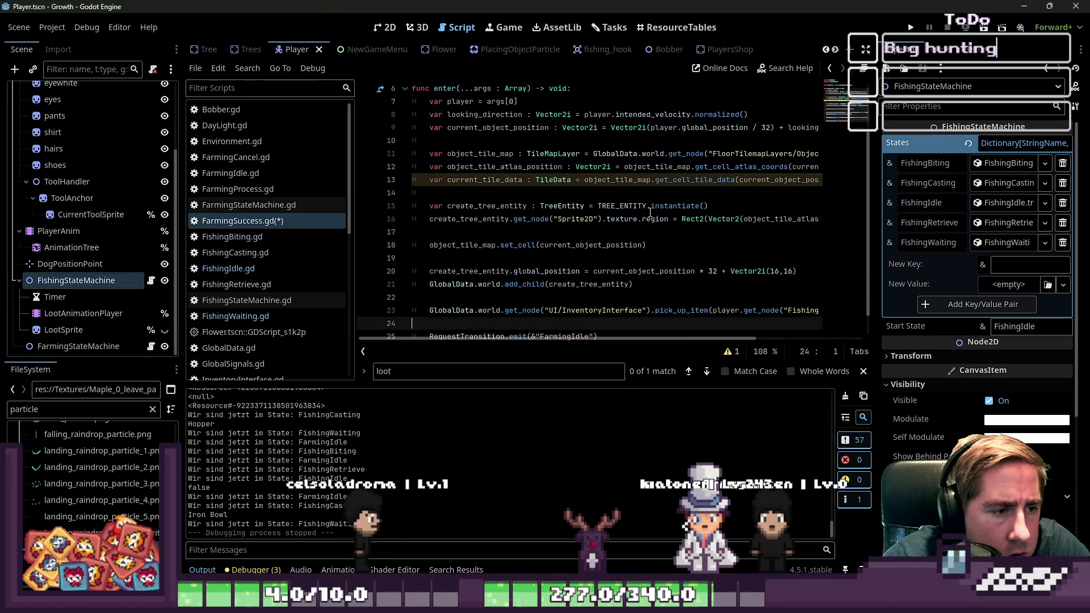
{"action": "key", "text": "Up"}
{"action": "key", "text": "Up"}
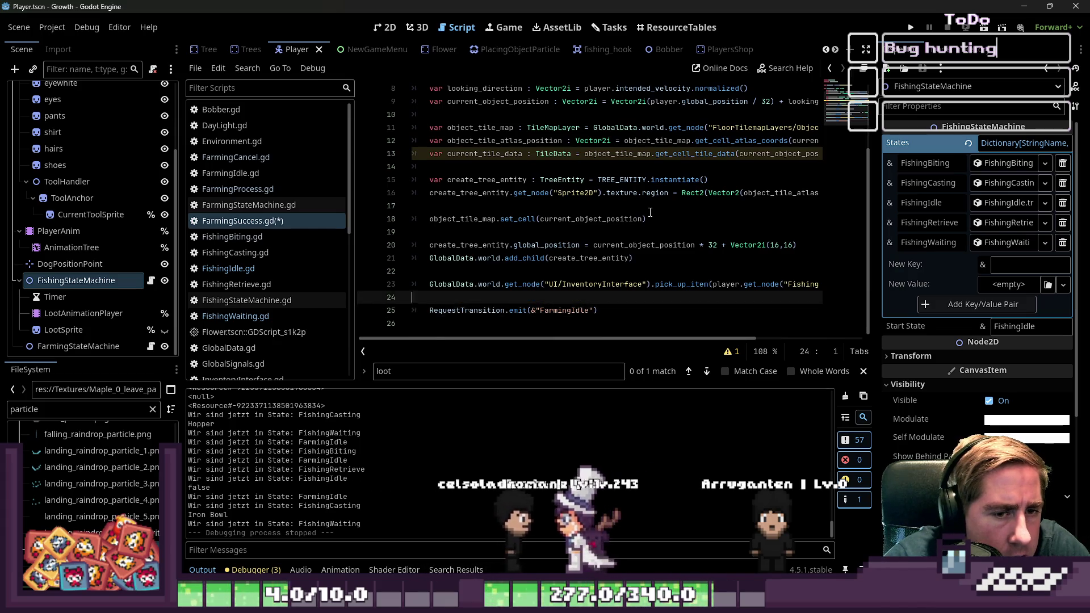
{"action": "key", "text": "Return"}
{"action": "key", "text": "Tab"}
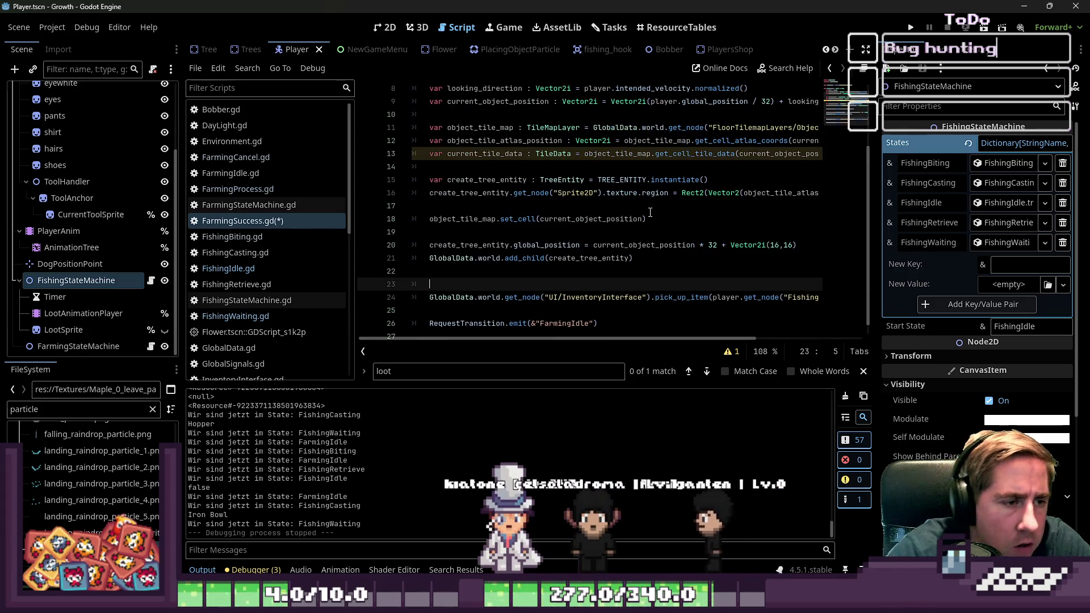
{"action": "type", "text": "for item "}
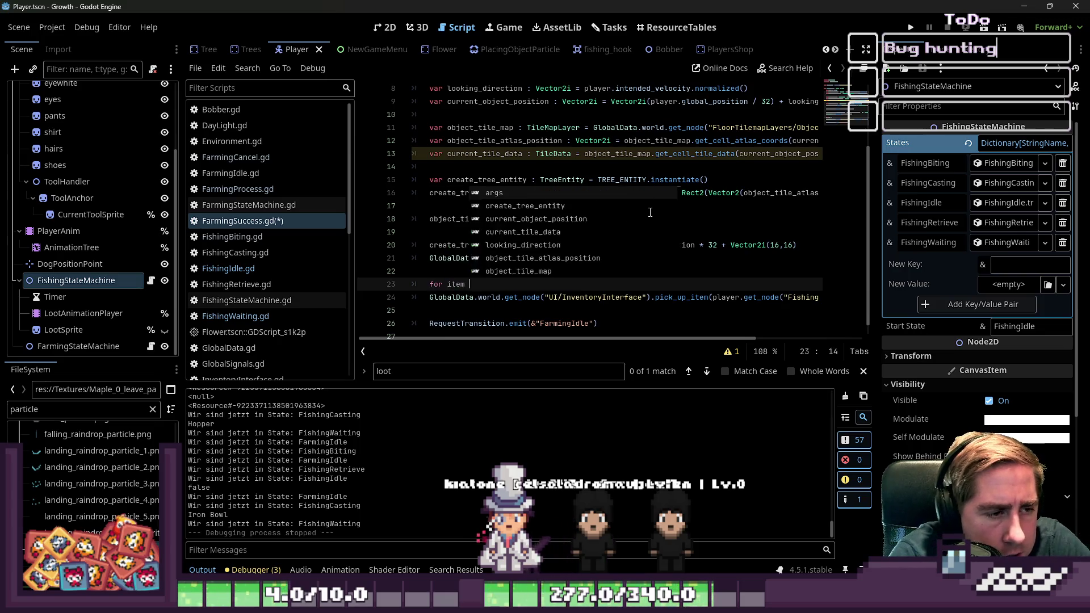
{"action": "type", "text": "in  current_tile_data."}
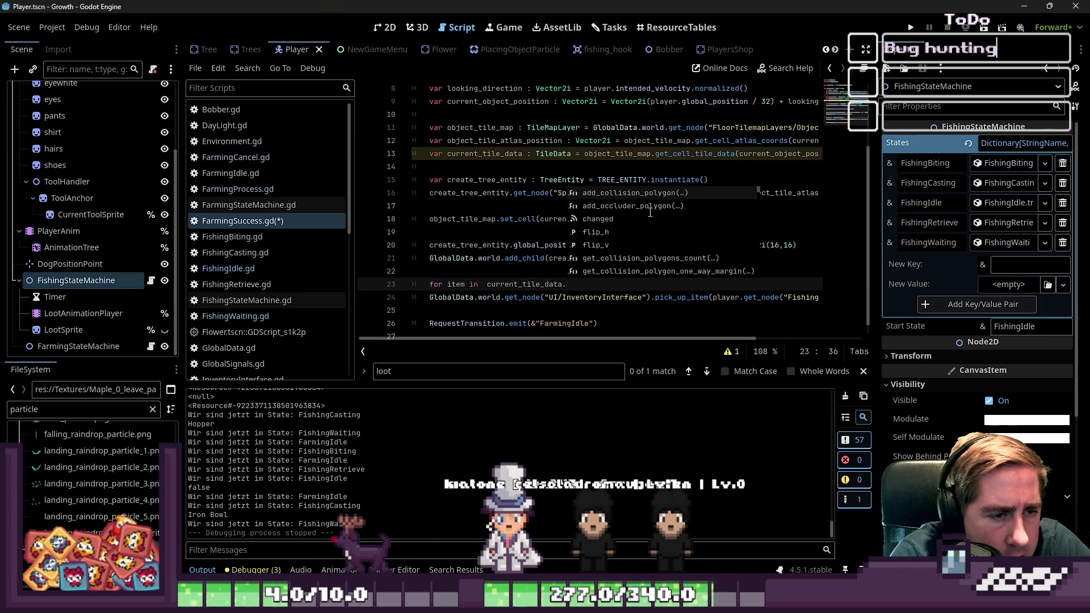
{"action": "type", "text": "get_"}
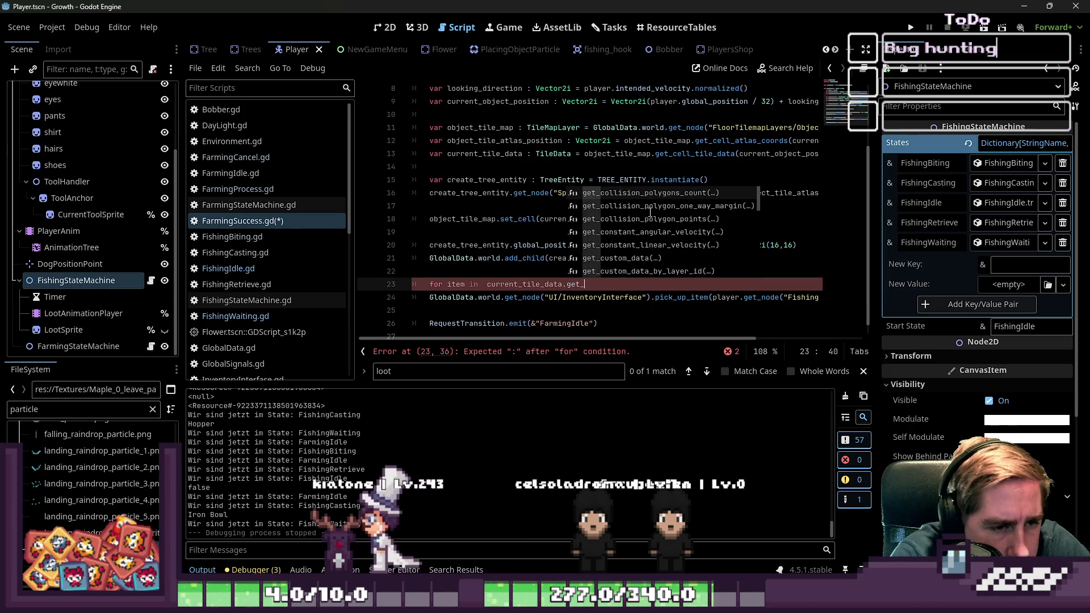
{"action": "type", "text": "custom_data"}
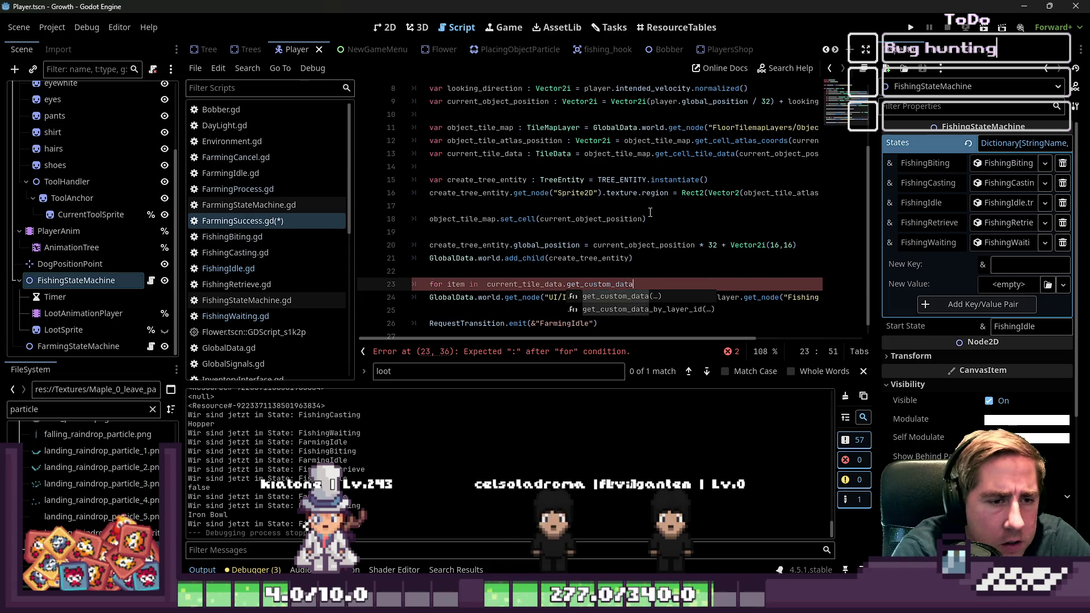
{"action": "key", "text": "Return"}
{"action": "type", "text": "\""}
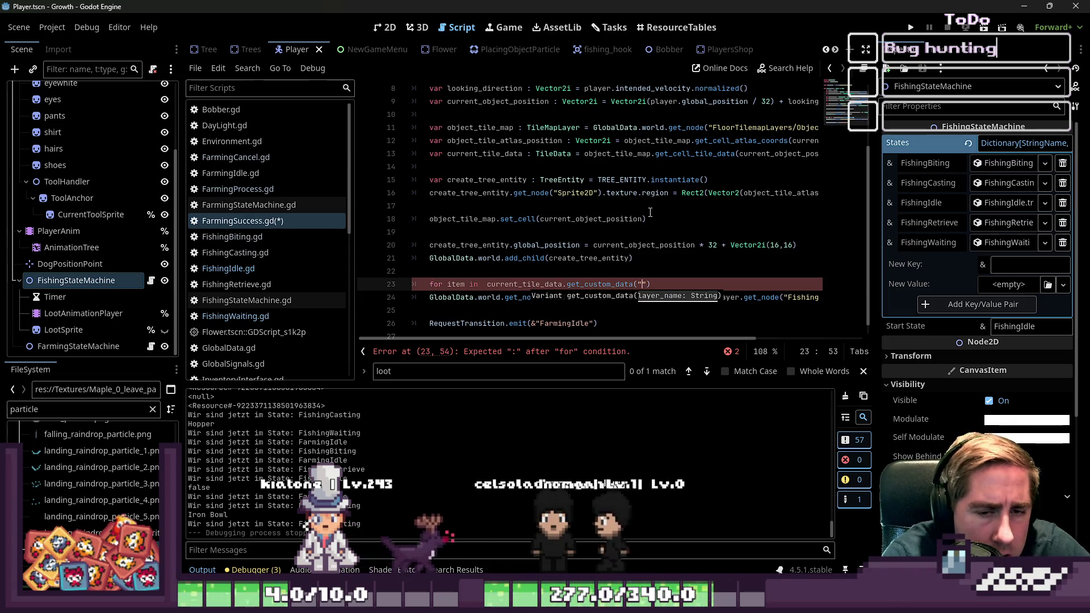
{"action": "scroll", "coordinate": [85, 103], "scroll_direction": "up", "scroll_amount": 2}
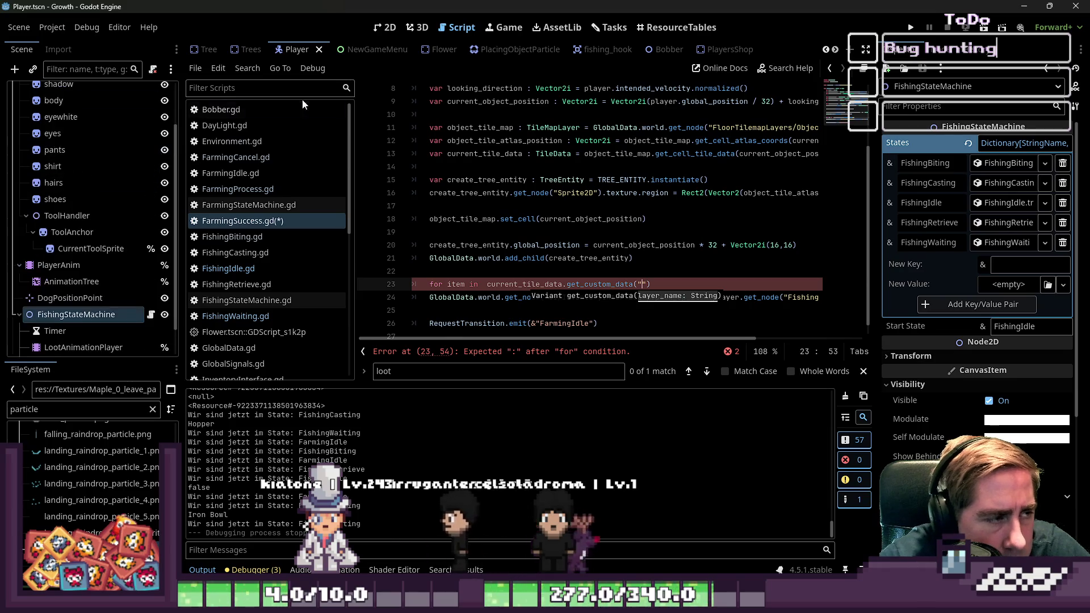
{"action": "scroll", "coordinate": [337, 52], "scroll_direction": "down", "scroll_amount": 5}
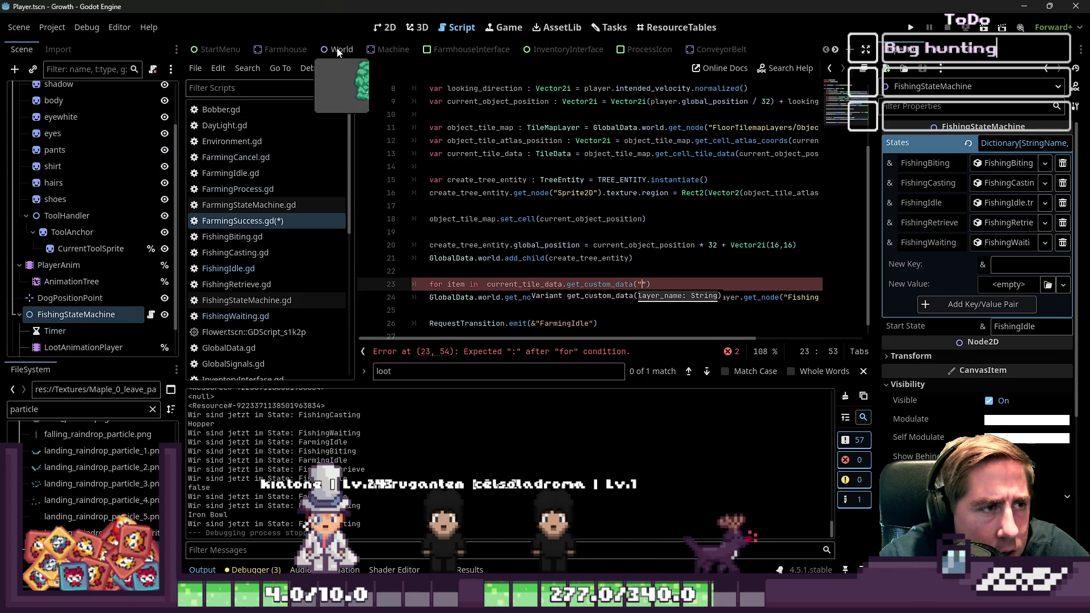
- Open the World scene's TileSet panel and paint-view the tiles' resource_data property
{"action": "left_click", "coordinate": [337, 52]}
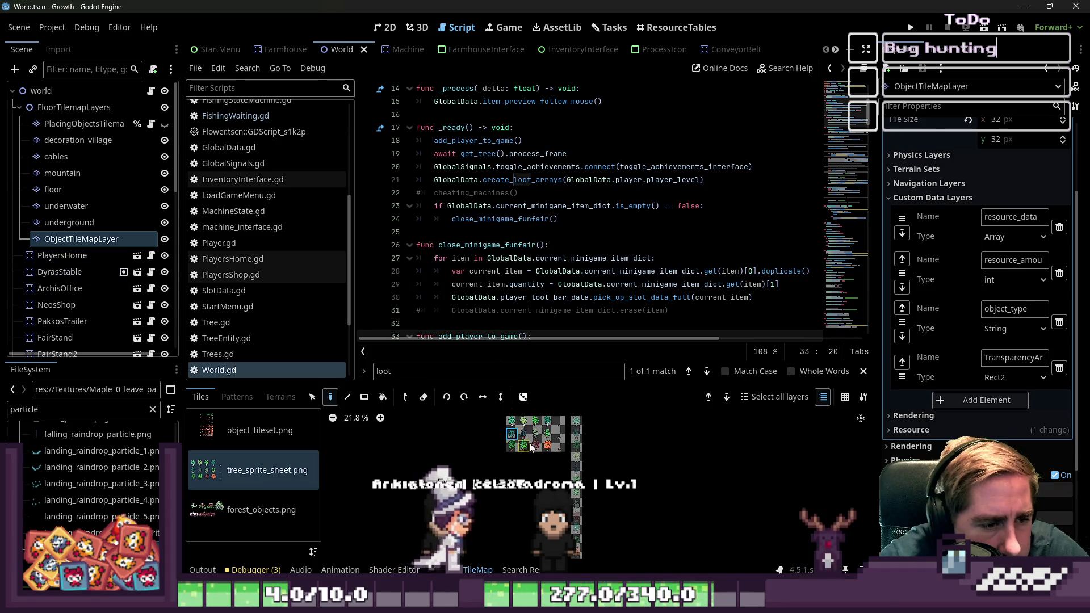
{"action": "scroll", "coordinate": [529, 447], "scroll_direction": "up", "scroll_amount": 6}
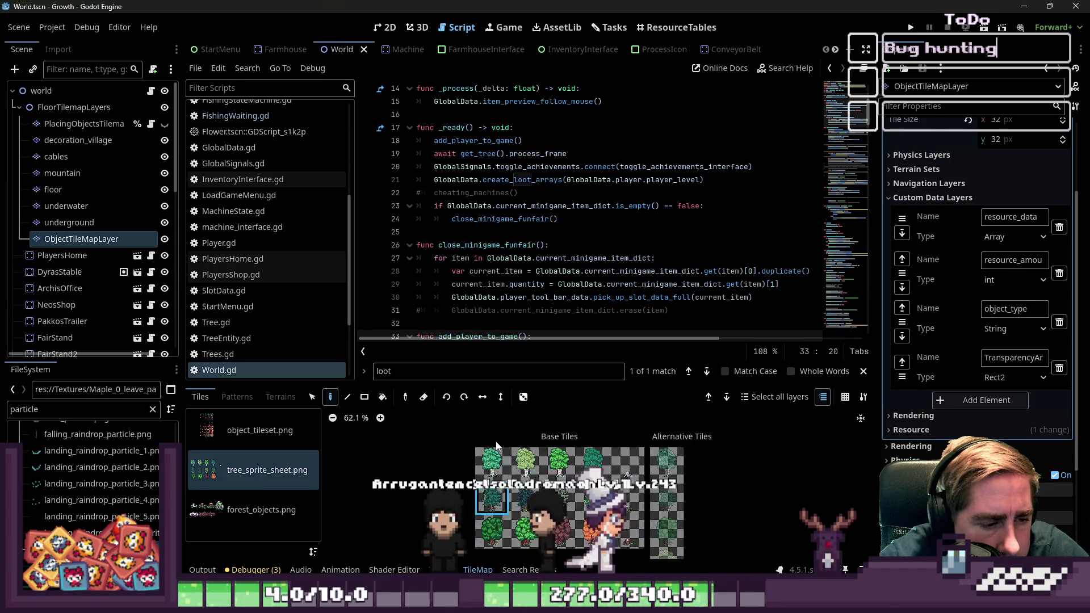
{"action": "scroll", "coordinate": [496, 443], "scroll_direction": "up", "scroll_amount": 5}
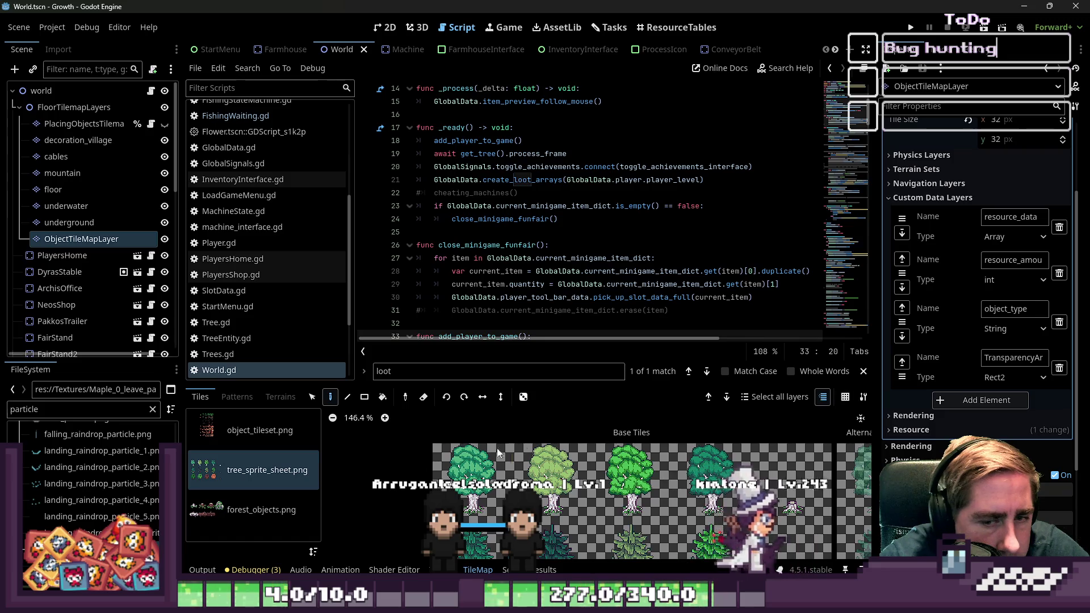
{"action": "left_click", "coordinate": [440, 570]}
{"action": "scroll", "coordinate": [635, 441], "scroll_direction": "up", "scroll_amount": 3}
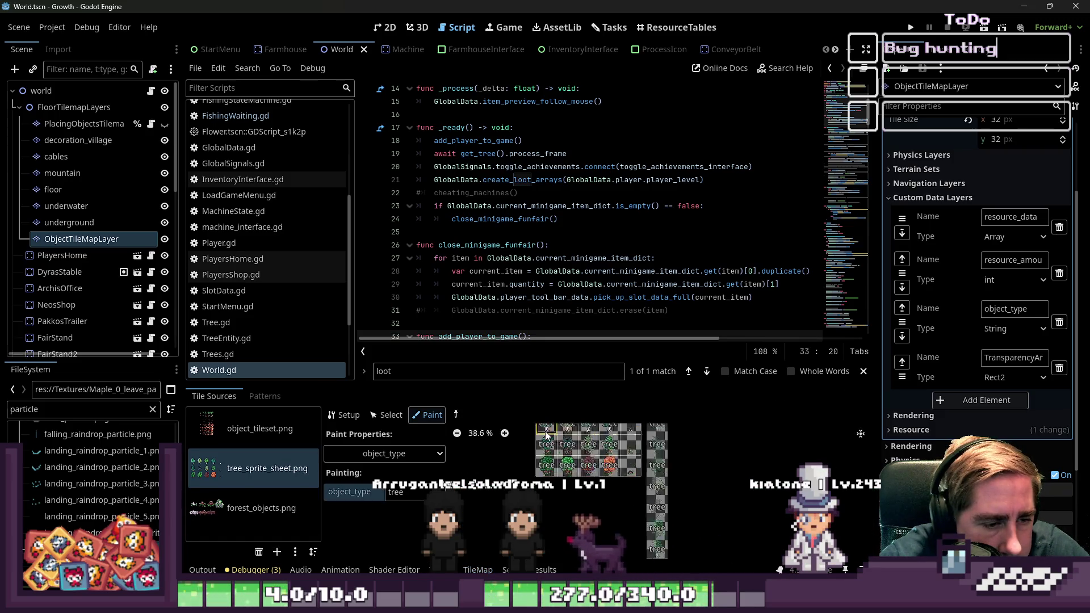
{"action": "left_click", "coordinate": [397, 453]}
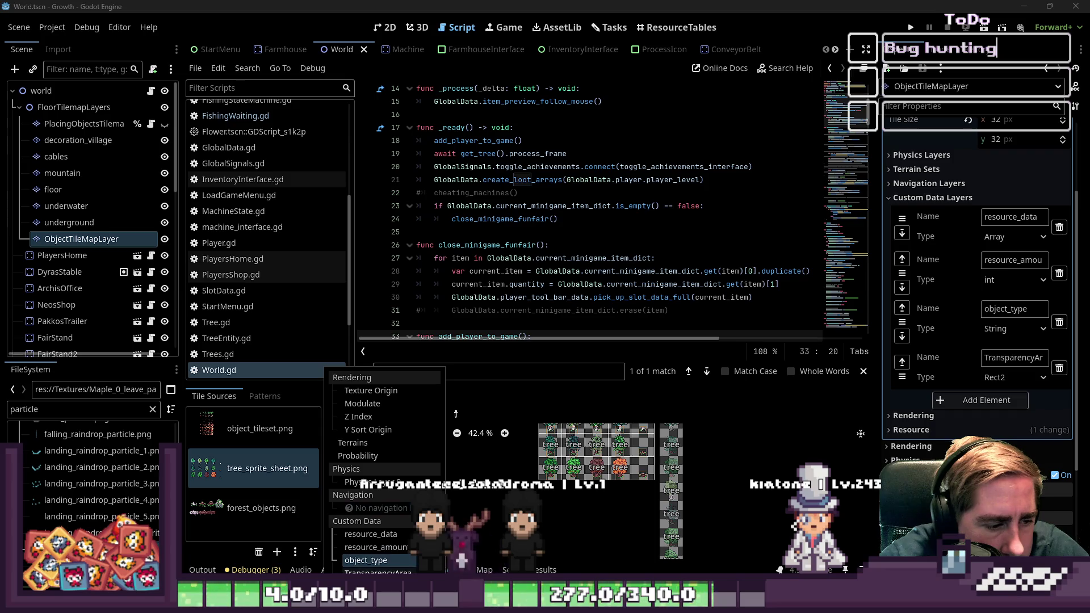
{"action": "left_click", "coordinate": [396, 533]}
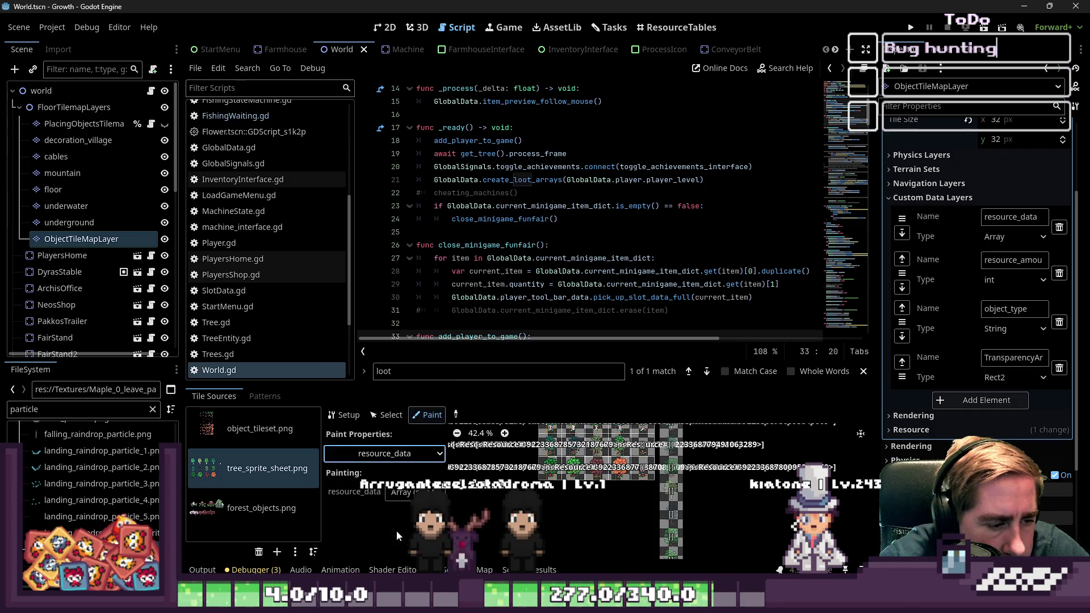
- Switch Paint Properties to resource_amount, showing 3 on each tree tile
{"action": "scroll", "coordinate": [572, 517], "scroll_direction": "up", "scroll_amount": 5}
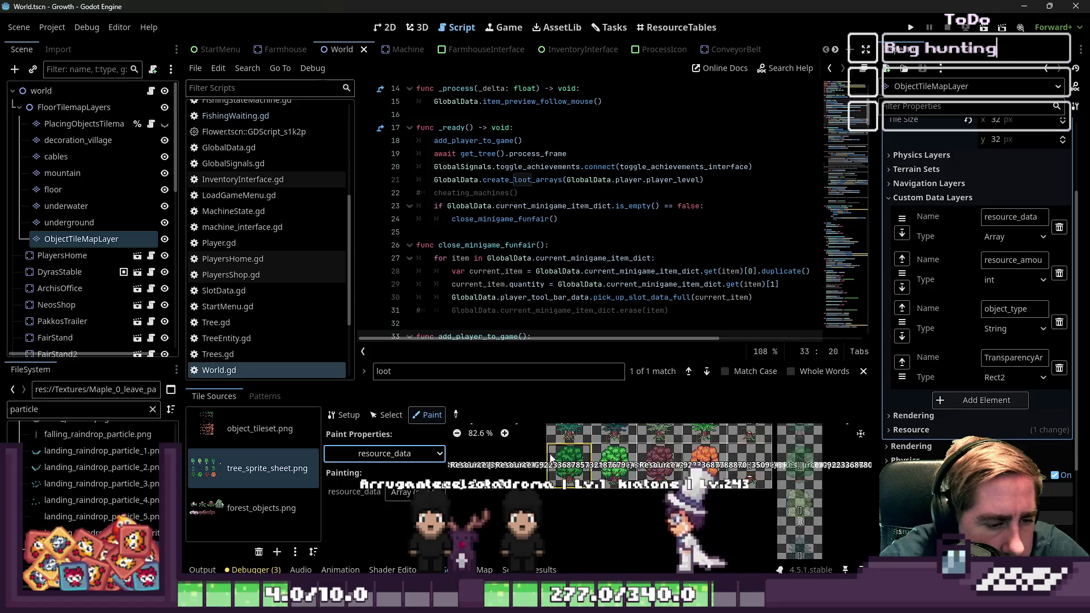
{"action": "scroll", "coordinate": [598, 461], "scroll_direction": "up", "scroll_amount": 10}
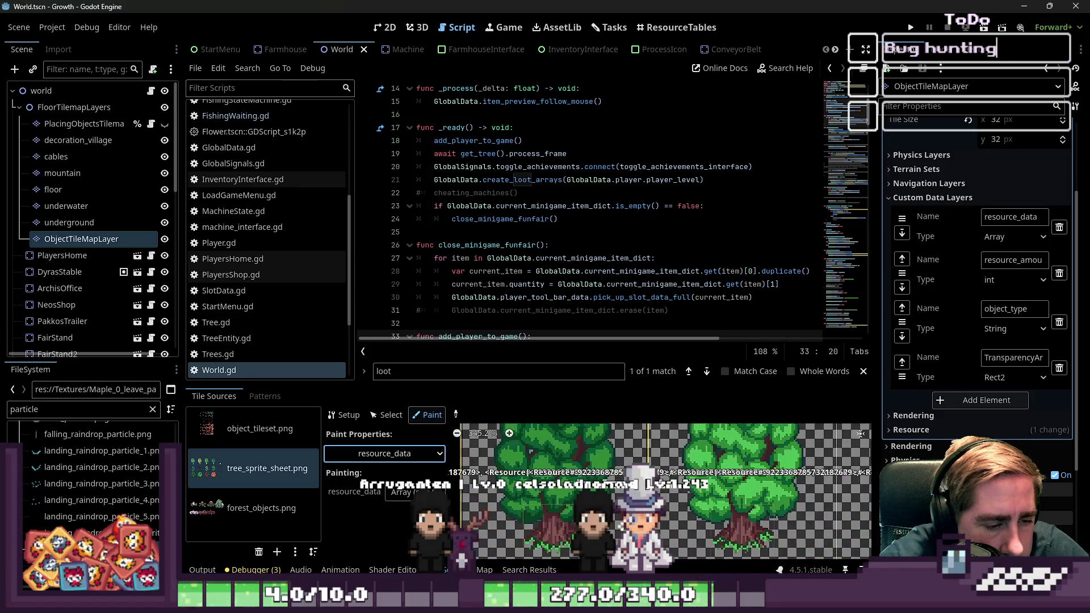
{"action": "scroll", "coordinate": [552, 491], "scroll_direction": "down", "scroll_amount": 2}
{"action": "scroll", "coordinate": [549, 492], "scroll_direction": "down", "scroll_amount": 1}
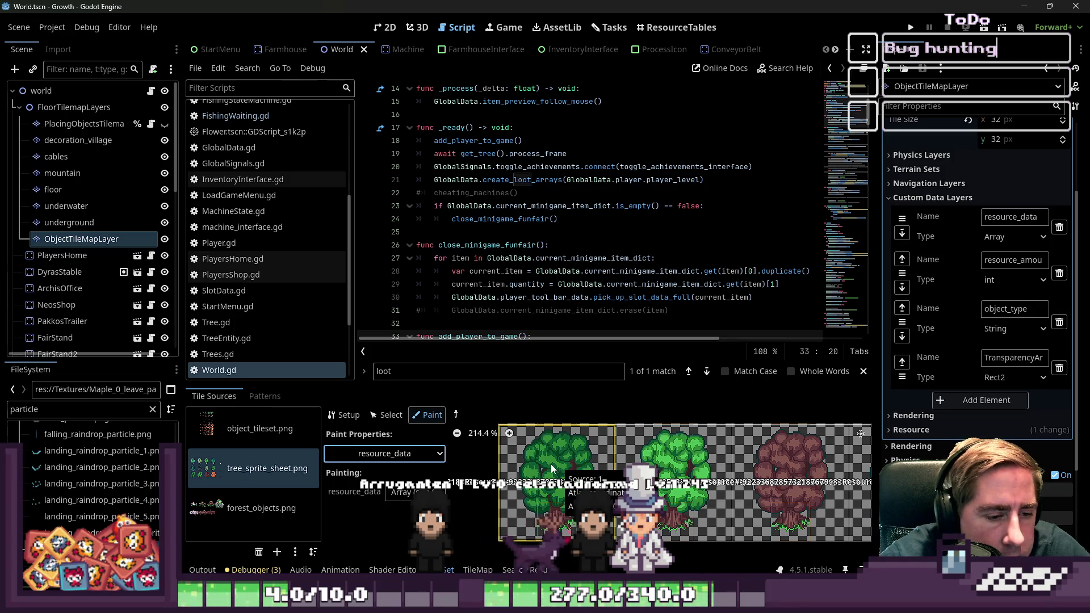
{"action": "scroll", "coordinate": [557, 477], "scroll_direction": "down", "scroll_amount": 1}
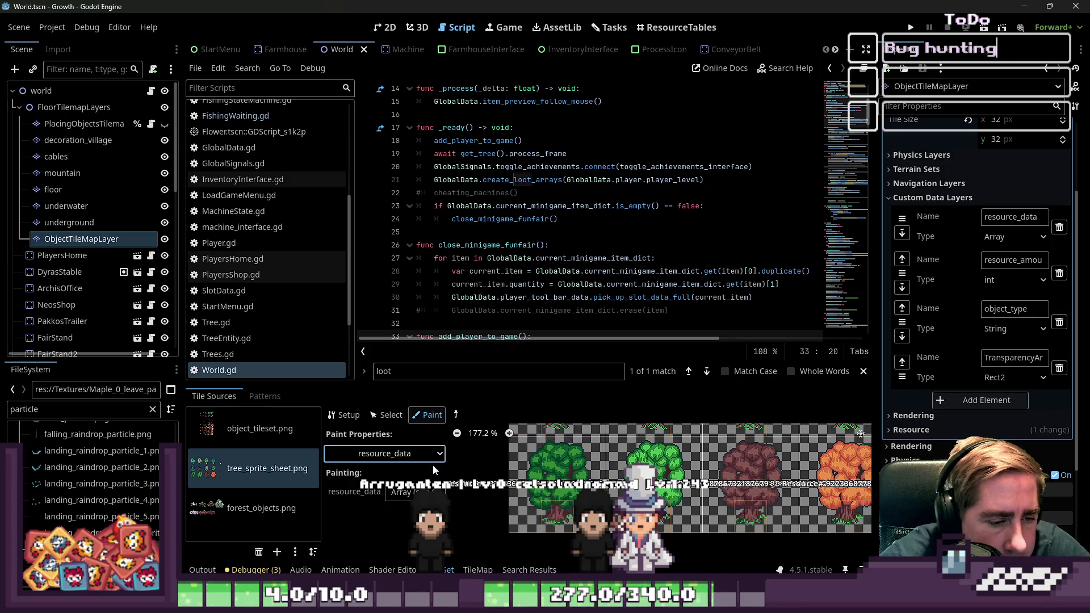
{"action": "left_click", "coordinate": [399, 460]}
{"action": "left_click", "coordinate": [376, 547]}
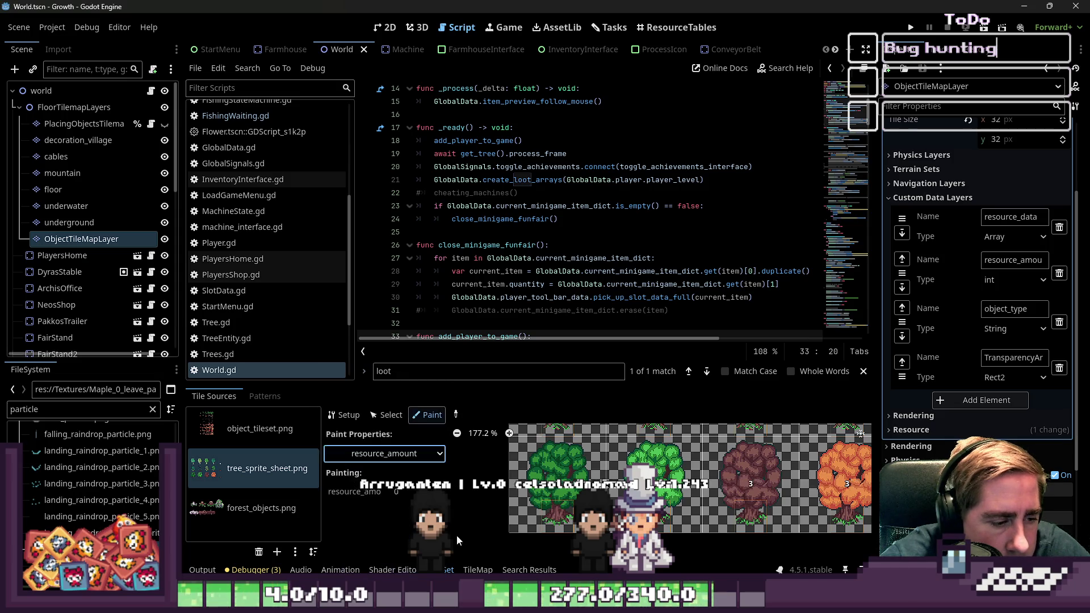
{"action": "scroll", "coordinate": [517, 522], "scroll_direction": "down", "scroll_amount": 5}
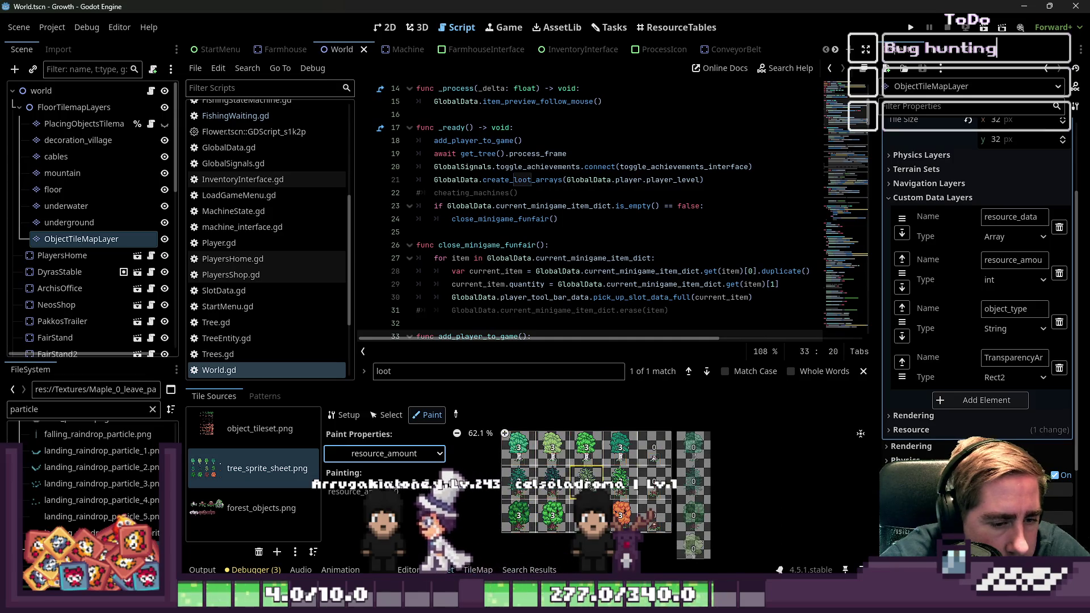
{"action": "scroll", "coordinate": [619, 447], "scroll_direction": "down", "scroll_amount": 1}
{"action": "scroll", "coordinate": [617, 447], "scroll_direction": "down", "scroll_amount": 4}
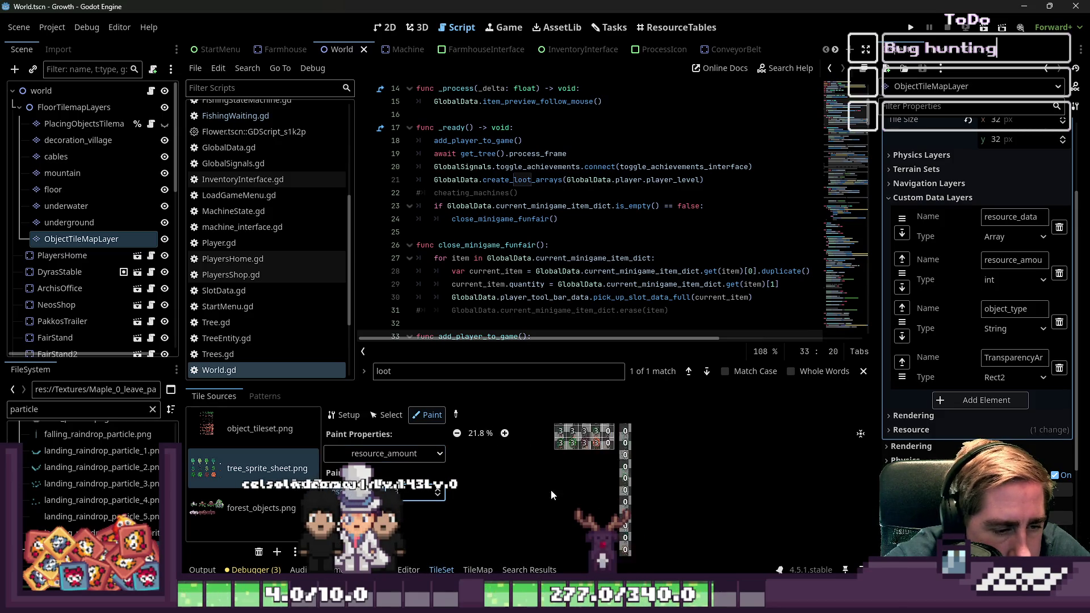
{"action": "scroll", "coordinate": [605, 447], "scroll_direction": "down", "scroll_amount": 1}
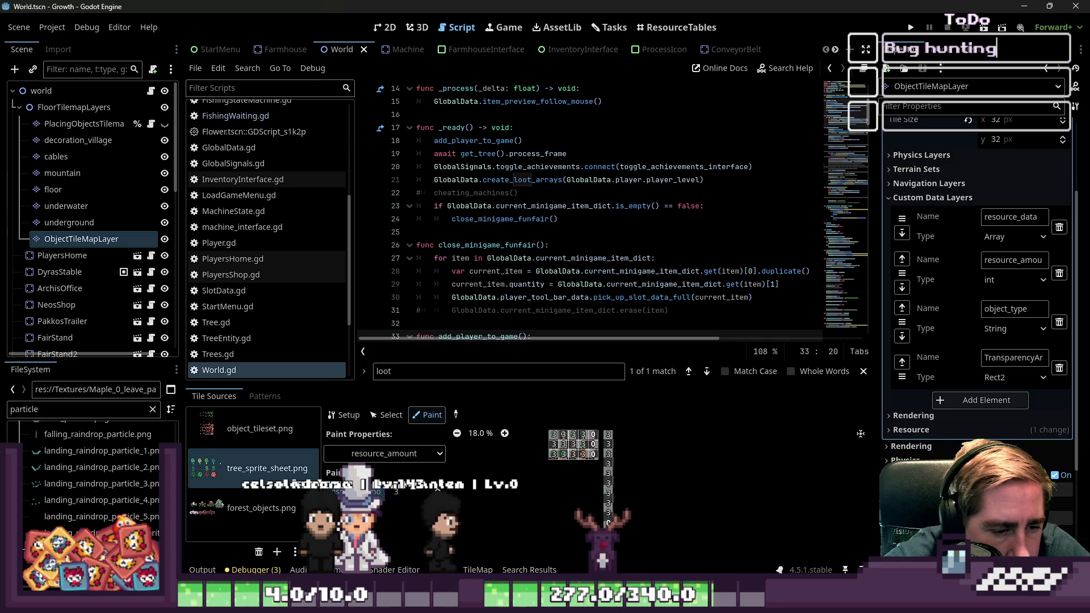
- Switch back to resource_data and inspect the top-left tree tile's loot array in a wider panel
{"action": "left_click", "coordinate": [385, 454]}
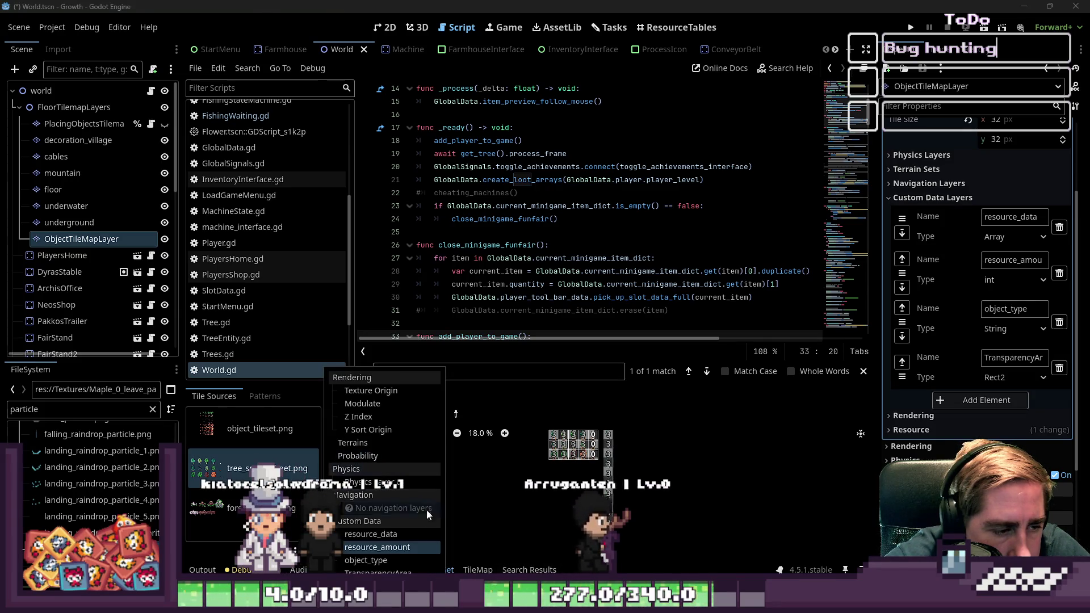
{"action": "left_click", "coordinate": [391, 533]}
{"action": "scroll", "coordinate": [577, 461], "scroll_direction": "up", "scroll_amount": 1}
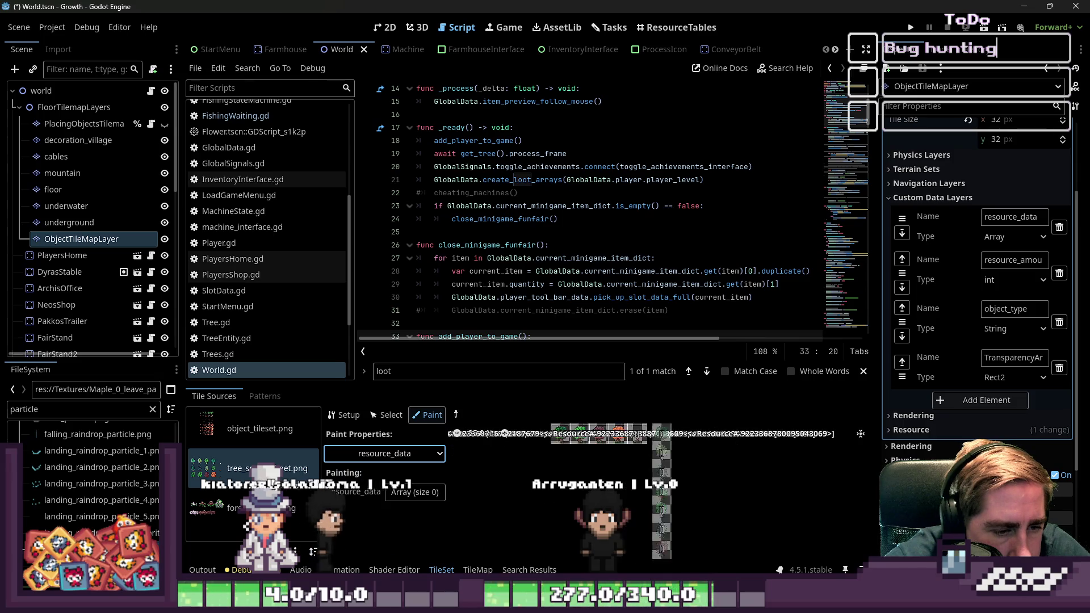
{"action": "scroll", "coordinate": [565, 453], "scroll_direction": "up", "scroll_amount": 11}
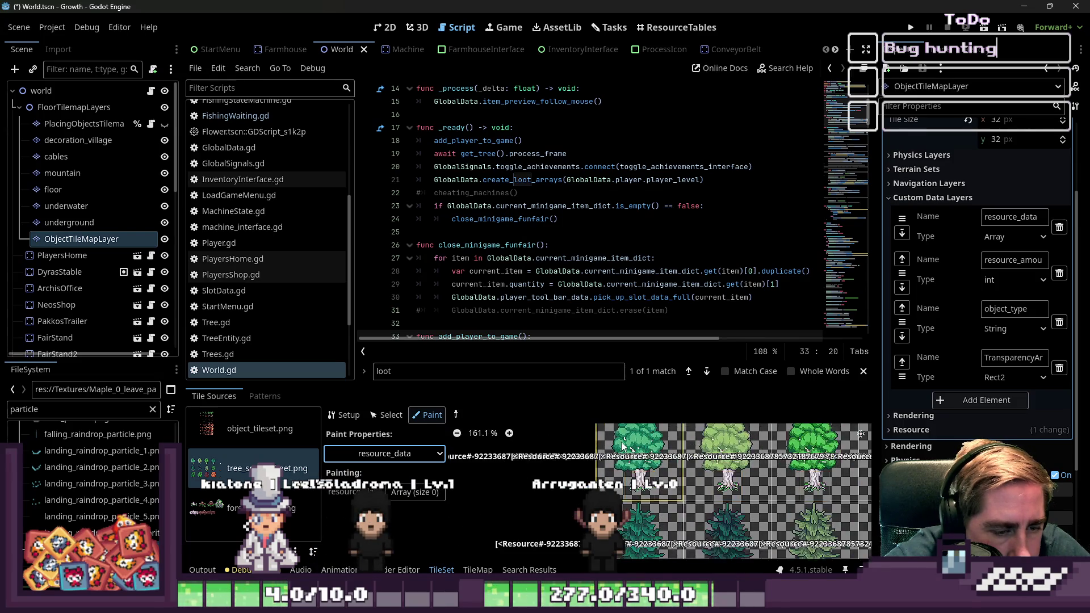
{"action": "left_click", "coordinate": [386, 416]}
{"action": "left_click", "coordinate": [642, 463]}
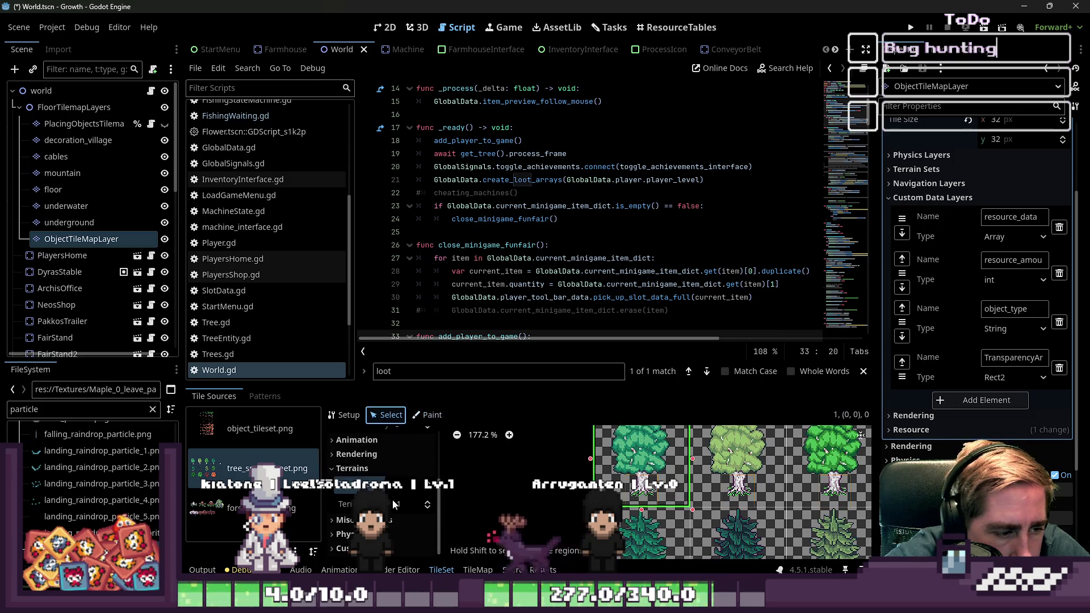
{"action": "left_click", "coordinate": [394, 549]}
{"action": "scroll", "coordinate": [390, 526], "scroll_direction": "down", "scroll_amount": 3}
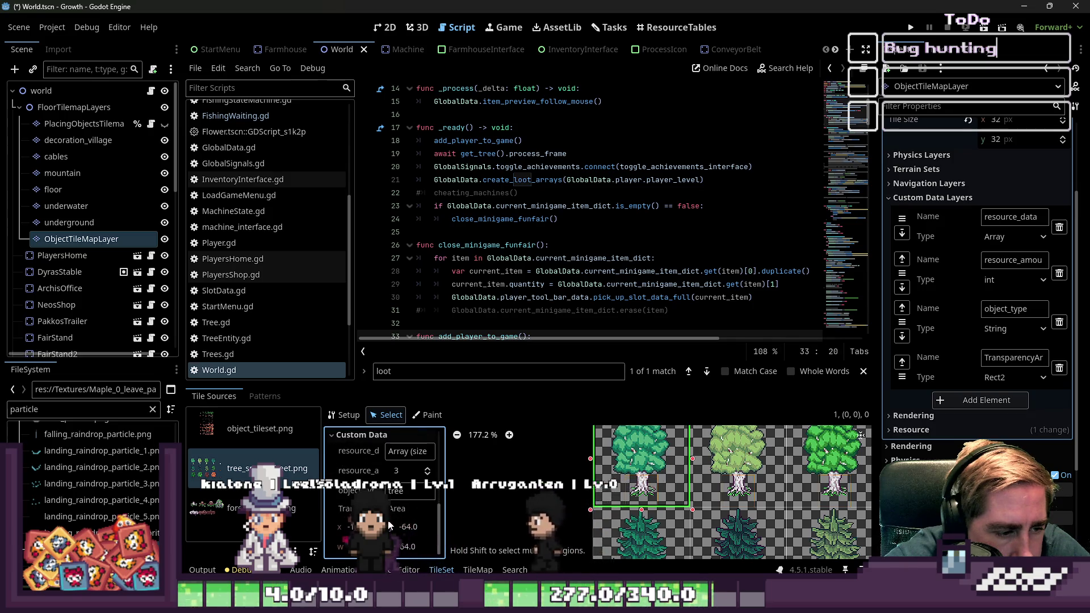
{"action": "left_click", "coordinate": [407, 453]}
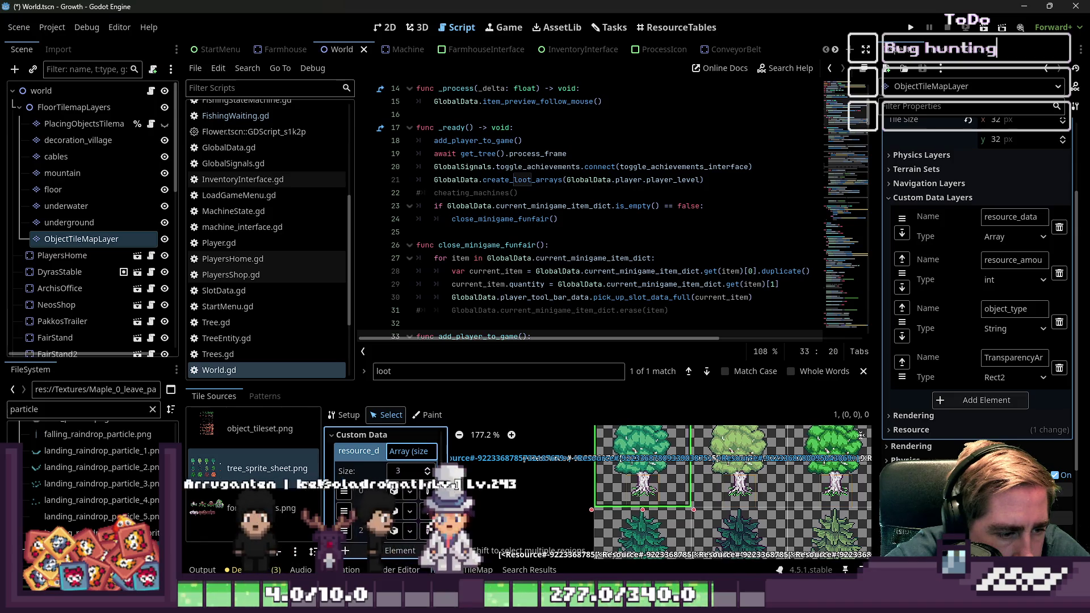
{"action": "mouse_move", "coordinate": [449, 461]}
{"action": "left_mouse_down"}
{"action": "mouse_move", "coordinate": [642, 460]}
{"action": "mouse_move", "coordinate": [454, 471]}
{"action": "mouse_move", "coordinate": [348, 502]}
{"action": "left_mouse_up"}
- Paste the loot list into the top-right tree tile's resource_data and enlarge the tile set panel
{"action": "scroll", "coordinate": [367, 494], "scroll_direction": "up", "scroll_amount": 3}
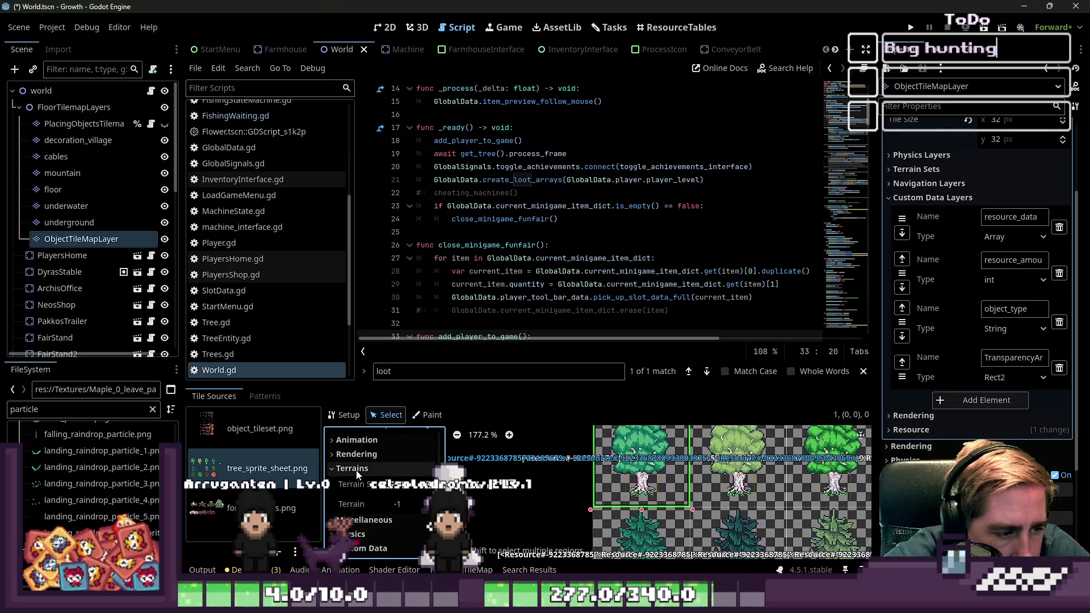
{"action": "scroll", "coordinate": [383, 541], "scroll_direction": "down", "scroll_amount": 3}
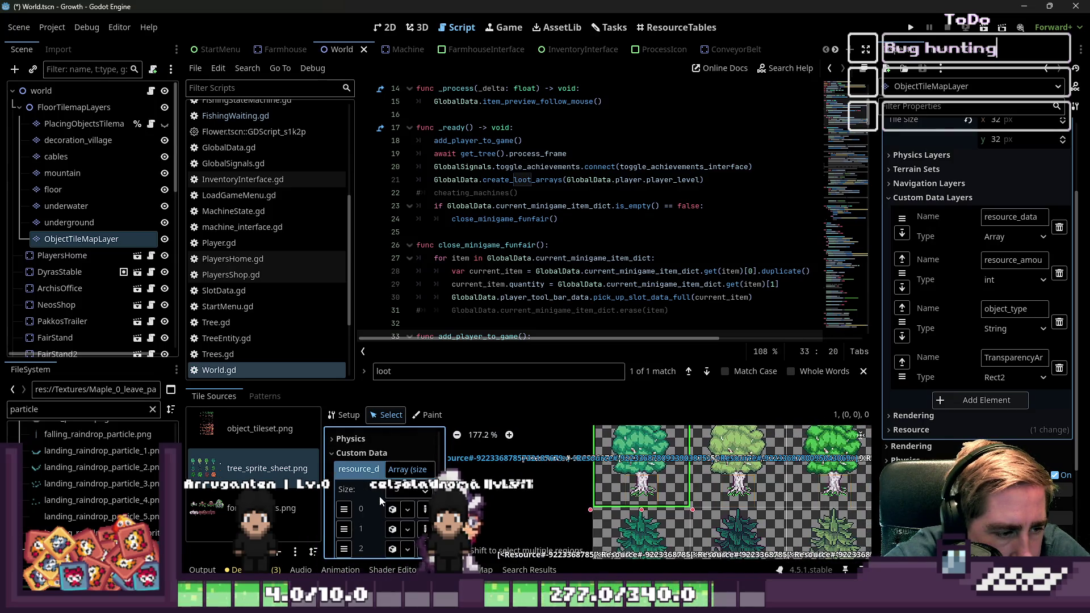
{"action": "left_click", "coordinate": [398, 472]}
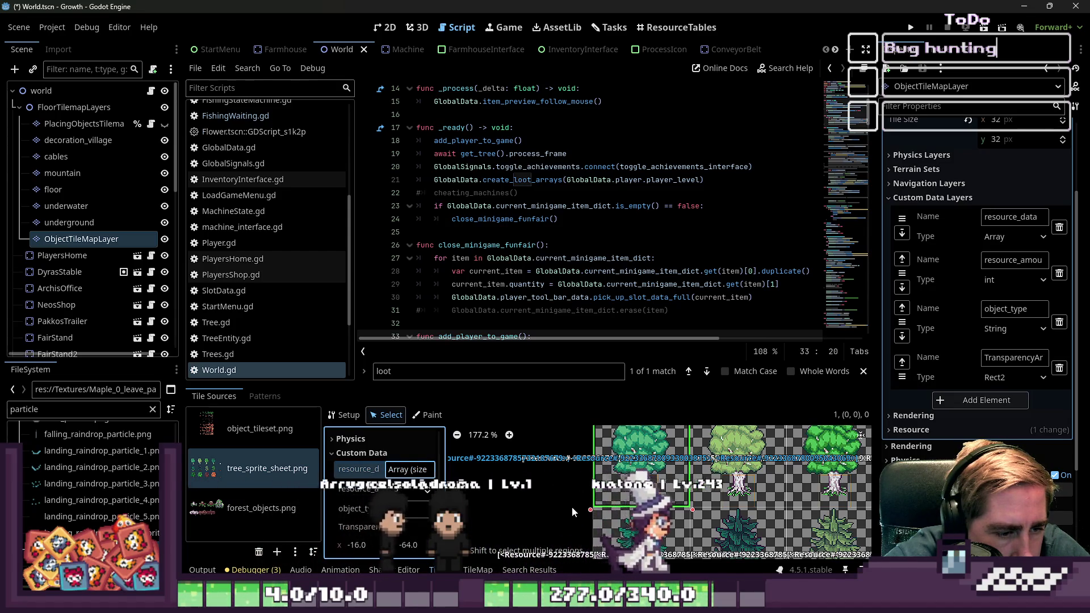
{"action": "scroll", "coordinate": [533, 439], "scroll_direction": "up", "scroll_amount": 2}
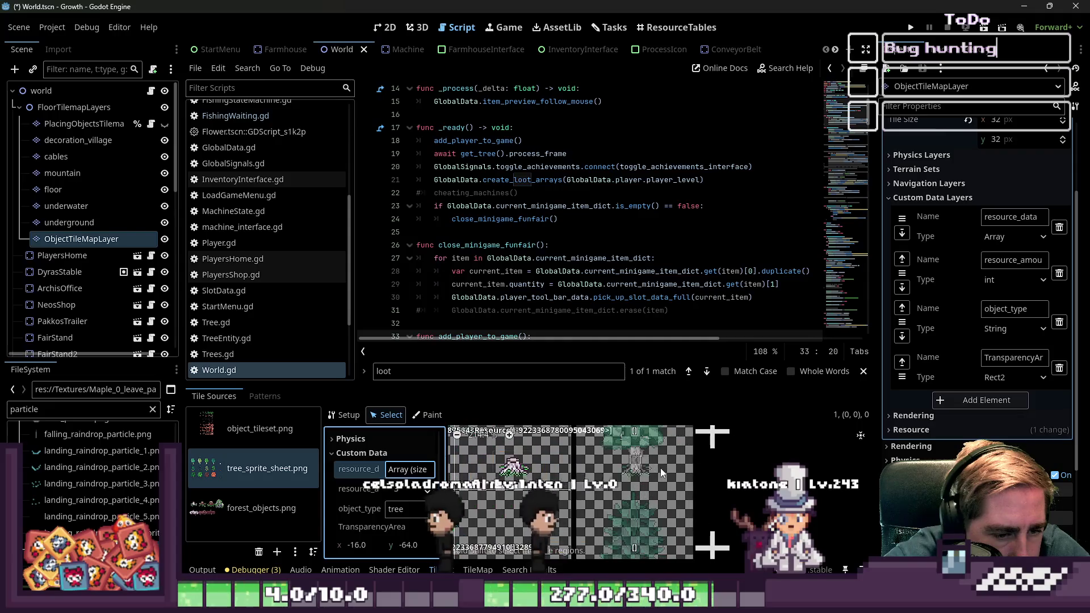
{"action": "left_click", "coordinate": [660, 468]}
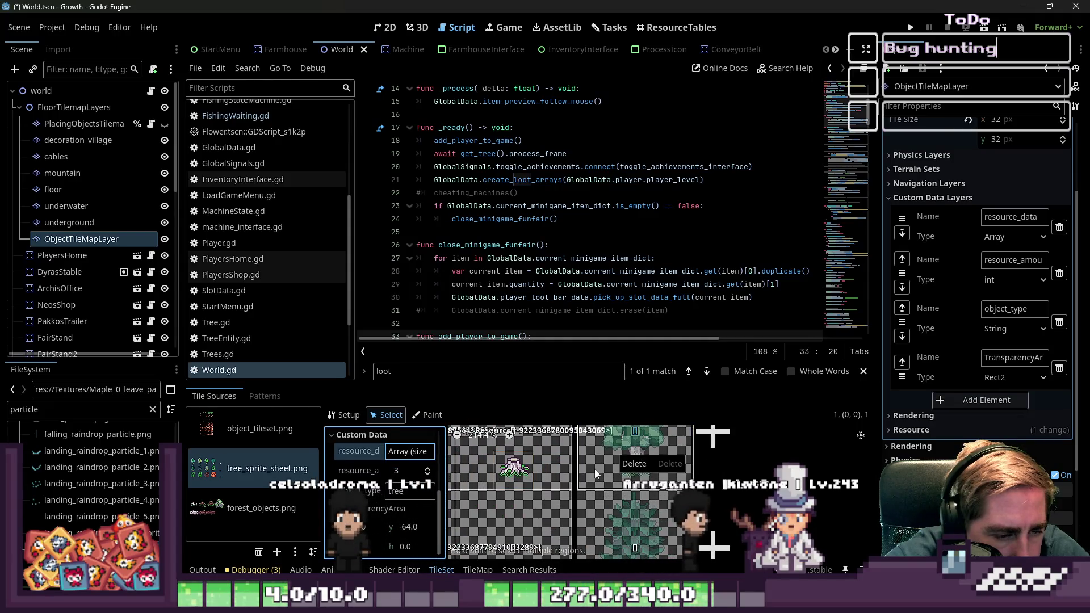
{"action": "scroll", "coordinate": [370, 455], "scroll_direction": "up", "scroll_amount": 1}
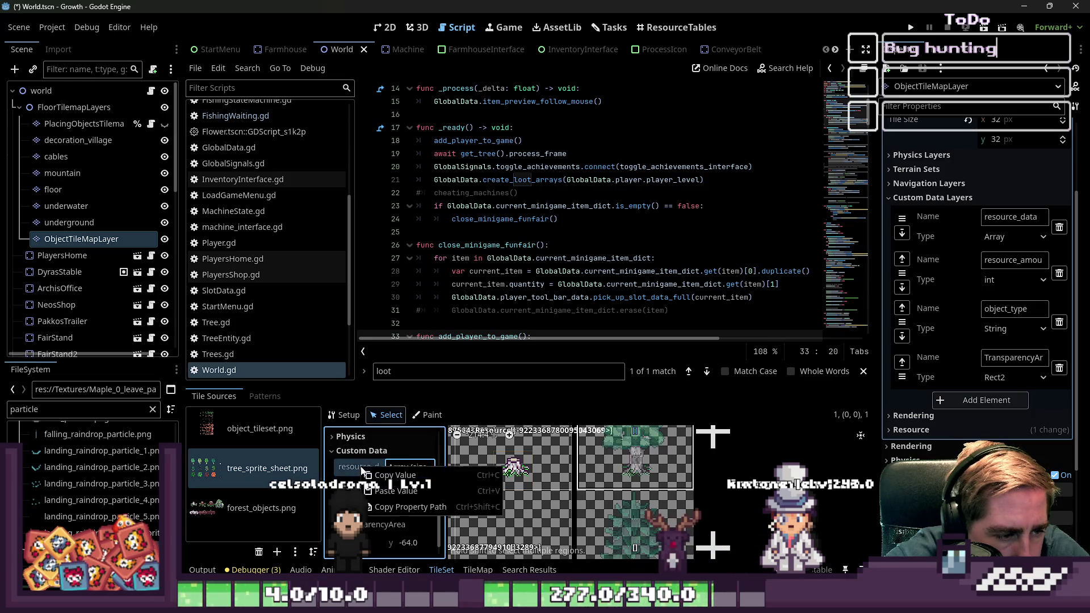
{"action": "left_click", "coordinate": [392, 492]}
{"action": "scroll", "coordinate": [601, 451], "scroll_direction": "down", "scroll_amount": 15}
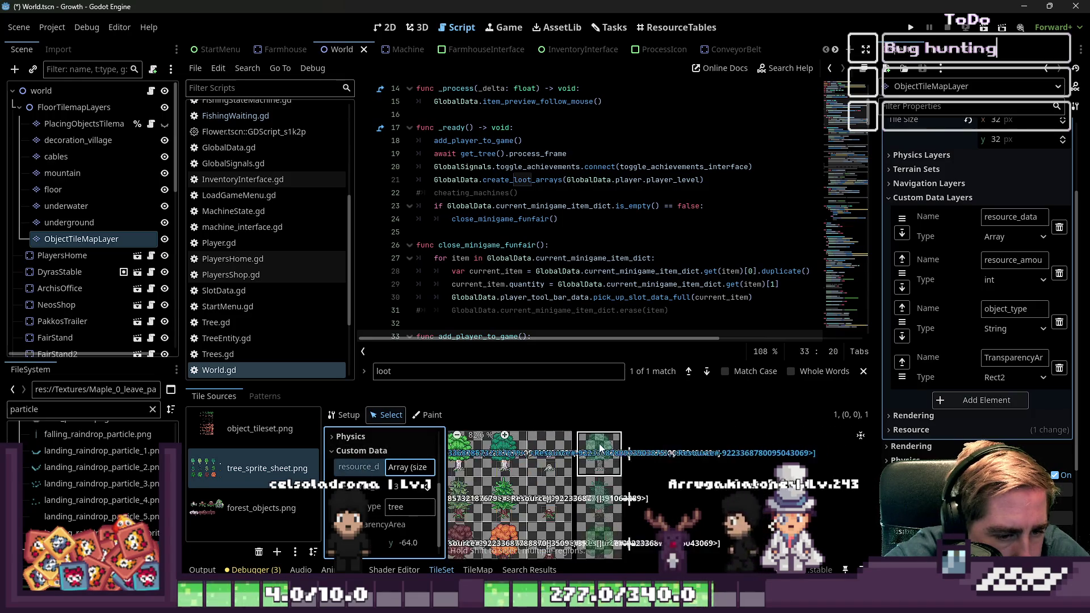
{"action": "scroll", "coordinate": [600, 450], "scroll_direction": "up", "scroll_amount": 11}
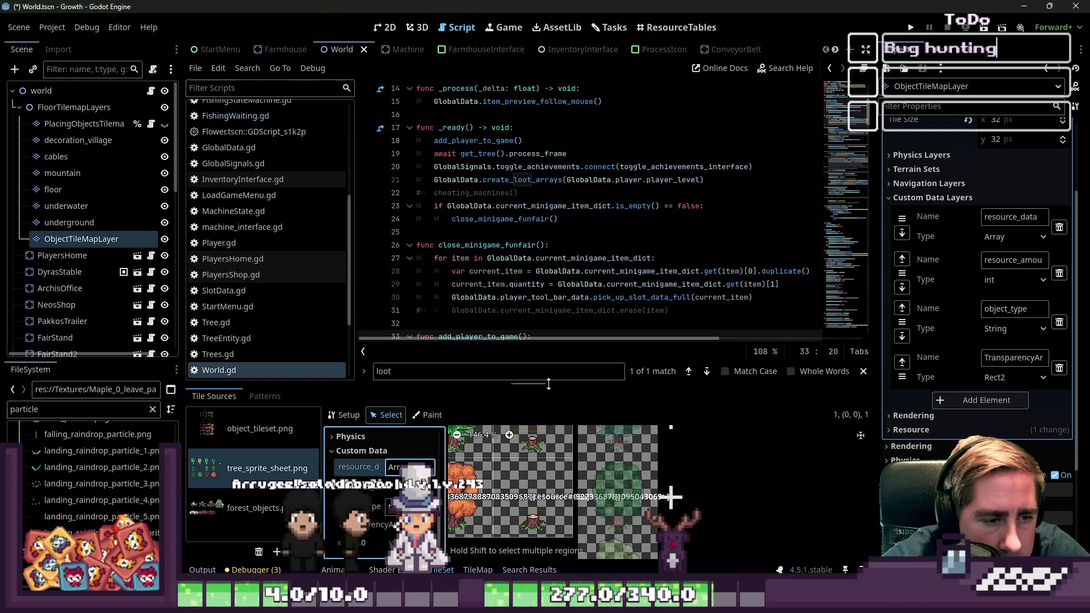
{"action": "left_click_drag", "start_coordinate": [548, 384], "coordinate": [629, 3]}
- Paste the three-entry resource_data loot array onto tree tile (3,0) and its alternative tile
{"action": "scroll", "coordinate": [633, 312], "scroll_direction": "up", "scroll_amount": 1}
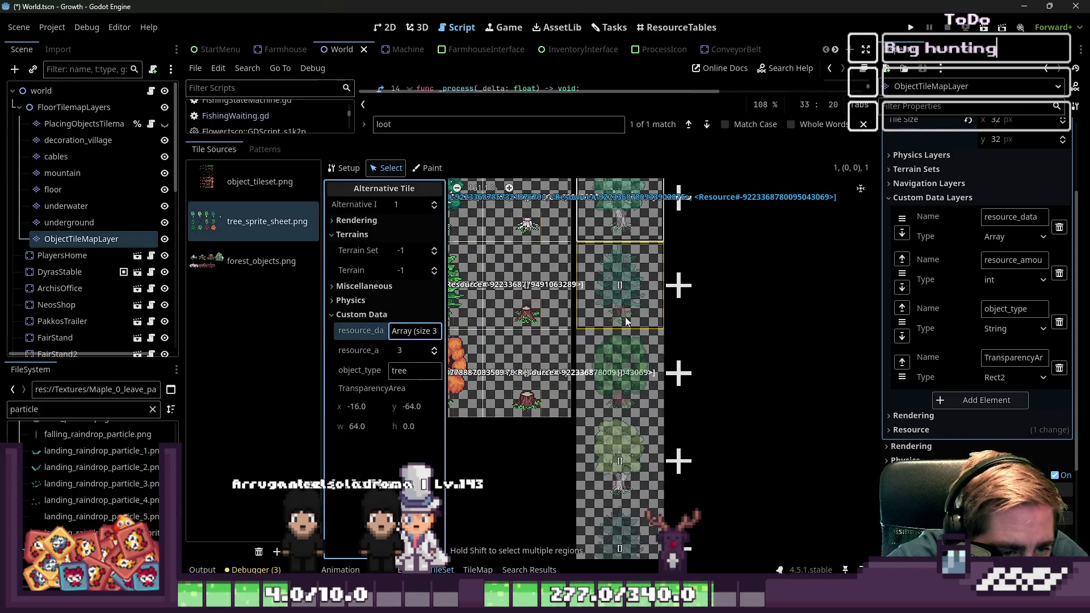
{"action": "scroll", "coordinate": [641, 399], "scroll_direction": "down", "scroll_amount": 1}
{"action": "left_click", "coordinate": [640, 397]}
{"action": "scroll", "coordinate": [615, 384], "scroll_direction": "up", "scroll_amount": 12}
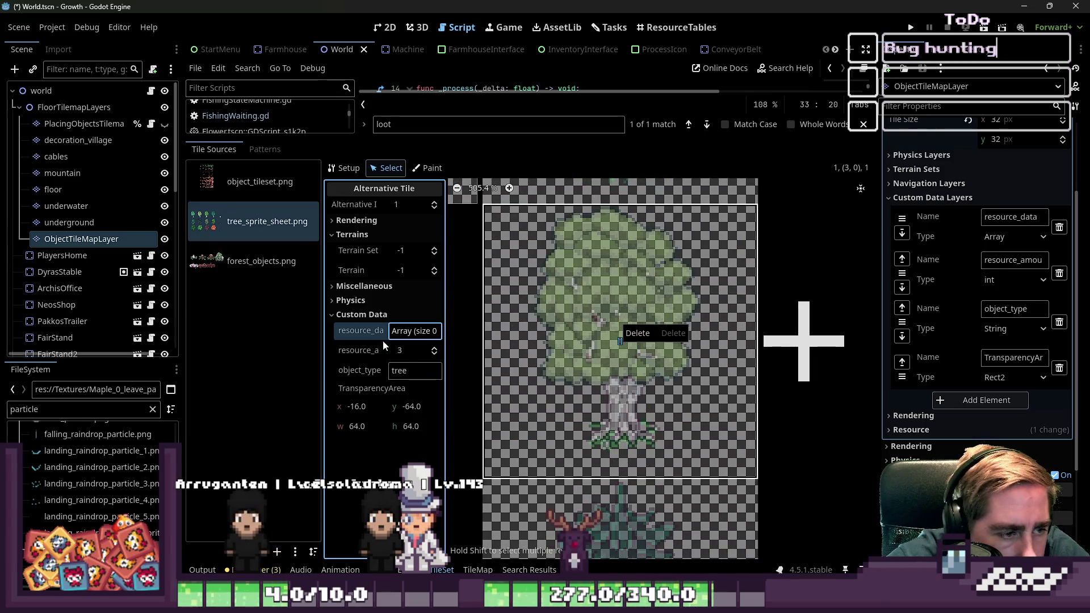
{"action": "left_click", "coordinate": [388, 358]}
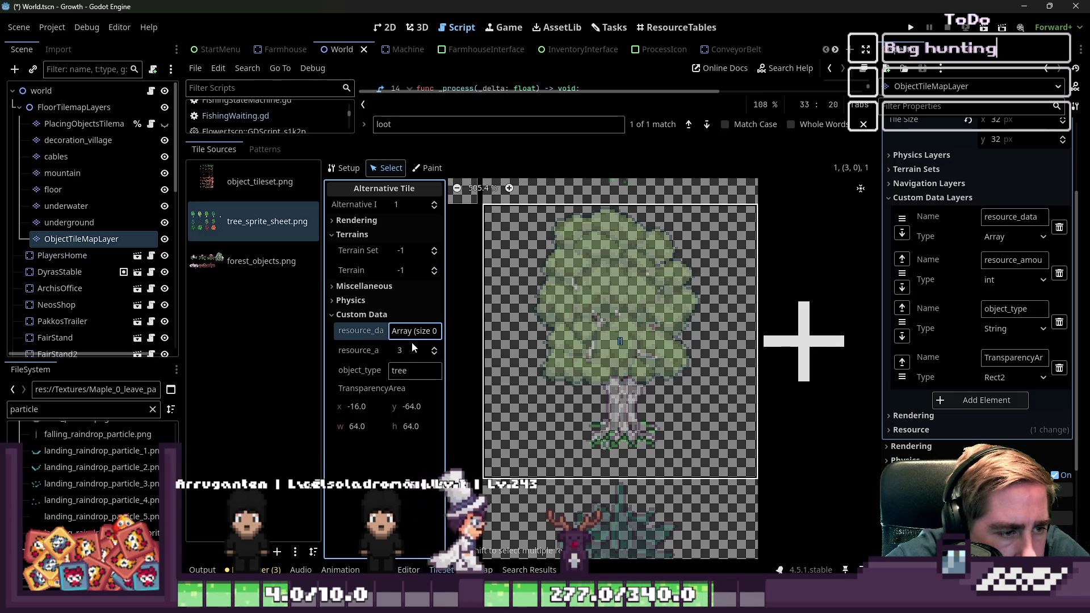
{"action": "right_click", "coordinate": [356, 330]}
{"action": "left_click", "coordinate": [369, 351]}
{"action": "scroll", "coordinate": [574, 392], "scroll_direction": "down", "scroll_amount": 15}
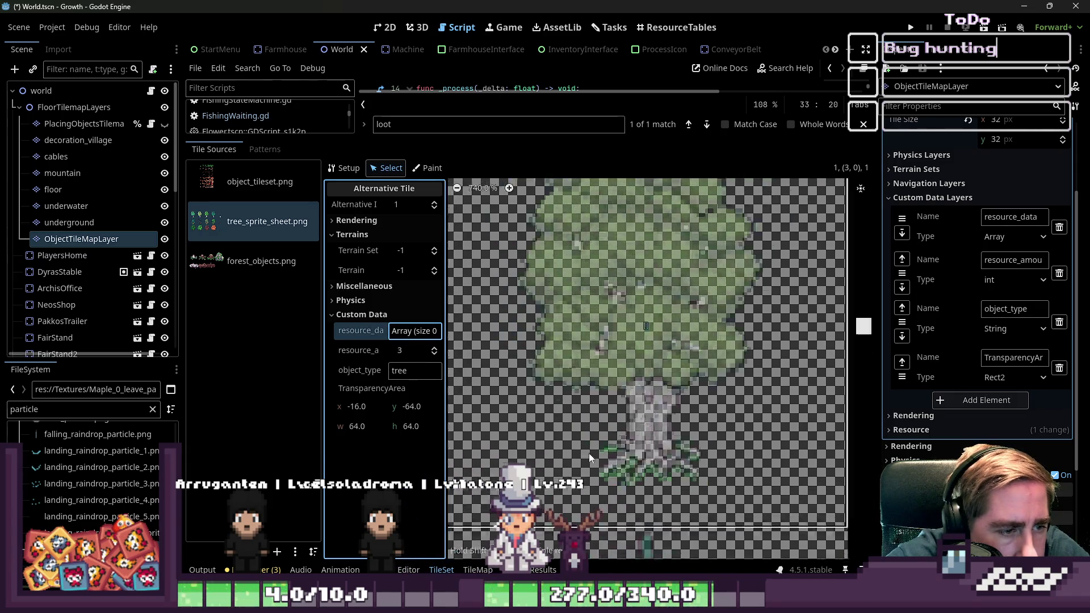
{"action": "left_click", "coordinate": [587, 296]}
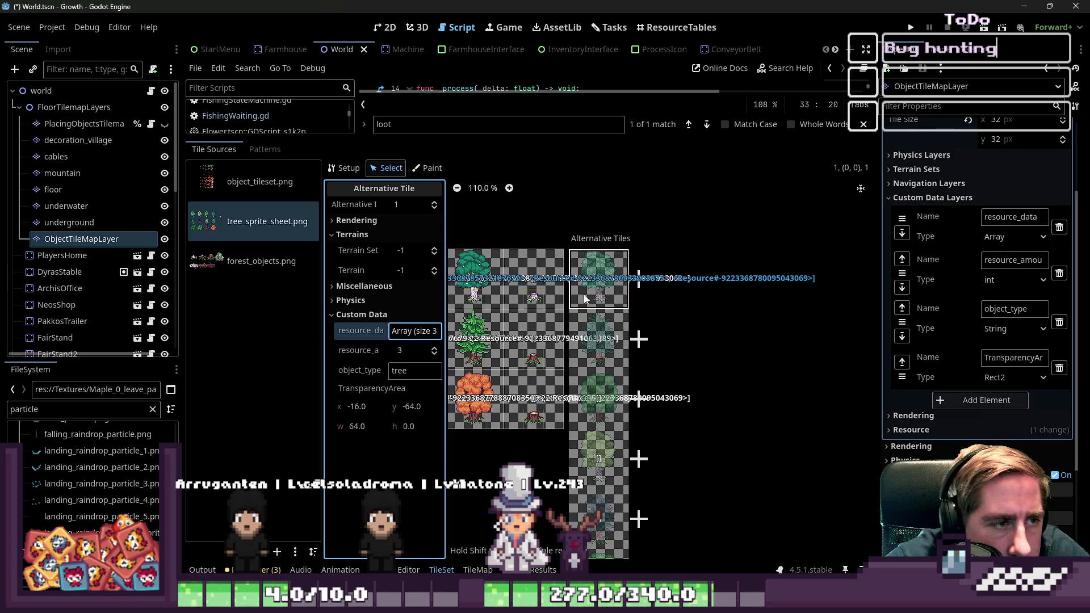
{"action": "left_click", "coordinate": [366, 343]}
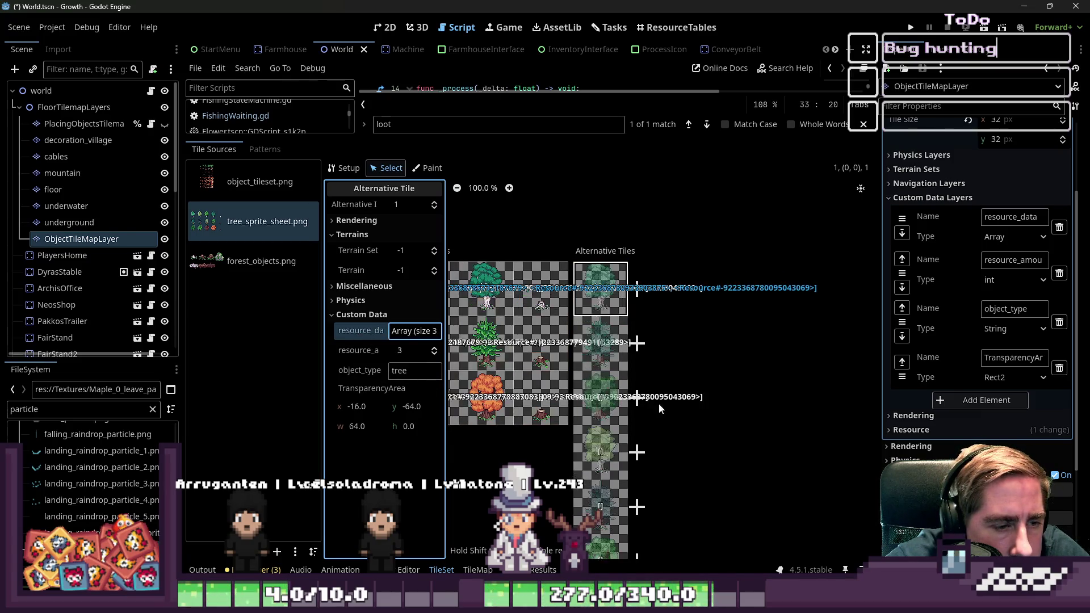
{"action": "scroll", "coordinate": [625, 426], "scroll_direction": "up", "scroll_amount": 3}
{"action": "left_click", "coordinate": [596, 448]}
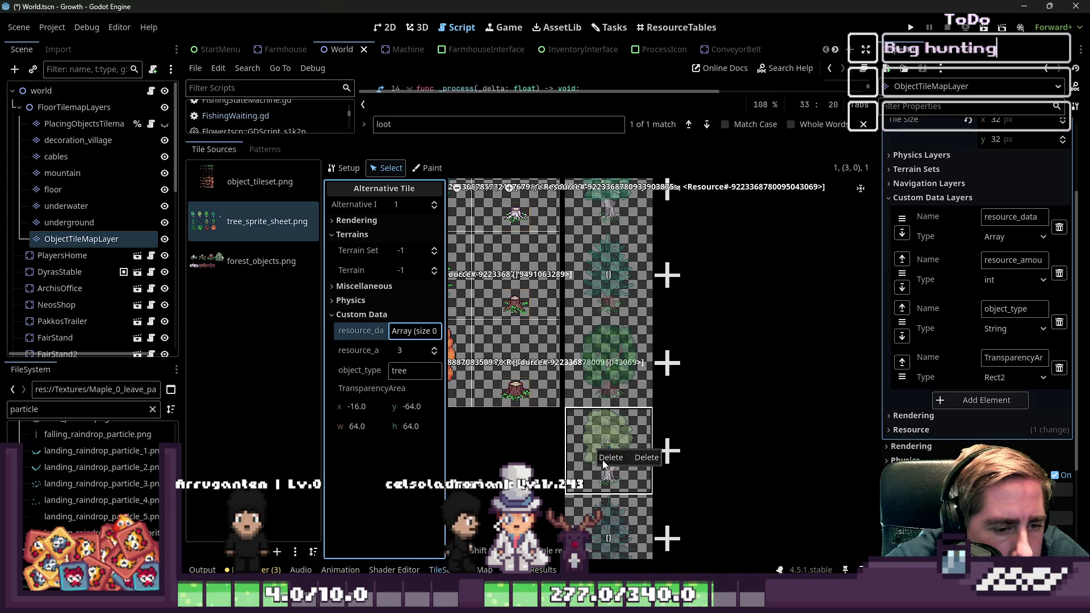
{"action": "right_click", "coordinate": [367, 335]}
{"action": "left_click", "coordinate": [382, 360]}
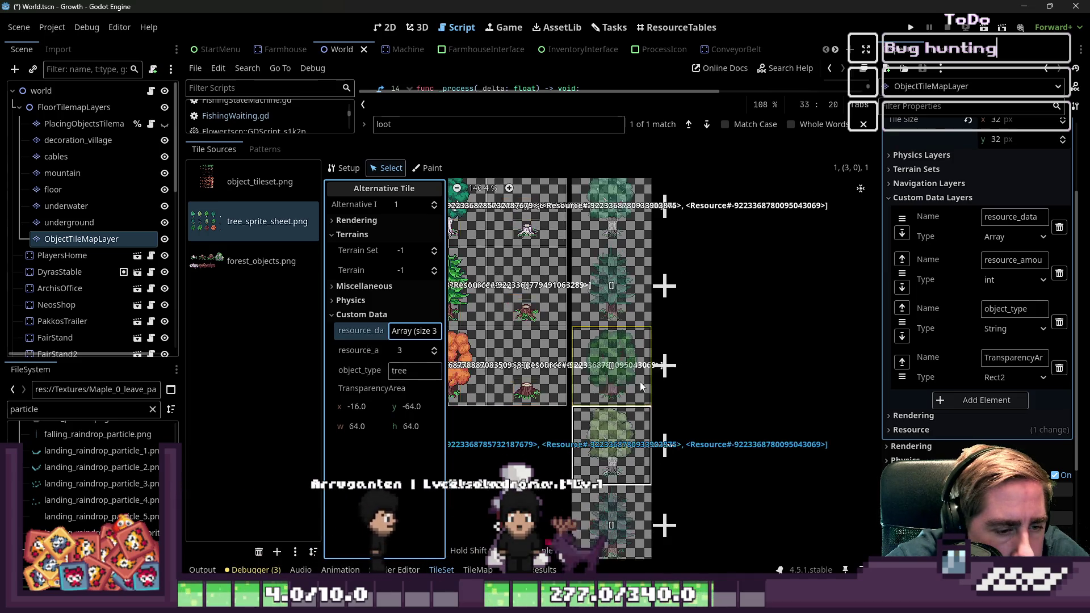
- Paste the same loot array onto the alternative tiles at (6,0) and (9,0)
{"action": "scroll", "coordinate": [625, 398], "scroll_direction": "down", "scroll_amount": 2}
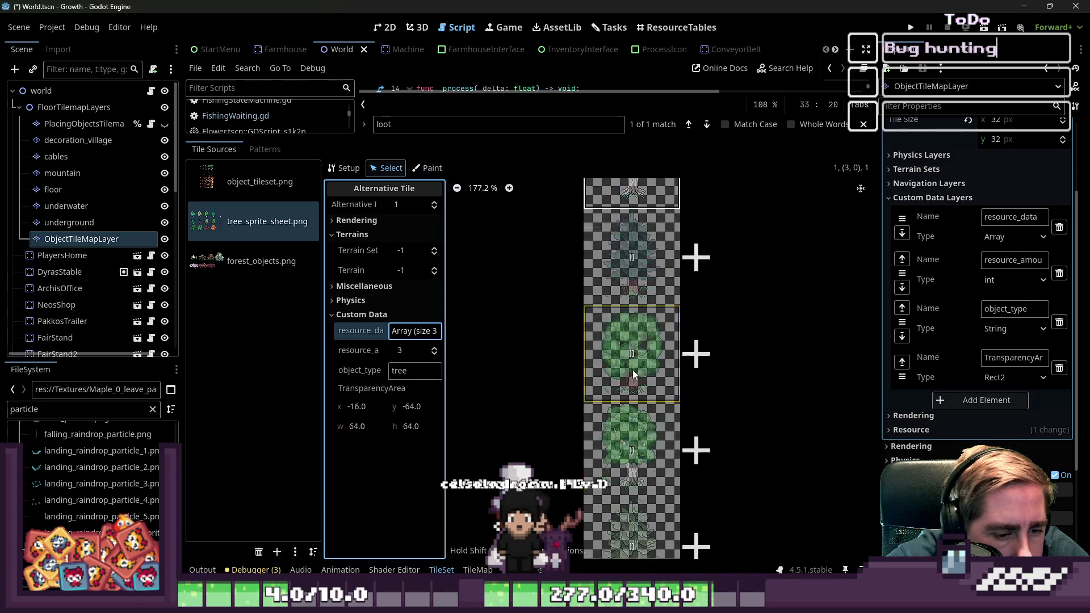
{"action": "scroll", "coordinate": [632, 370], "scroll_direction": "down", "scroll_amount": 2}
{"action": "right_click", "coordinate": [624, 328]}
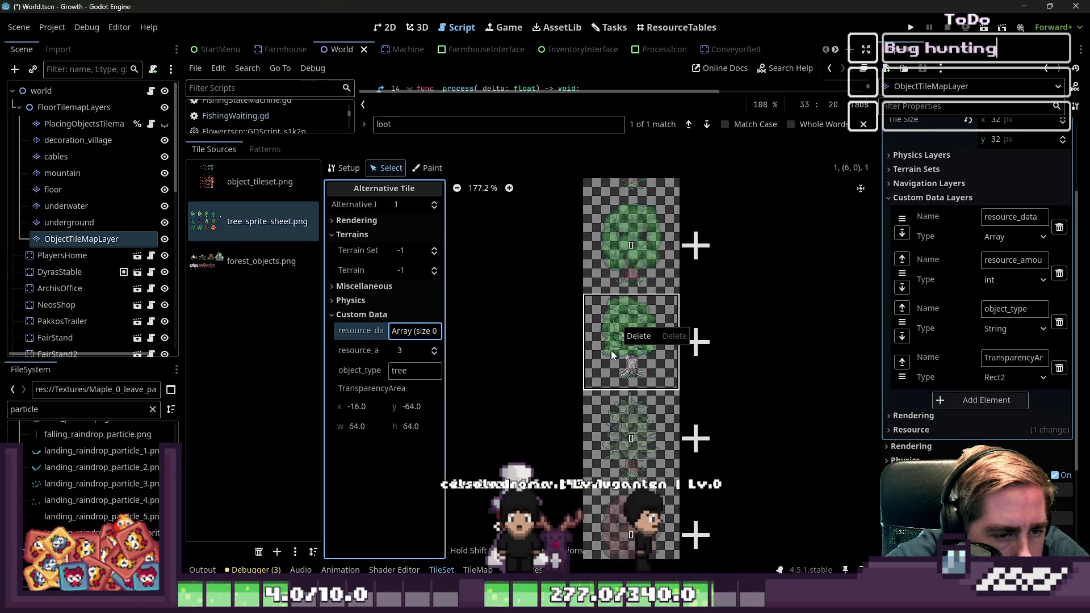
{"action": "right_click", "coordinate": [355, 331]}
{"action": "left_click", "coordinate": [379, 357]}
{"action": "scroll", "coordinate": [629, 370], "scroll_direction": "down", "scroll_amount": 3}
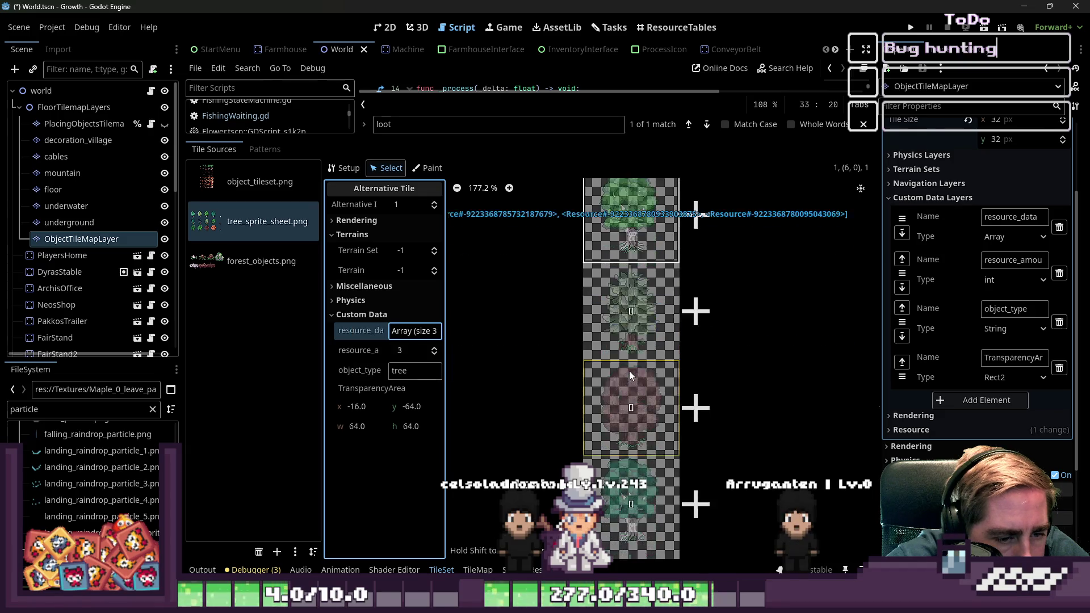
{"action": "left_click", "coordinate": [629, 371]}
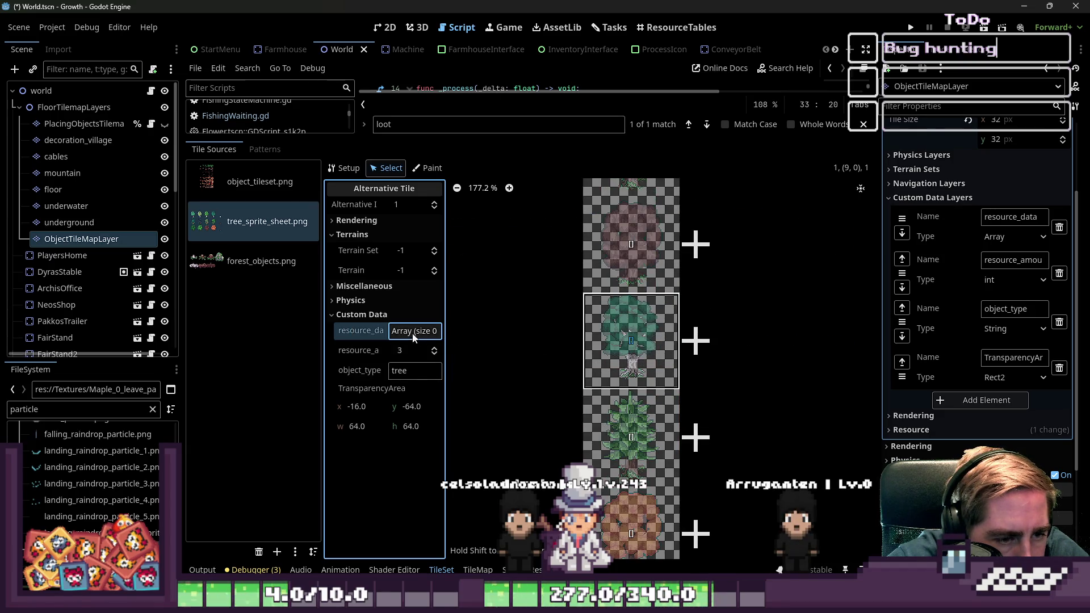
{"action": "left_click", "coordinate": [413, 356]}
- Select the pine tree base tile at (0,3)
{"action": "scroll", "coordinate": [639, 369], "scroll_direction": "up", "scroll_amount": 2}
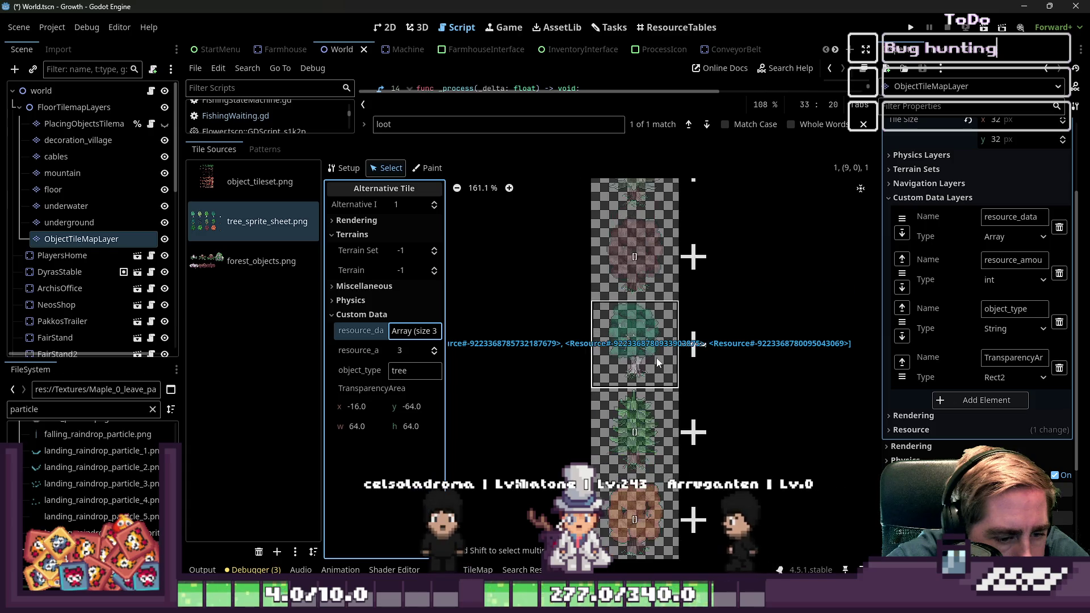
{"action": "scroll", "coordinate": [718, 427], "scroll_direction": "down", "scroll_amount": 5}
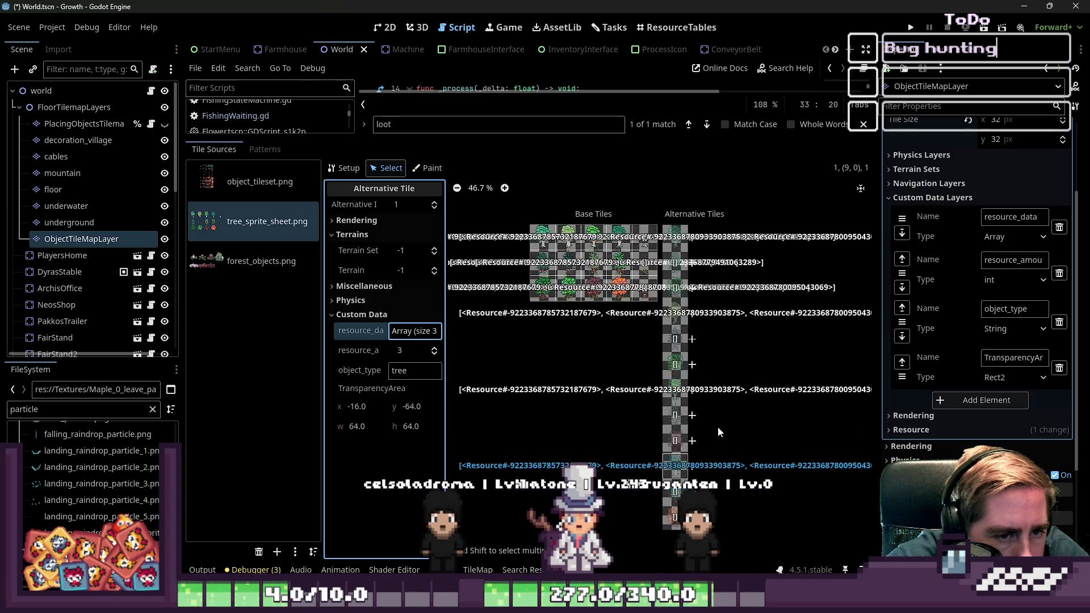
{"action": "scroll", "coordinate": [714, 299], "scroll_direction": "up", "scroll_amount": 6}
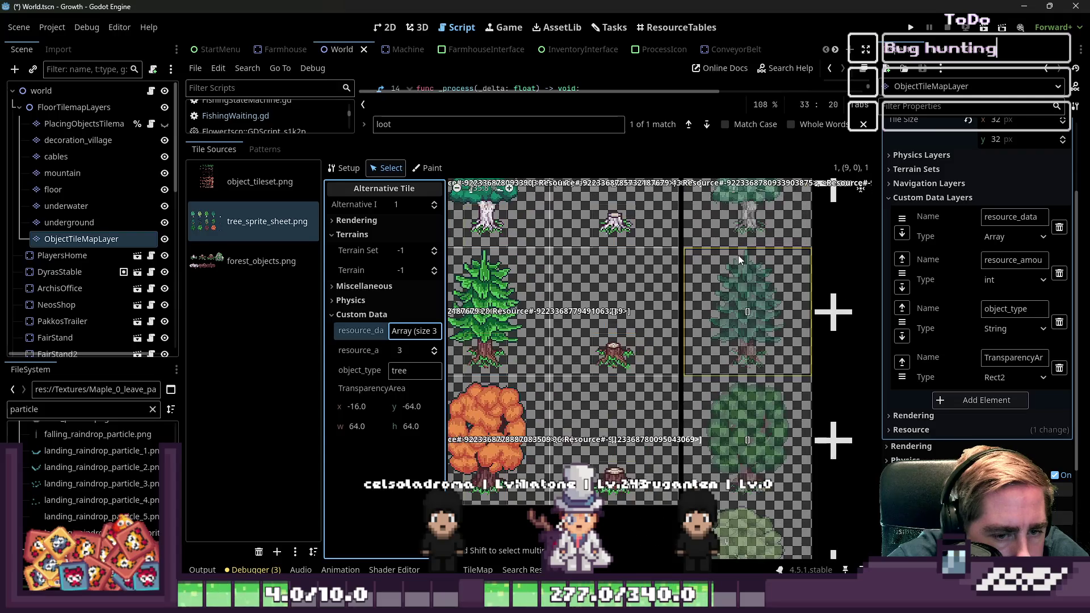
{"action": "scroll", "coordinate": [738, 296], "scroll_direction": "down", "scroll_amount": 3}
{"action": "scroll", "coordinate": [580, 306], "scroll_direction": "up", "scroll_amount": 4}
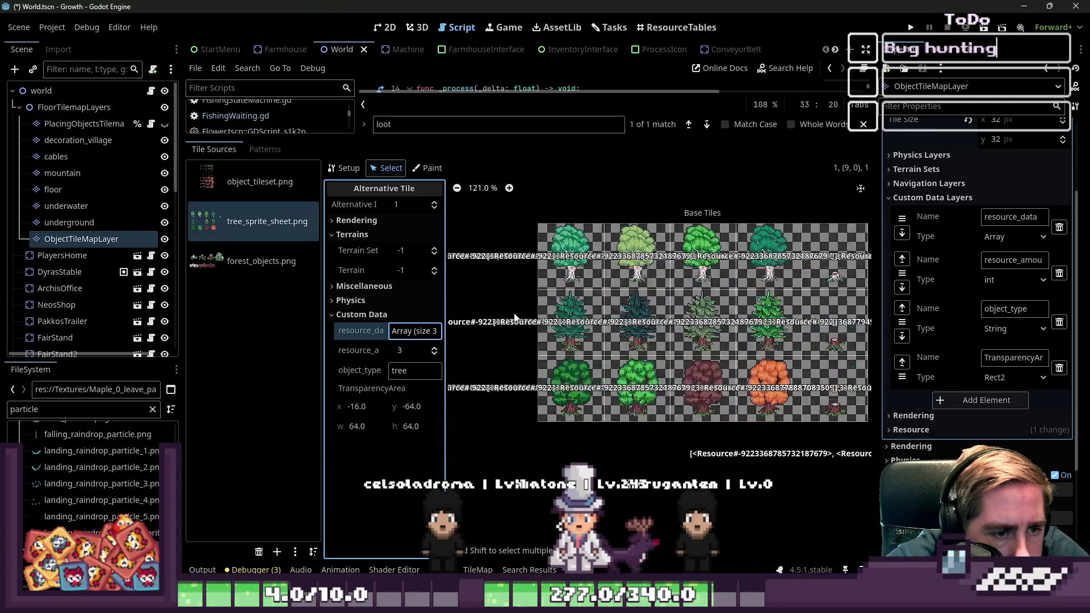
{"action": "left_click", "coordinate": [582, 305]}
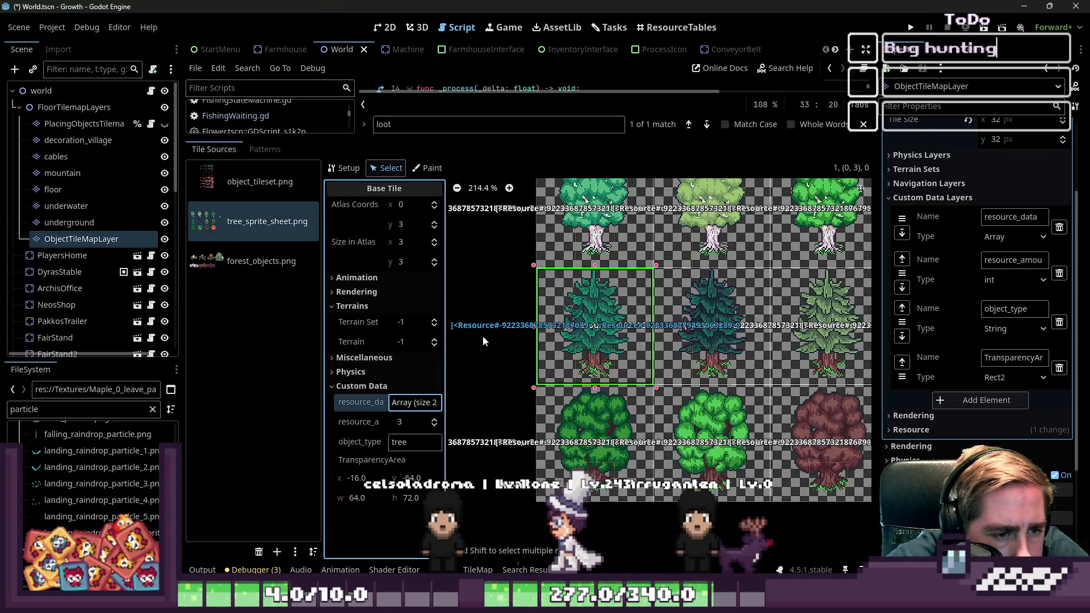
- Expand and inspect base tile (0,3)'s two-entry resource_data array in a widened properties panel
{"action": "right_click", "coordinate": [389, 402]}
{"action": "left_click", "coordinate": [416, 413]}
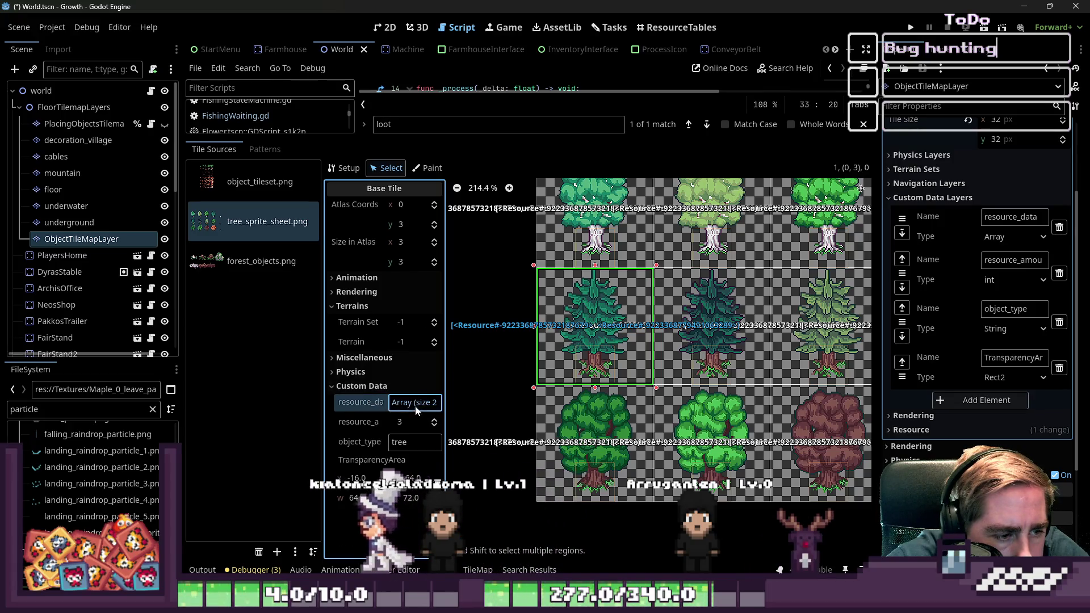
{"action": "left_click", "coordinate": [414, 402]}
{"action": "mouse_move", "coordinate": [446, 419]}
{"action": "left_mouse_down"}
{"action": "mouse_move", "coordinate": [668, 407]}
{"action": "mouse_move", "coordinate": [436, 416]}
{"action": "left_mouse_up"}
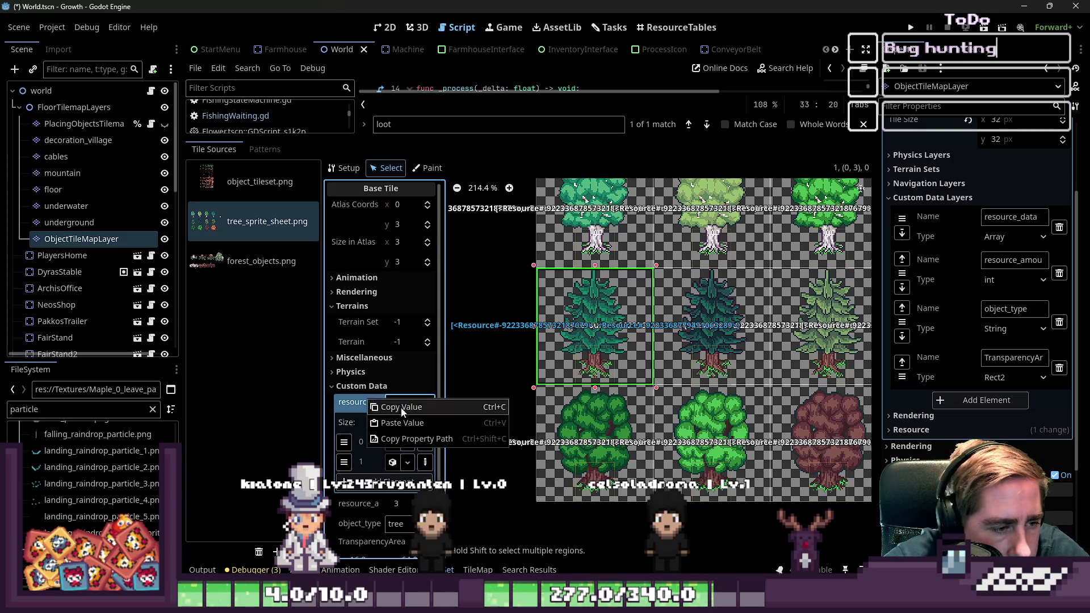
{"action": "scroll", "coordinate": [563, 343], "scroll_direction": "down", "scroll_amount": 4}
{"action": "scroll", "coordinate": [629, 372], "scroll_direction": "up", "scroll_amount": 4}
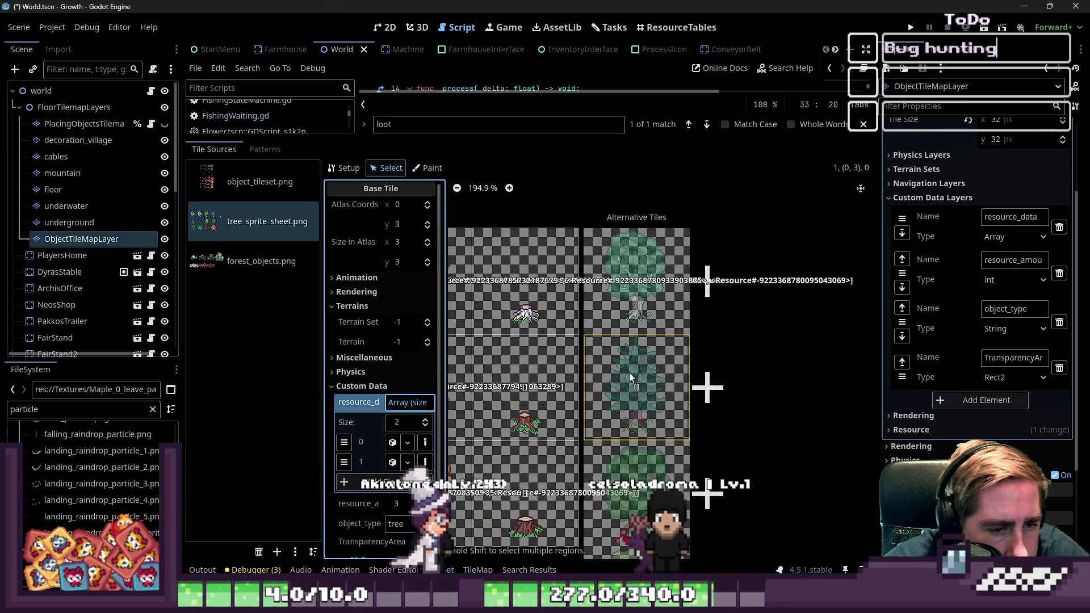
- Paste the two-entry loot array into alternative tile (3,3), undoing a misplaced paste
{"action": "right_click", "coordinate": [629, 372]}
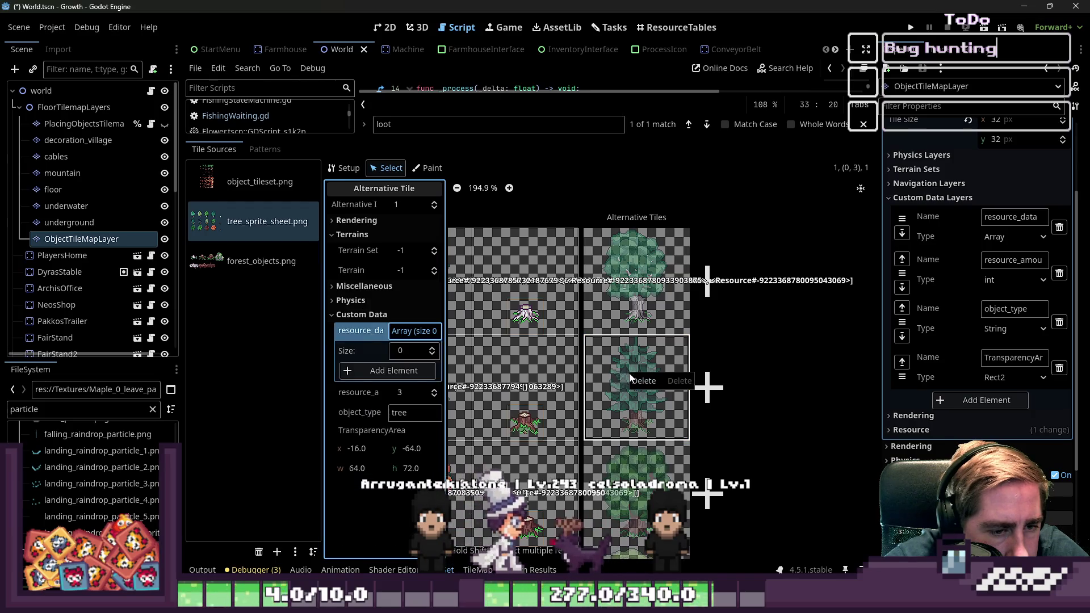
{"action": "right_click", "coordinate": [370, 331]}
{"action": "left_click", "coordinate": [400, 348]}
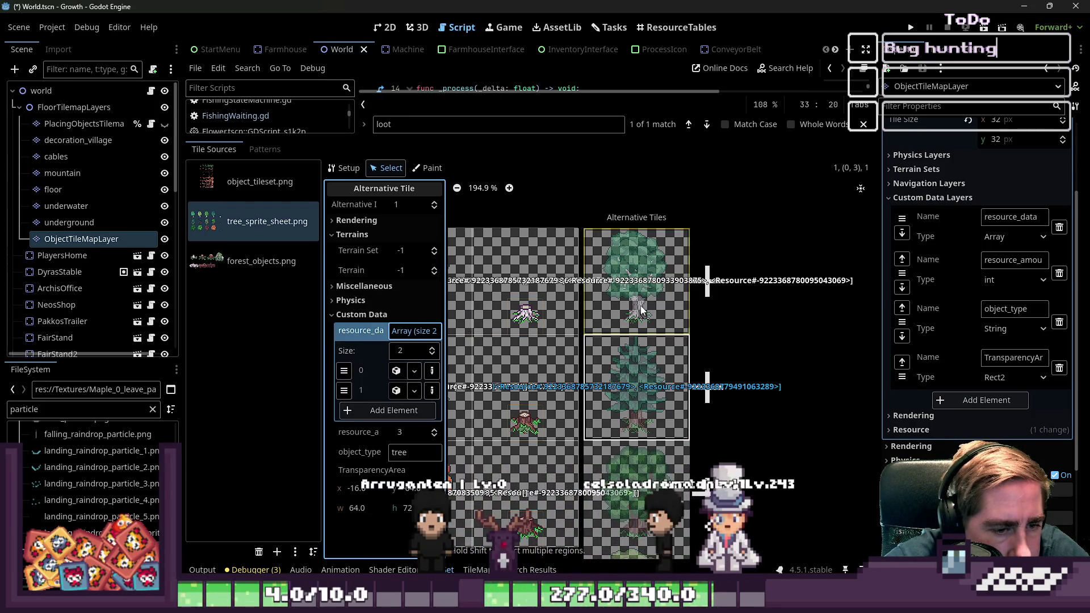
{"action": "key", "text": "ctrl+z"}
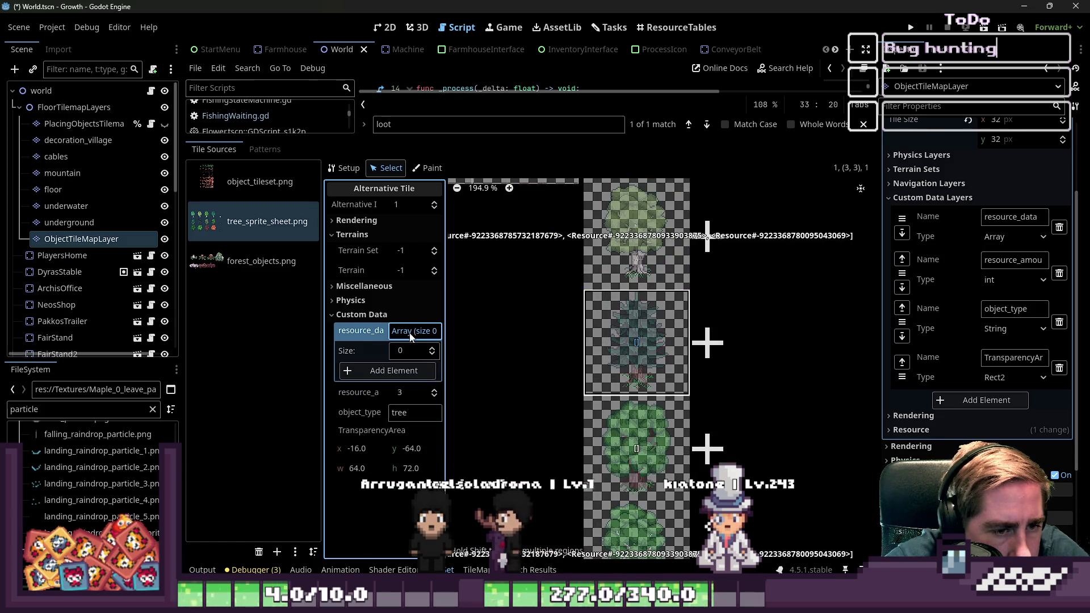
{"action": "right_click", "coordinate": [364, 332]}
{"action": "left_click", "coordinate": [392, 348]}
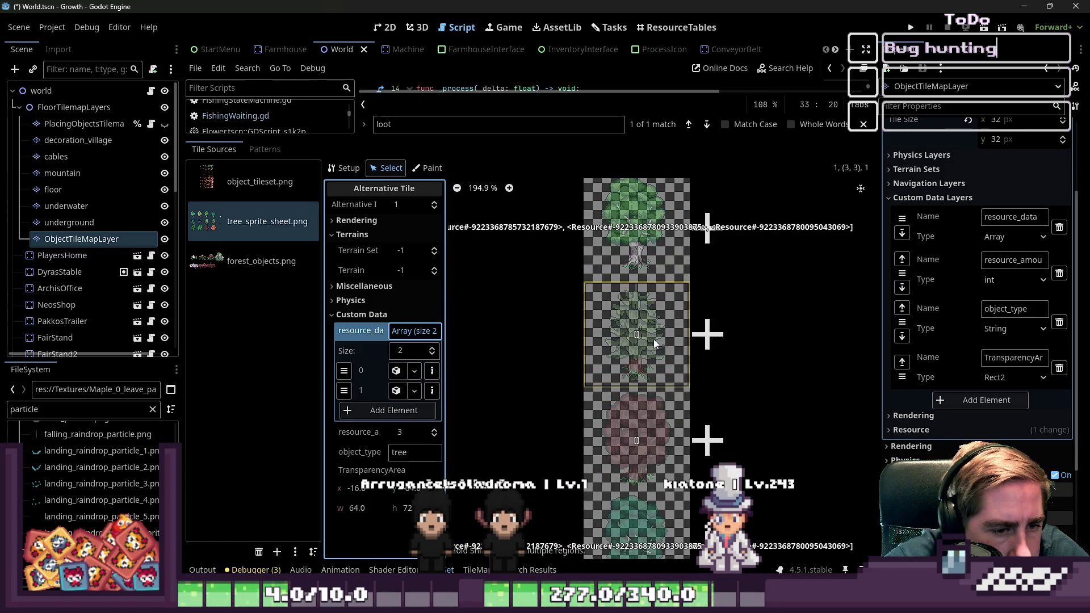
- Paste the two-entry loot array into alternative tiles (6,3) and (9,3)
{"action": "right_click", "coordinate": [364, 329]}
{"action": "left_click", "coordinate": [483, 376]}
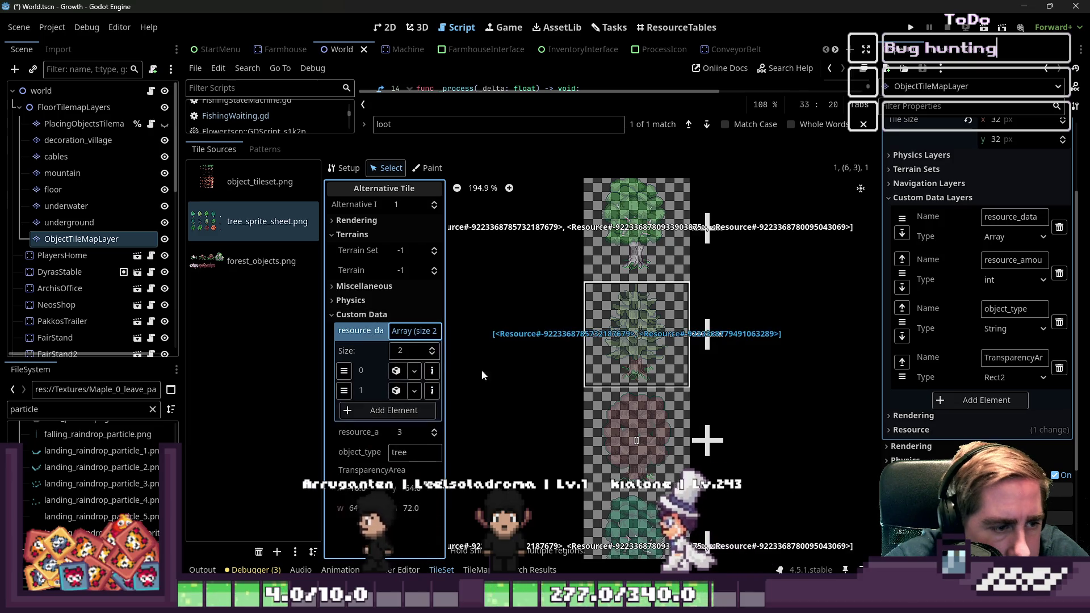
{"action": "scroll", "coordinate": [483, 376], "scroll_direction": "down", "scroll_amount": 5}
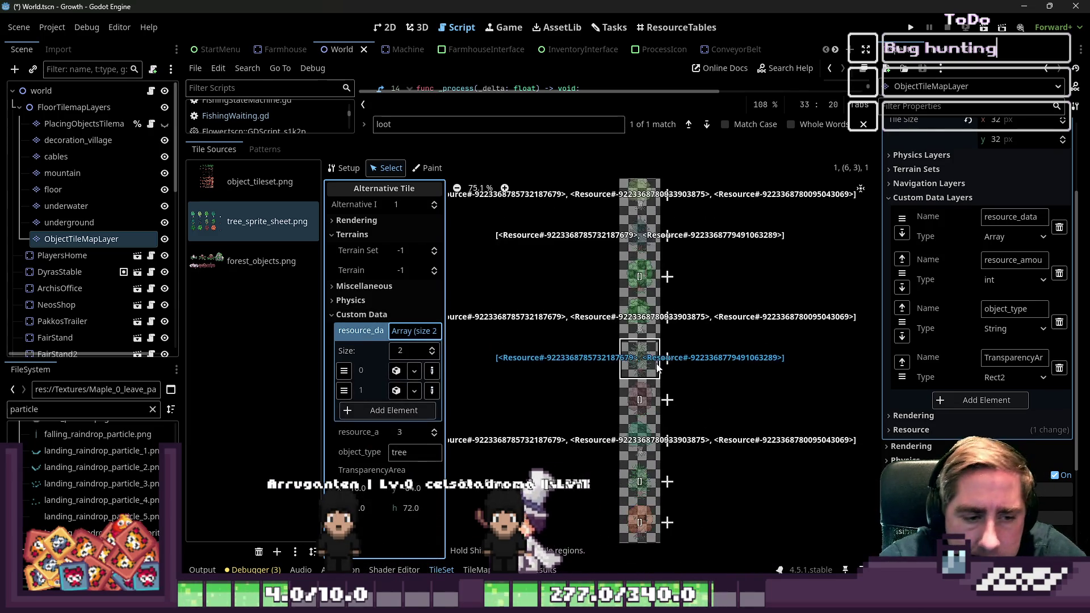
{"action": "scroll", "coordinate": [657, 368], "scroll_direction": "up", "scroll_amount": 3}
{"action": "left_click", "coordinate": [631, 388]}
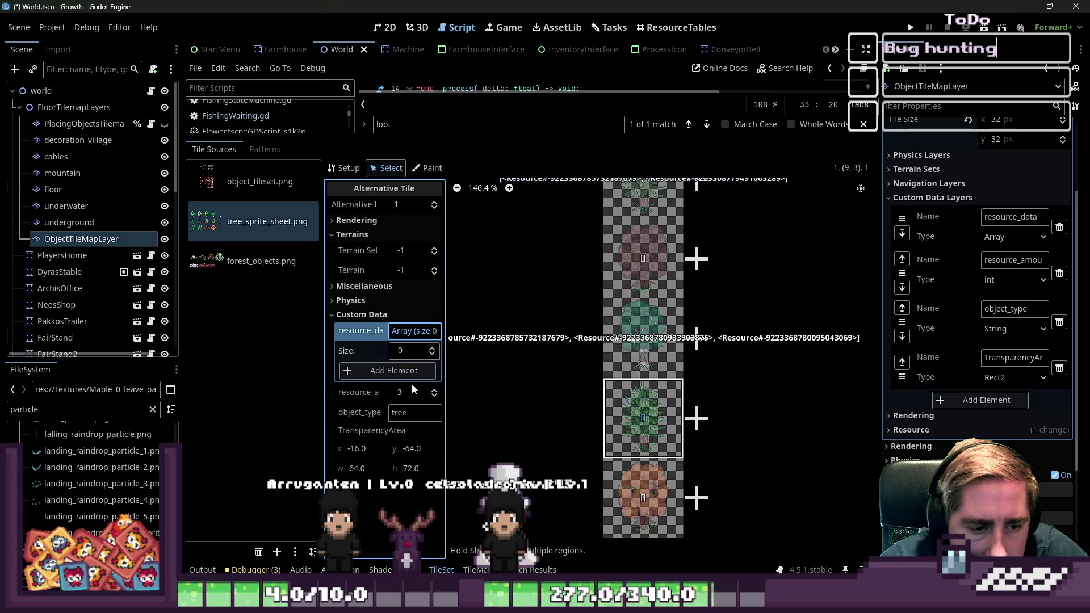
{"action": "left_click", "coordinate": [405, 358]}
{"action": "scroll", "coordinate": [724, 435], "scroll_direction": "down", "scroll_amount": 5}
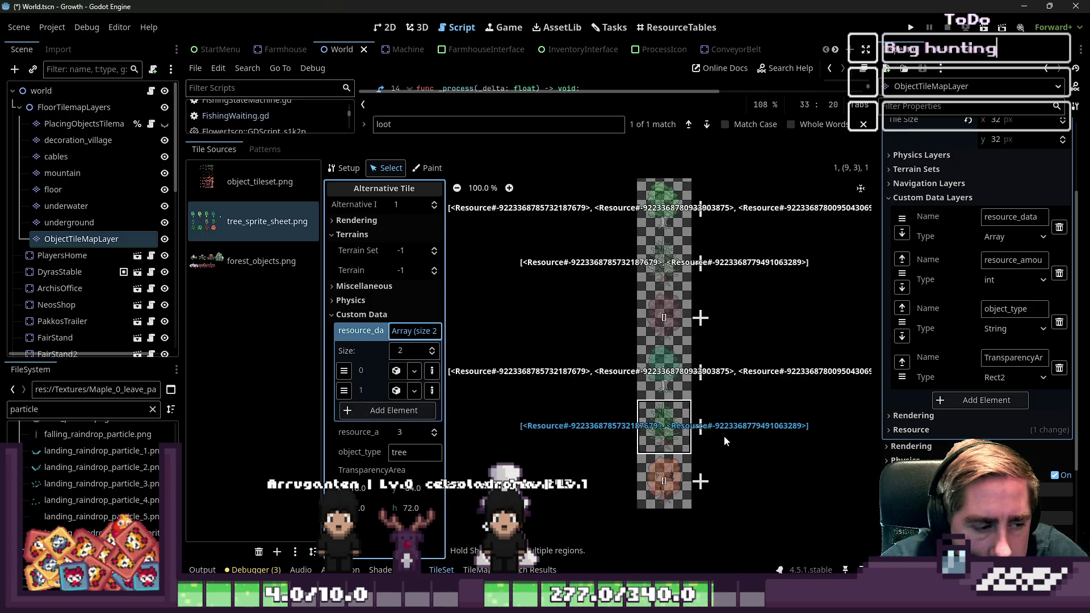
{"action": "scroll", "coordinate": [598, 349], "scroll_direction": "up", "scroll_amount": 8}
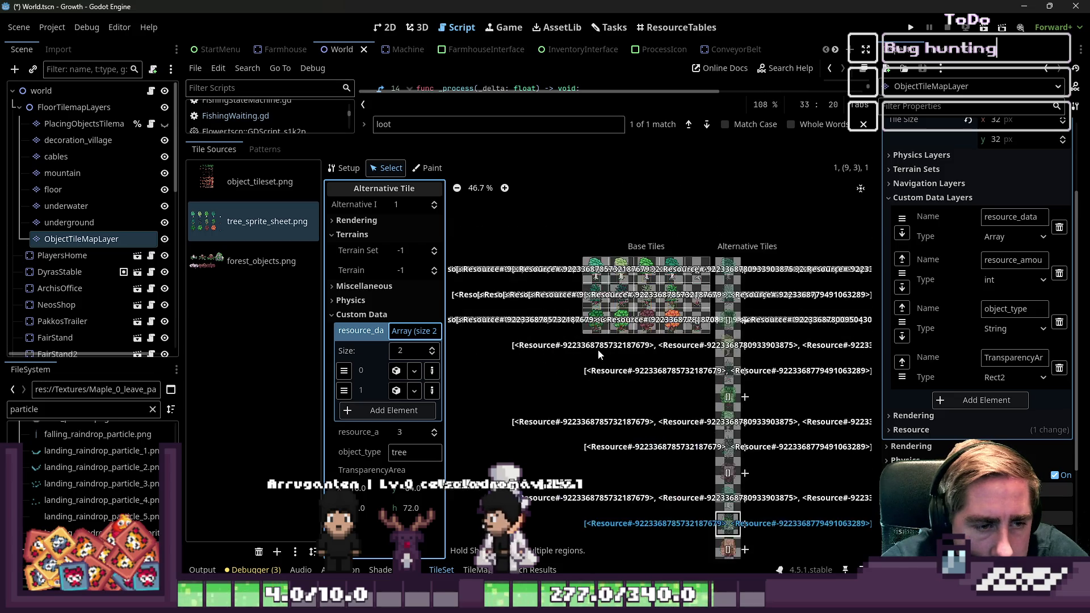
{"action": "scroll", "coordinate": [671, 327], "scroll_direction": "up", "scroll_amount": 2}
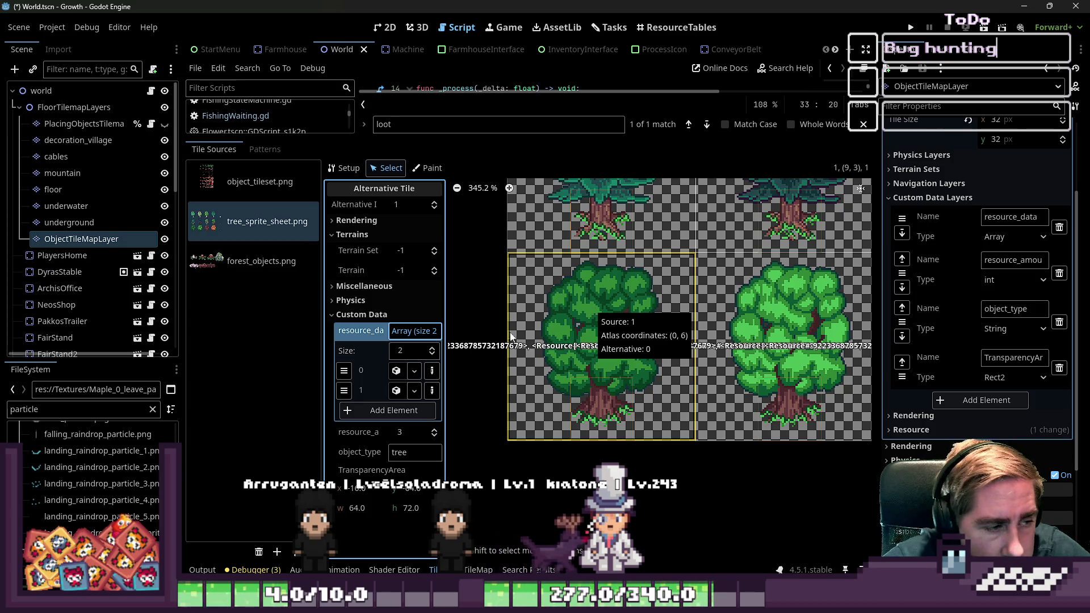
- Copy tile (0,6)'s three-entry resource_data and paste it onto its alternative tile
{"action": "left_click", "coordinate": [565, 298]}
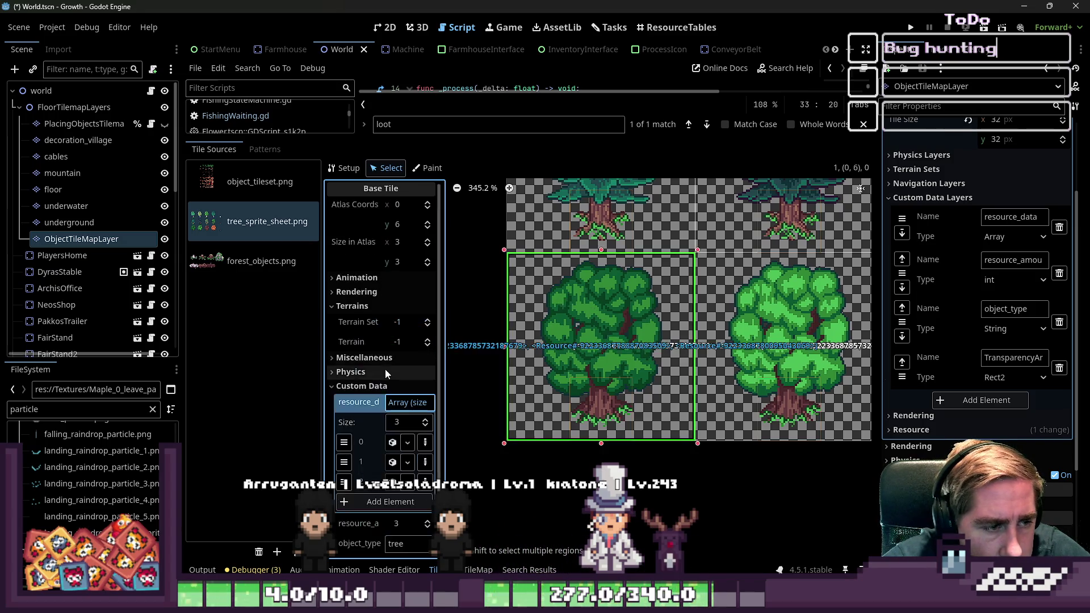
{"action": "left_click", "coordinate": [407, 383]}
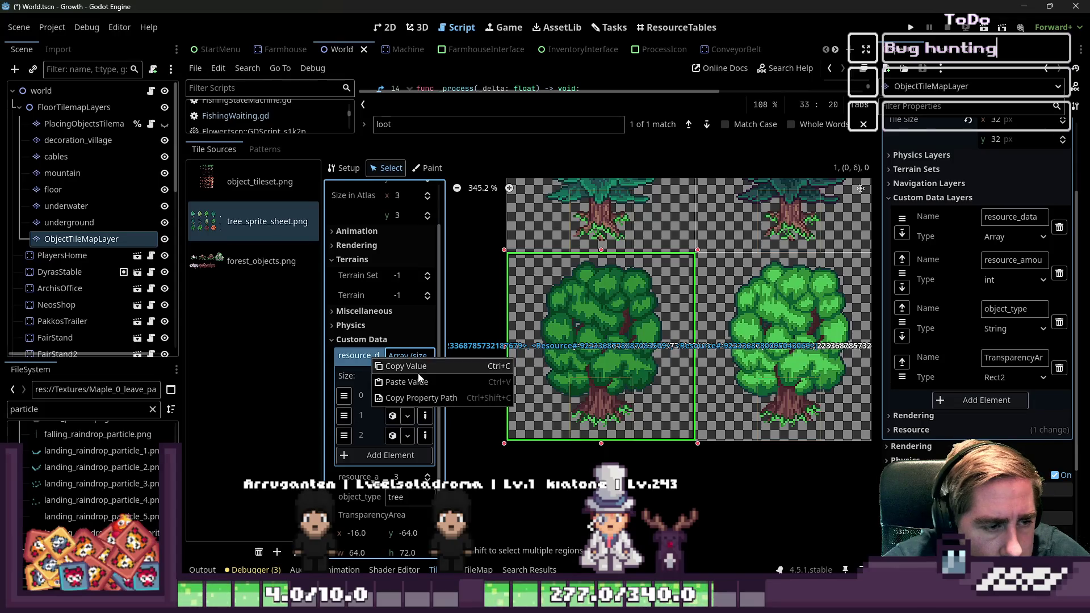
{"action": "scroll", "coordinate": [517, 296], "scroll_direction": "down", "scroll_amount": 8}
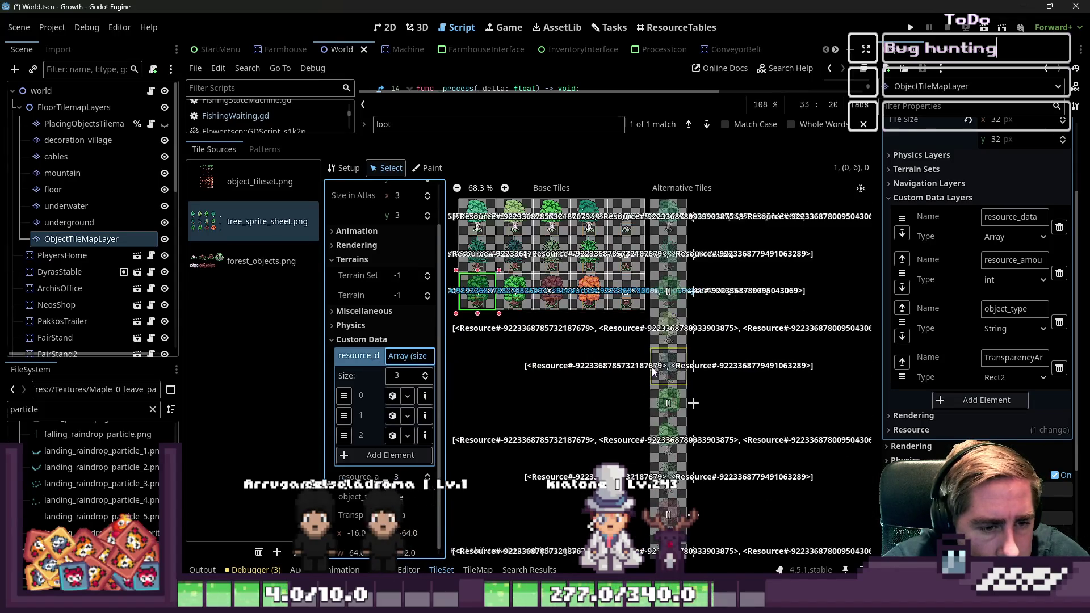
{"action": "scroll", "coordinate": [639, 356], "scroll_direction": "up", "scroll_amount": 9}
{"action": "left_click_drag", "start_coordinate": [685, 302], "coordinate": [653, 350]}
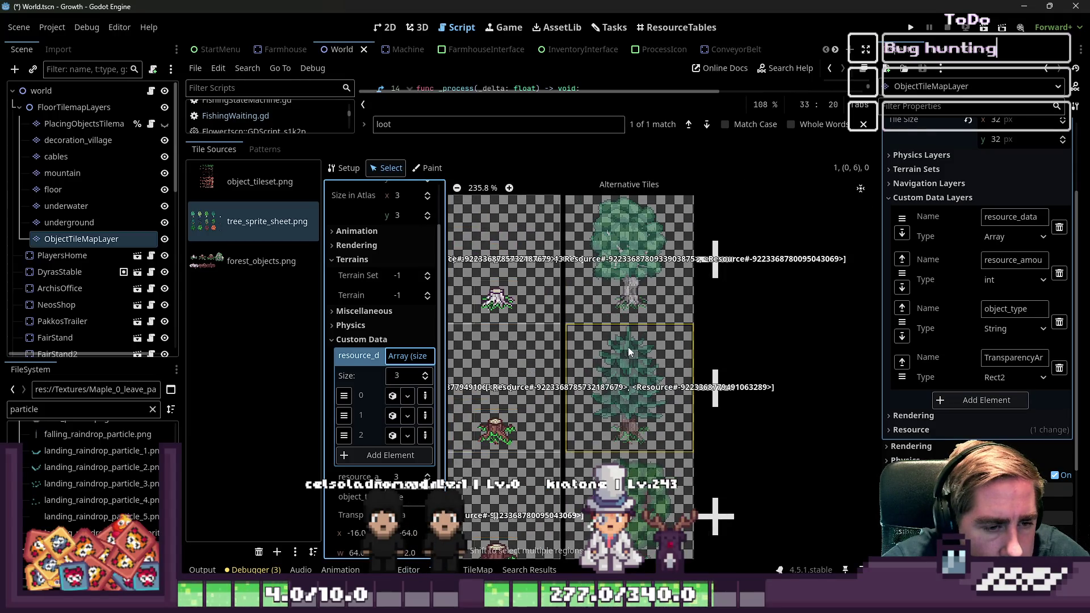
{"action": "scroll", "coordinate": [628, 347], "scroll_direction": "down", "scroll_amount": 1}
{"action": "left_click", "coordinate": [668, 348]}
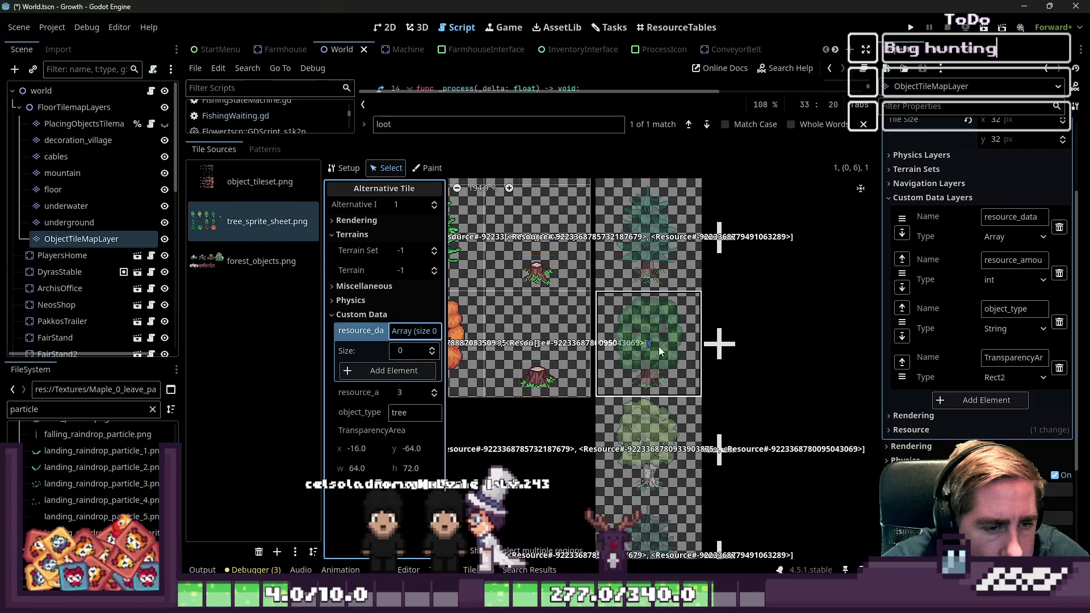
{"action": "right_click", "coordinate": [384, 340]}
{"action": "left_click", "coordinate": [409, 363]}
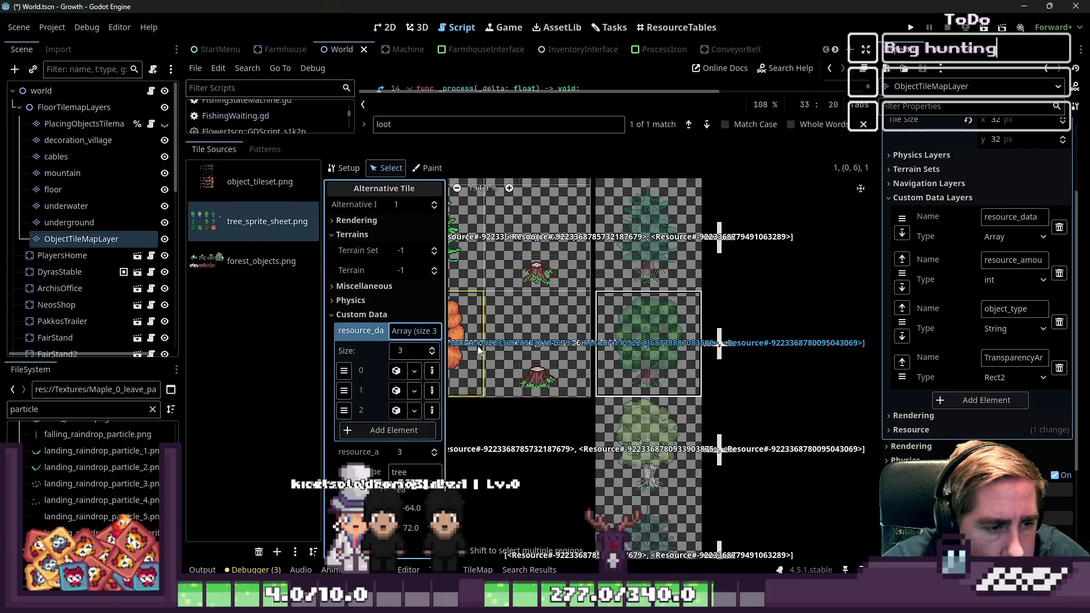
- Paste the same loot array onto alternative tiles (3,6), (6,6) and (9,6)
{"action": "scroll", "coordinate": [625, 276], "scroll_direction": "down", "scroll_amount": 4}
{"action": "scroll", "coordinate": [627, 397], "scroll_direction": "up", "scroll_amount": 2}
{"action": "left_click", "coordinate": [627, 396]}
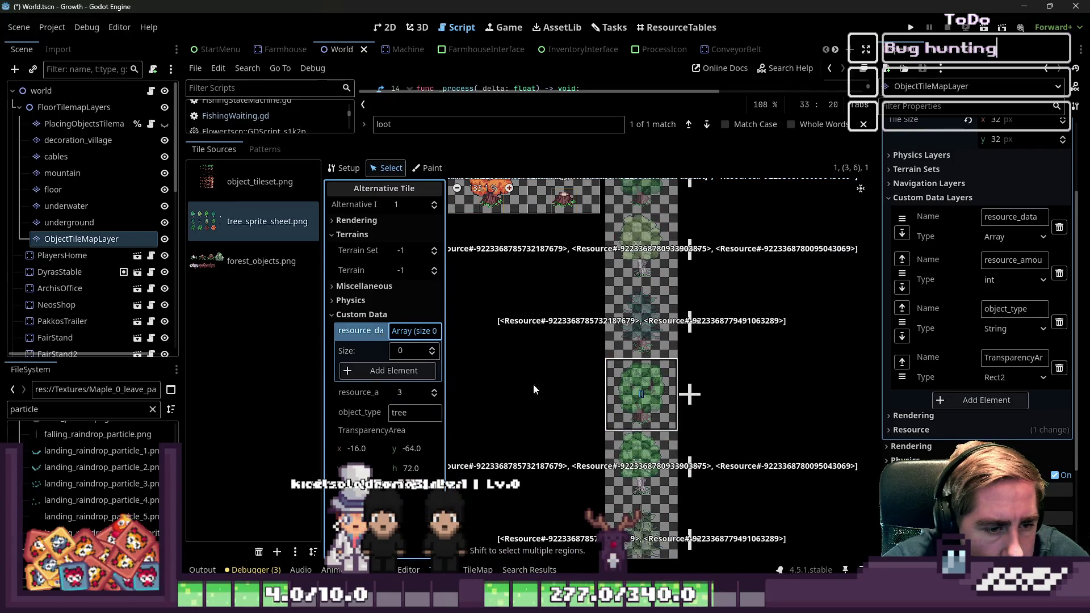
{"action": "left_click", "coordinate": [394, 356]}
{"action": "scroll", "coordinate": [631, 302], "scroll_direction": "down", "scroll_amount": 1}
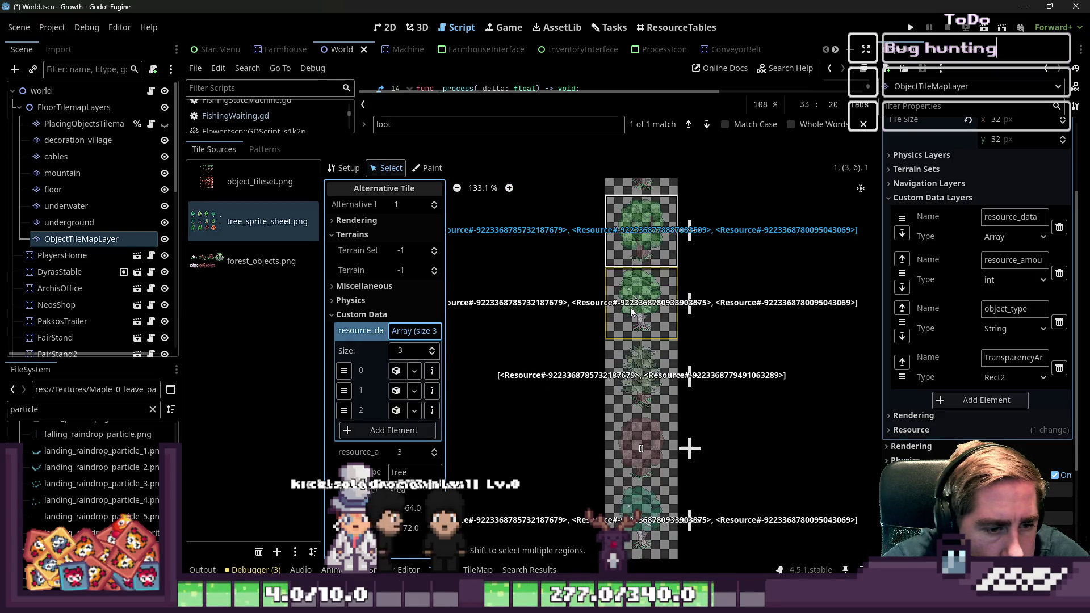
{"action": "left_click", "coordinate": [637, 363]}
{"action": "right_click", "coordinate": [384, 337]}
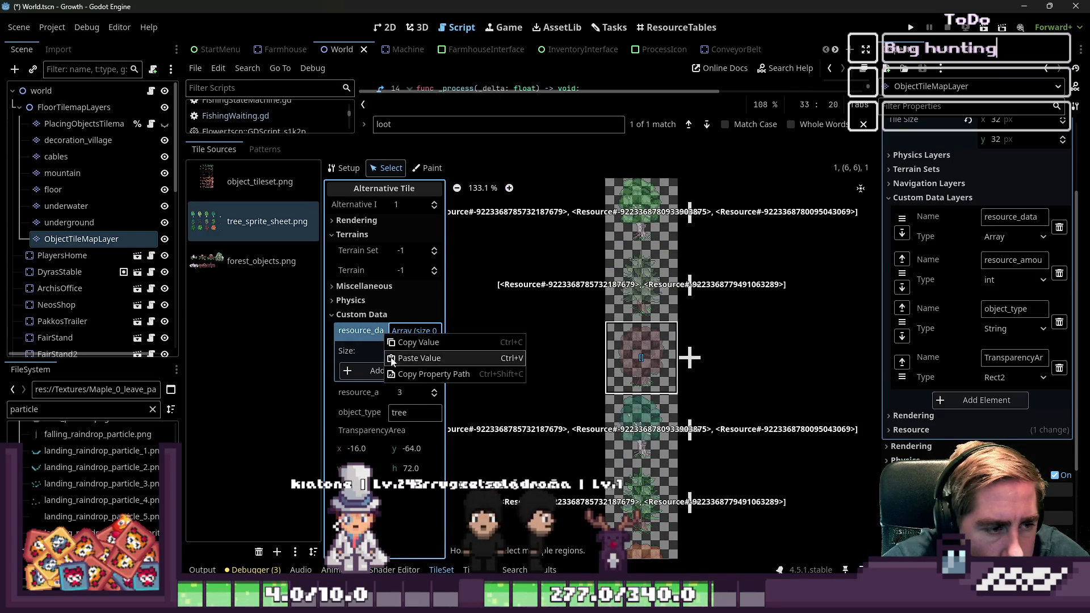
{"action": "left_click", "coordinate": [398, 357]}
{"action": "scroll", "coordinate": [615, 306], "scroll_direction": "up", "scroll_amount": 1}
{"action": "left_click", "coordinate": [632, 390]}
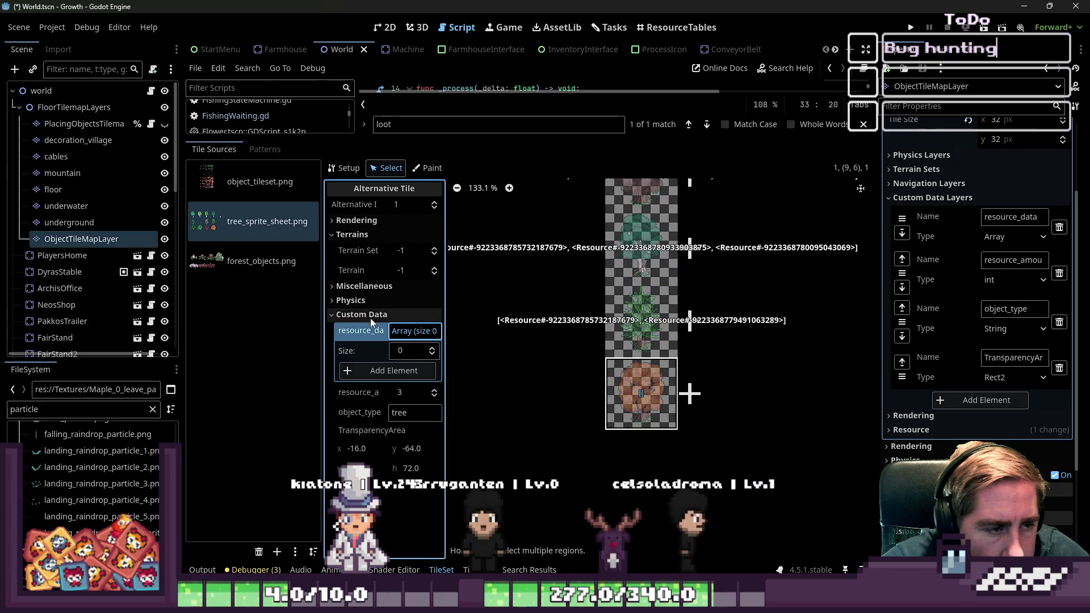
{"action": "right_click", "coordinate": [378, 334]}
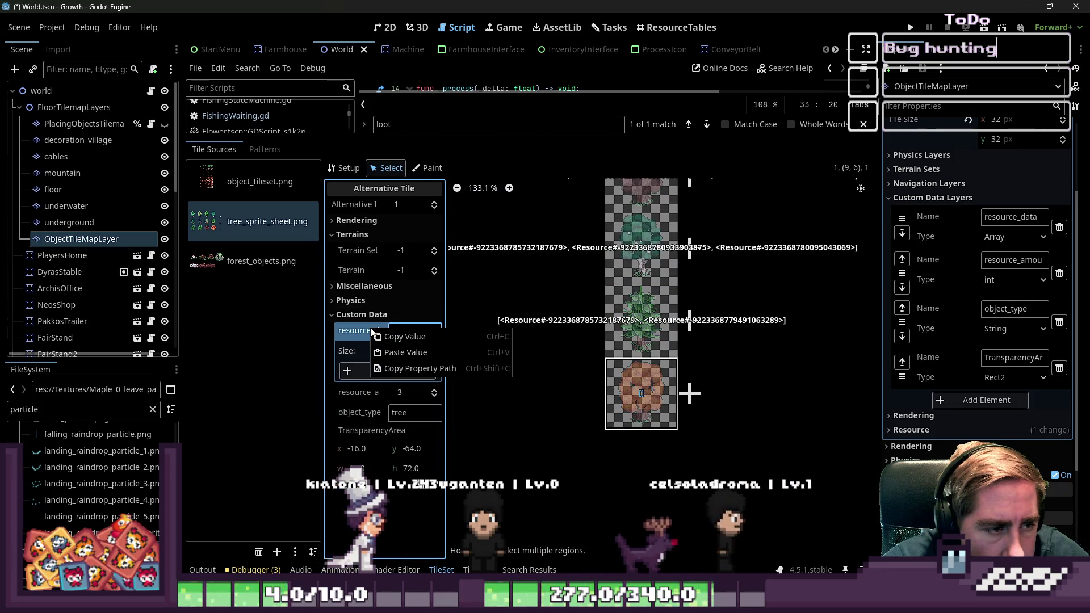
{"action": "left_click", "coordinate": [398, 352]}
- Save the World scene with Ctrl+S
{"action": "scroll", "coordinate": [696, 362], "scroll_direction": "down", "scroll_amount": 3}
{"action": "scroll", "coordinate": [710, 468], "scroll_direction": "down", "scroll_amount": 15}
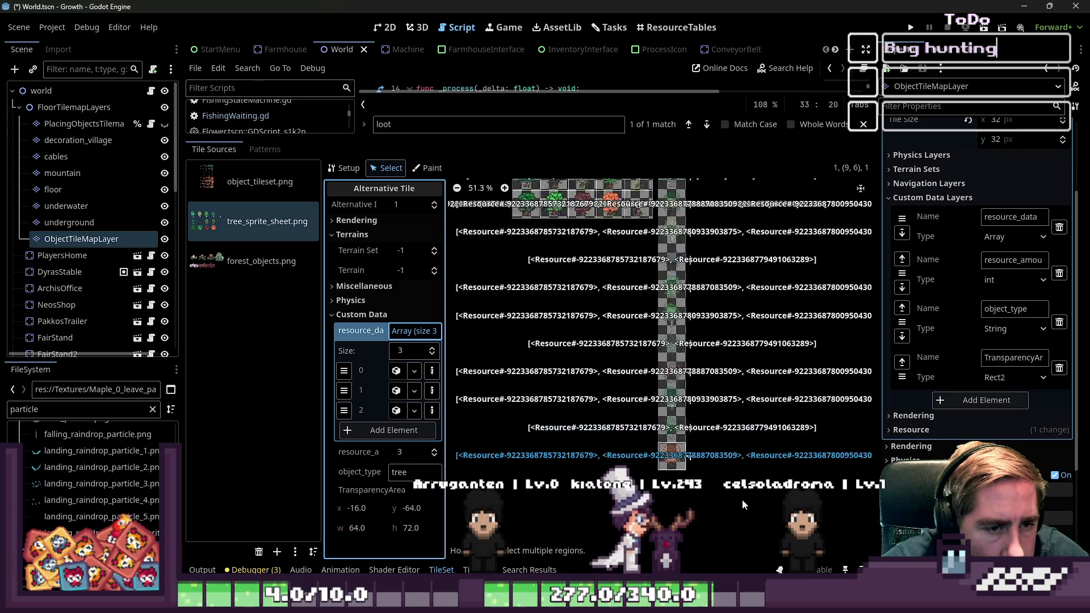
{"action": "key", "text": "ctrl+s"}
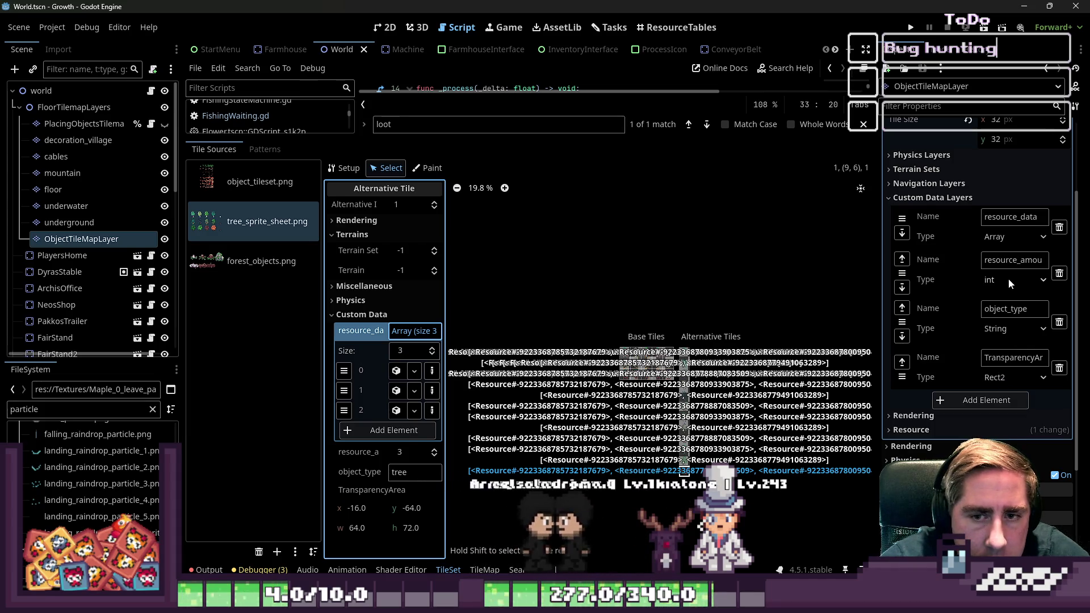
{"action": "double_click", "coordinate": [1011, 221]}
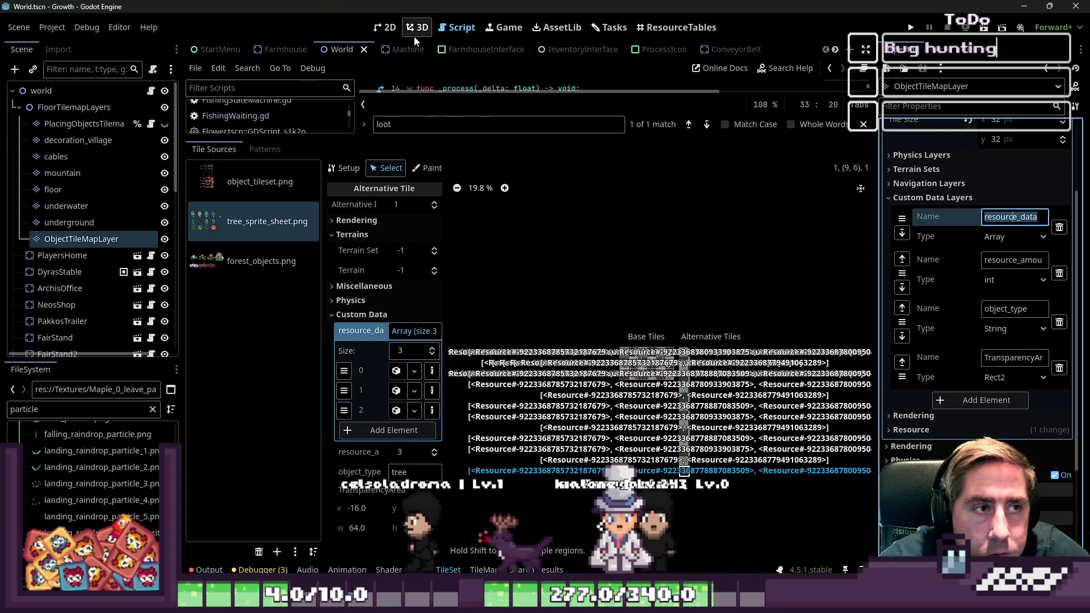
- Leave the 2D TileSet view and reopen FarmingSuccess.gd from the Script list
{"action": "left_click", "coordinate": [390, 29]}
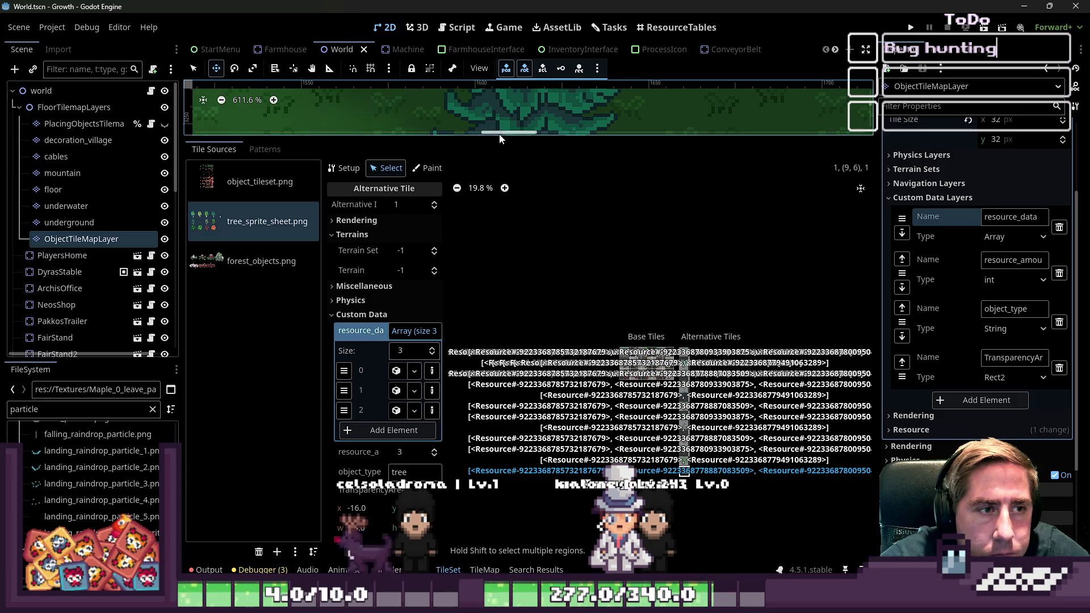
{"action": "left_click_drag", "start_coordinate": [500, 137], "coordinate": [456, 468]}
{"action": "left_click", "coordinate": [457, 28]}
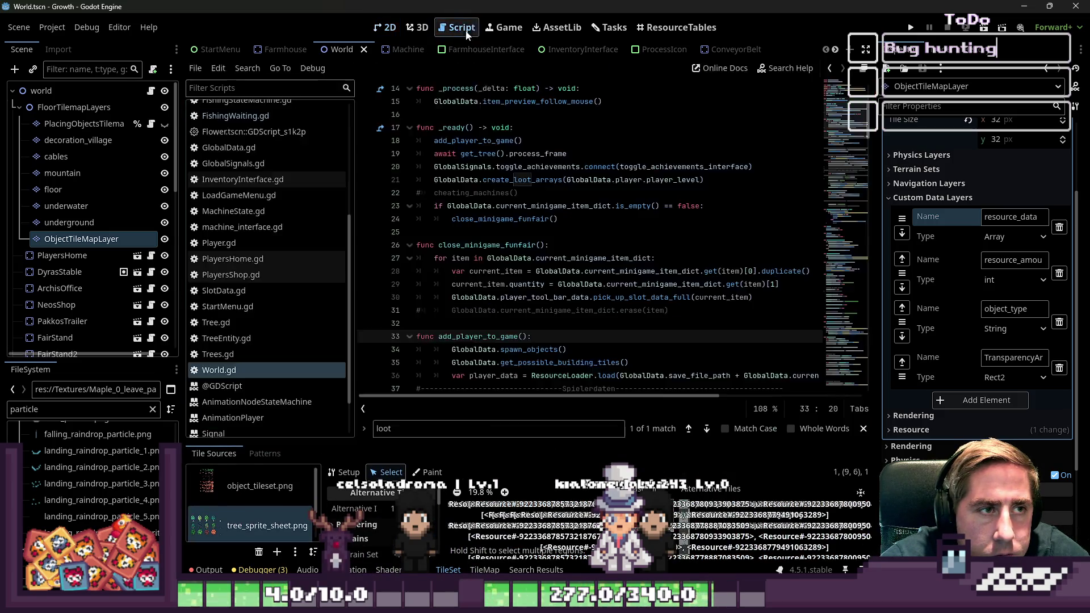
{"action": "scroll", "coordinate": [563, 230], "scroll_direction": "down", "scroll_amount": 10}
{"action": "scroll", "coordinate": [562, 230], "scroll_direction": "down", "scroll_amount": 20}
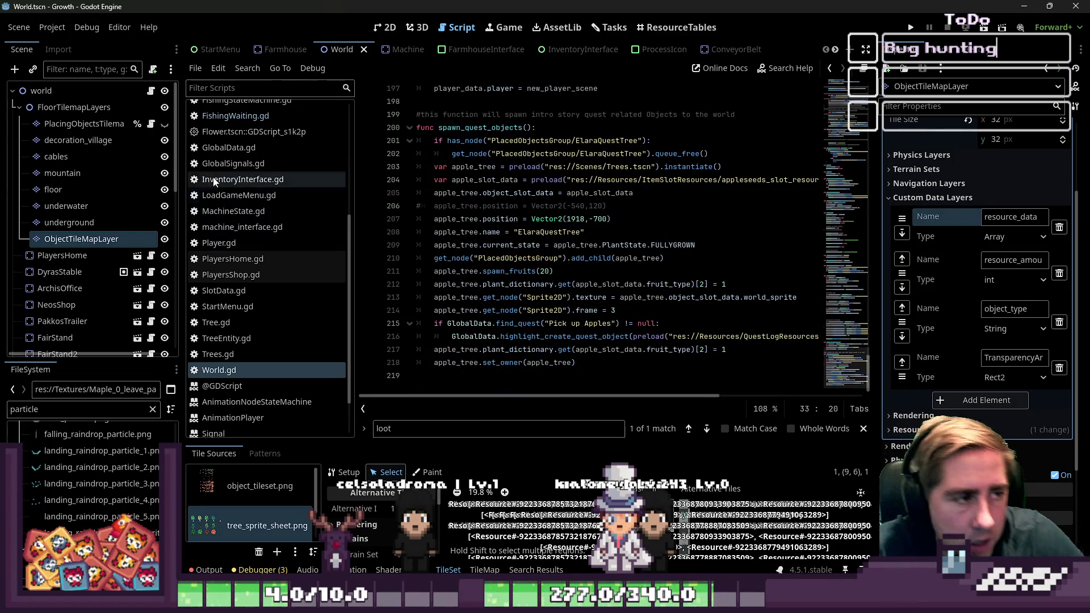
{"action": "scroll", "coordinate": [215, 181], "scroll_direction": "up", "scroll_amount": 5}
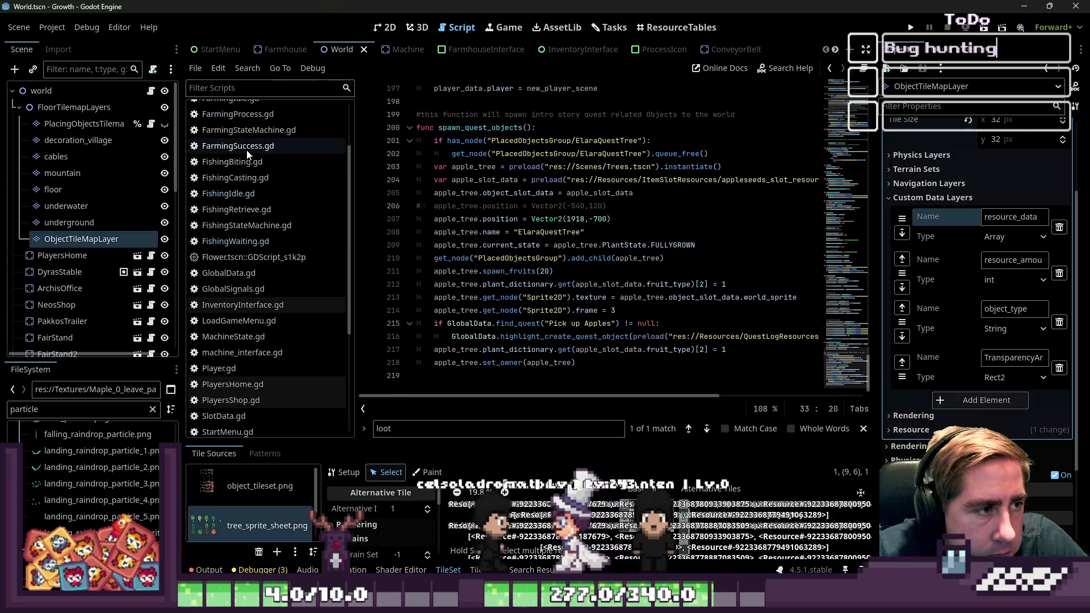
{"action": "scroll", "coordinate": [256, 187], "scroll_direction": "up", "scroll_amount": 3}
{"action": "left_click", "coordinate": [268, 221]}
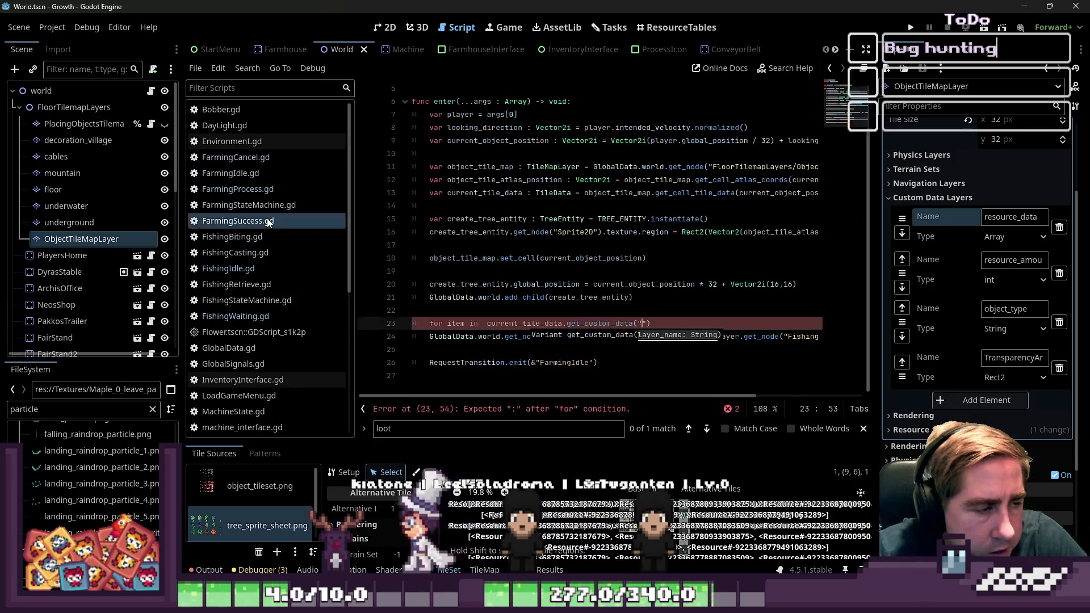
- Tidy the for-loop header, removing the extra space before current_tile_data
{"action": "left_click", "coordinate": [609, 310]}
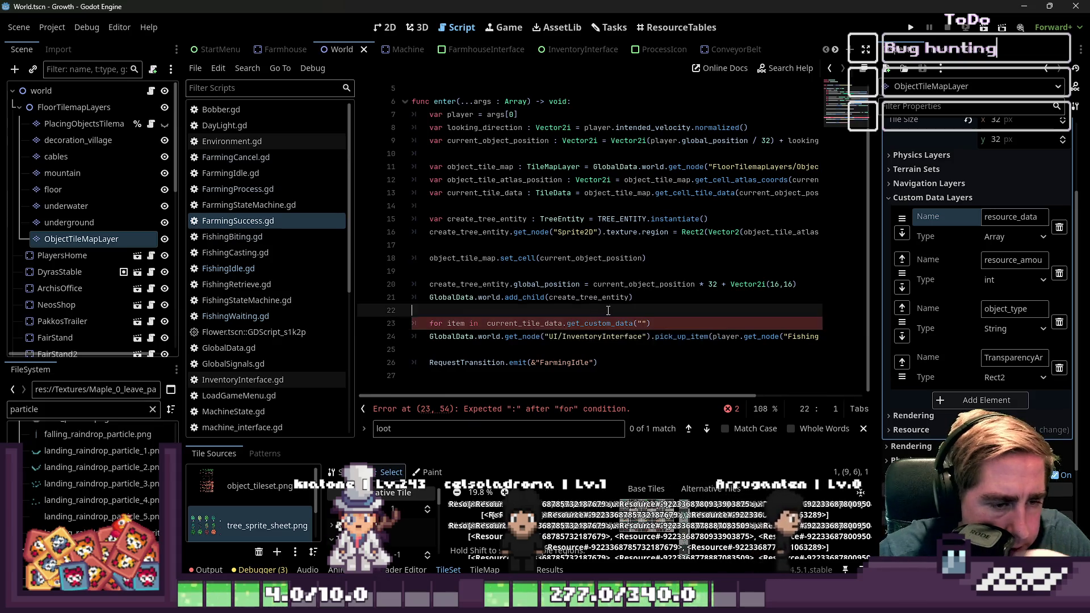
{"action": "left_click", "coordinate": [644, 324]}
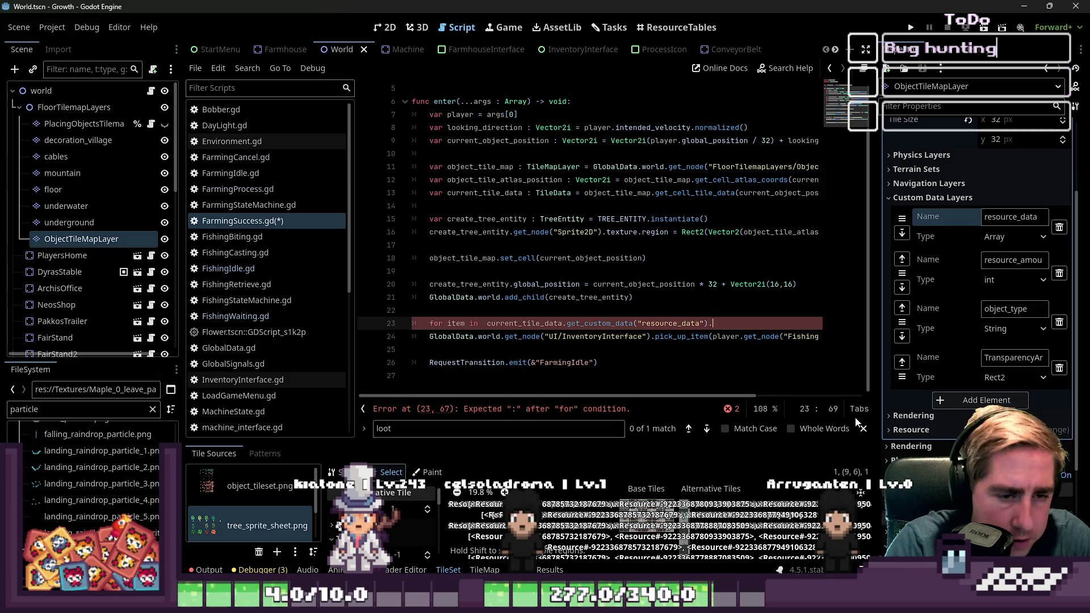
{"action": "key", "text": "Up"}
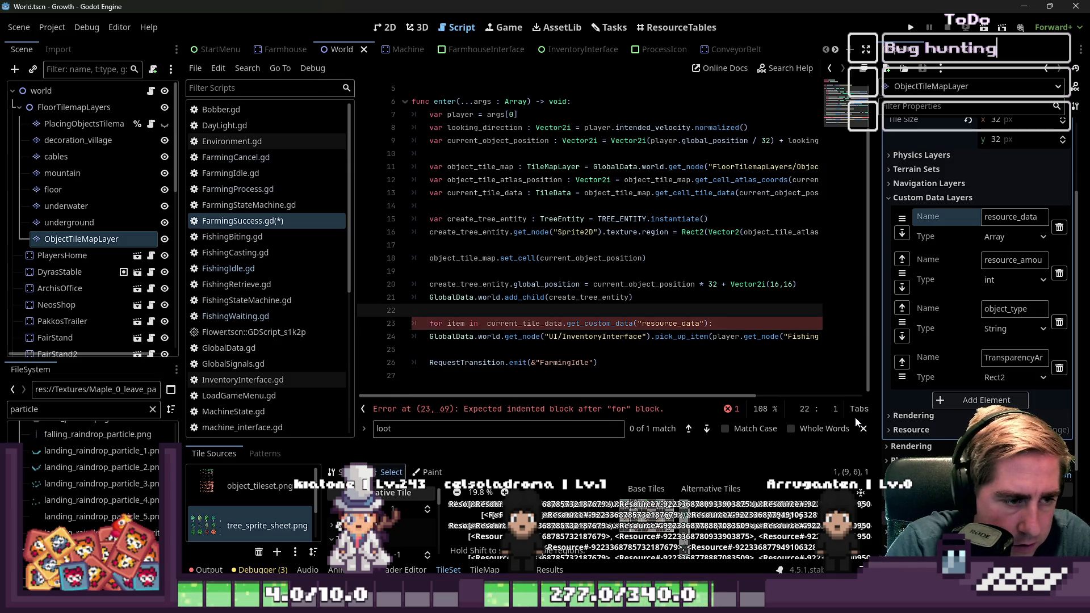
{"action": "key", "text": "Down"}
{"action": "key", "text": "Down"}
{"action": "key", "text": "Up"}
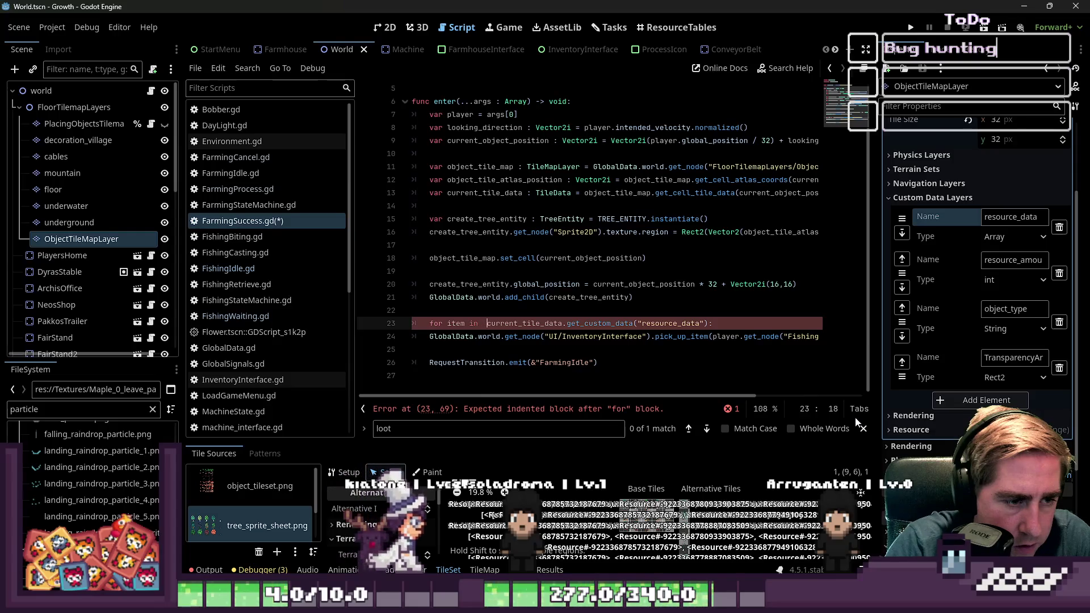
{"action": "key", "text": "BackSpace"}
{"action": "key", "text": "ctrl+Left"}
{"action": "key", "text": "ctrl+Left"}
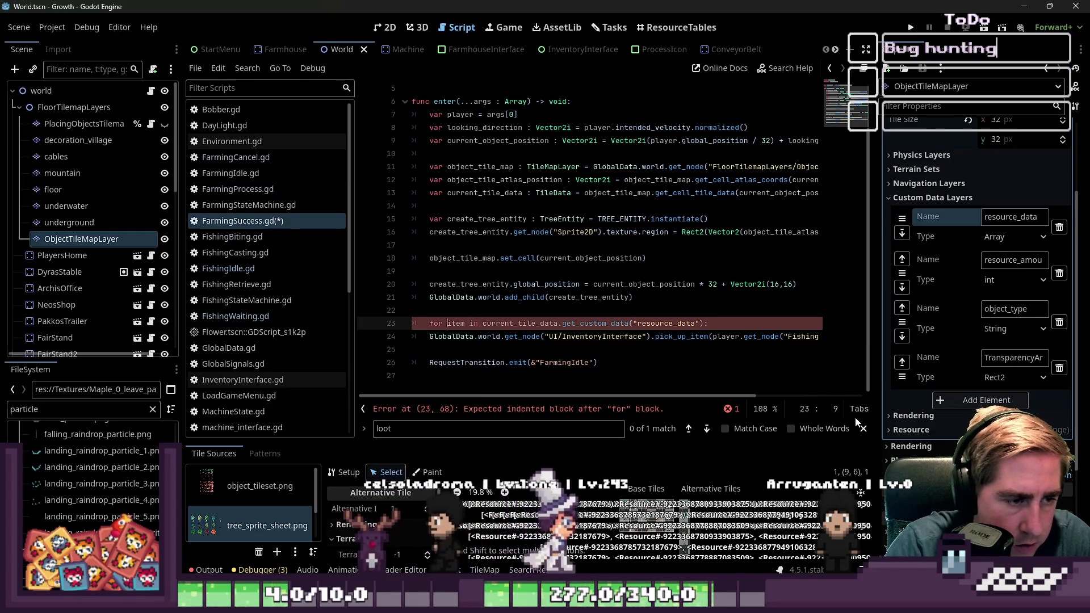
- Remove the old FishingStateMachine.loot argument from the pick_up_item call
{"action": "key", "text": "Down"}
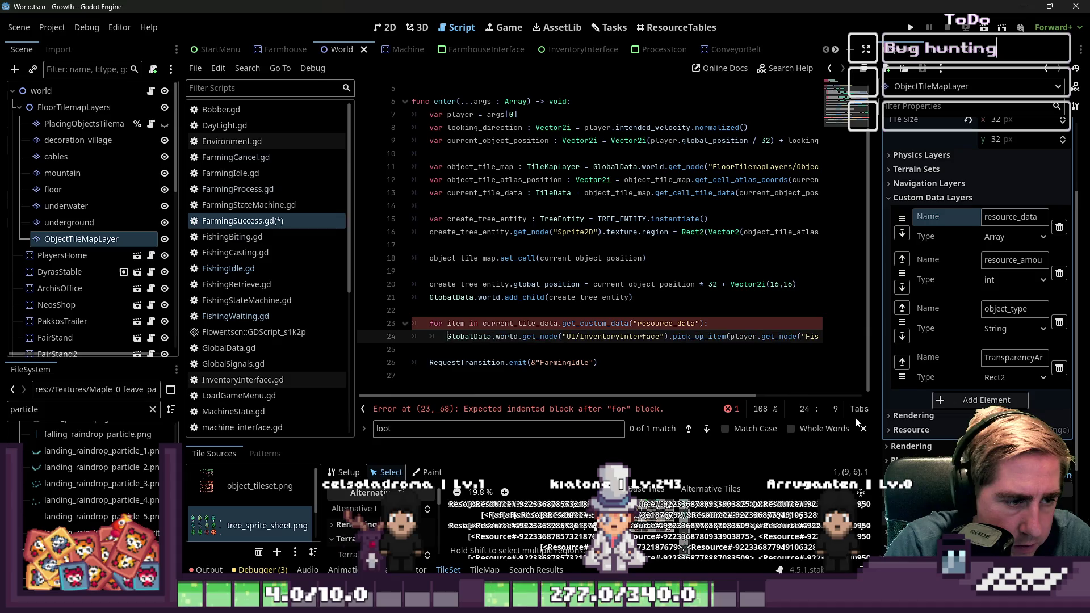
{"action": "key", "text": "ctrl+Right"}
{"action": "key", "text": "ctrl+Right"}
{"action": "key", "text": "ctrl+Right"}
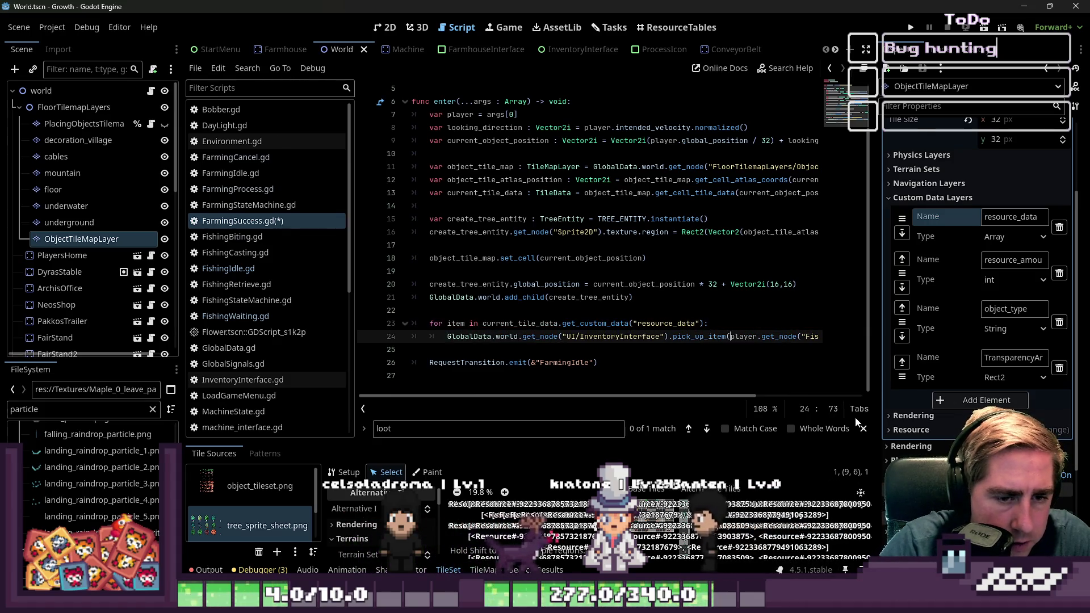
{"action": "key", "text": "ctrl+shift+Right"}
{"action": "key", "text": "ctrl+shift+Right"}
{"action": "key", "text": "ctrl+shift+Right"}
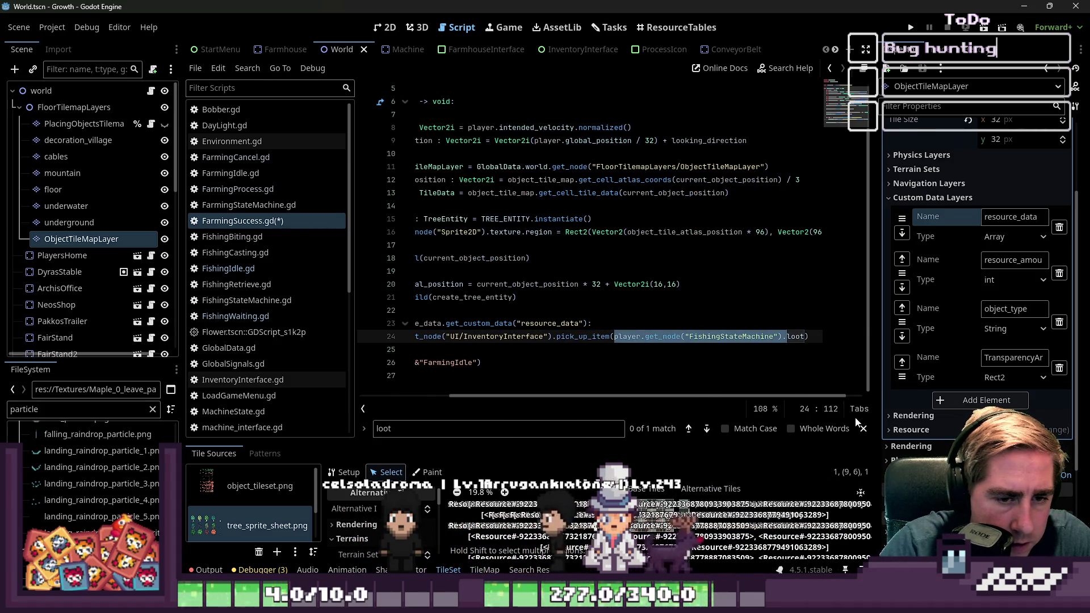
{"action": "key", "text": "ctrl+shift+Right"}
{"action": "key", "text": "ctrl+shift+Right"}
{"action": "type", "text": "item-"}
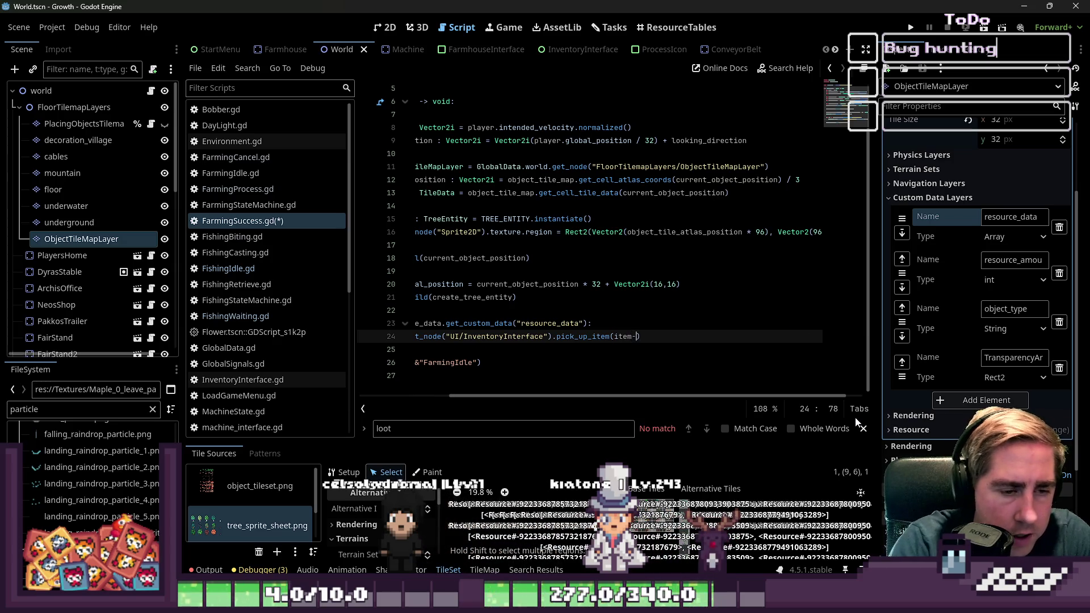
{"action": "key", "text": "BackSpace"}
{"action": "key", "text": "BackSpace"}
{"action": "key", "text": "BackSpace"}
- Add 'item.quantity = randi_range(0, 3)' inside the loop and close the find bar
{"action": "key", "text": "Up"}
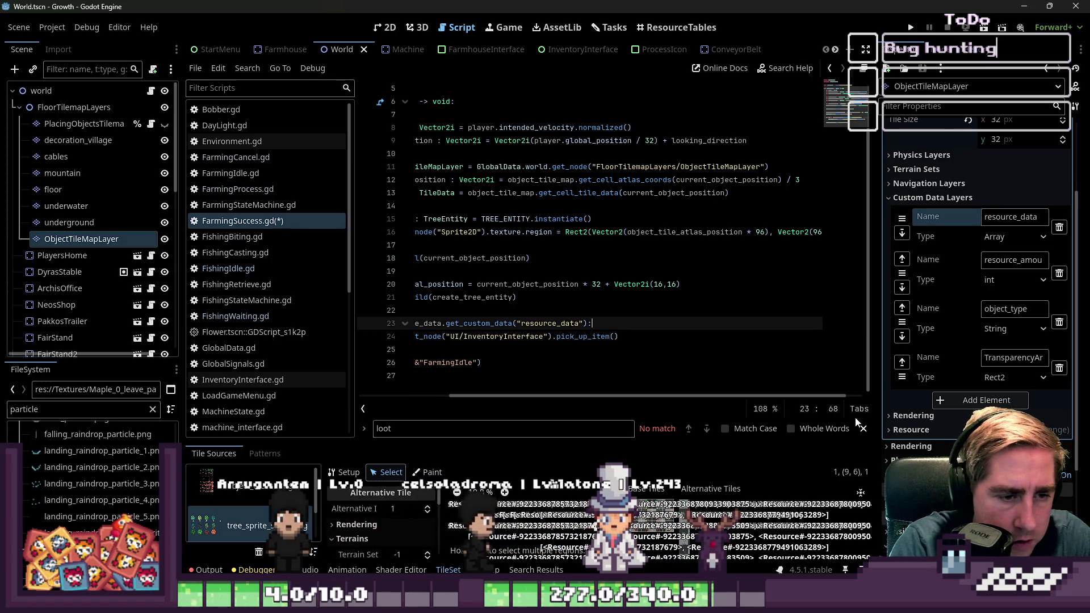
{"action": "key", "text": "Return"}
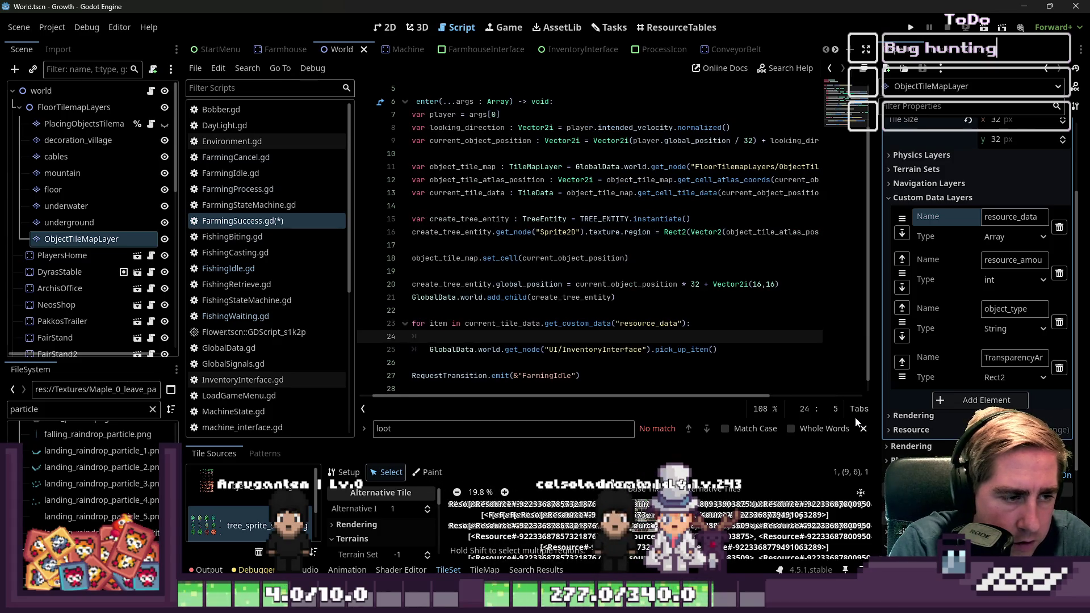
{"action": "type", "text": "item.am"}
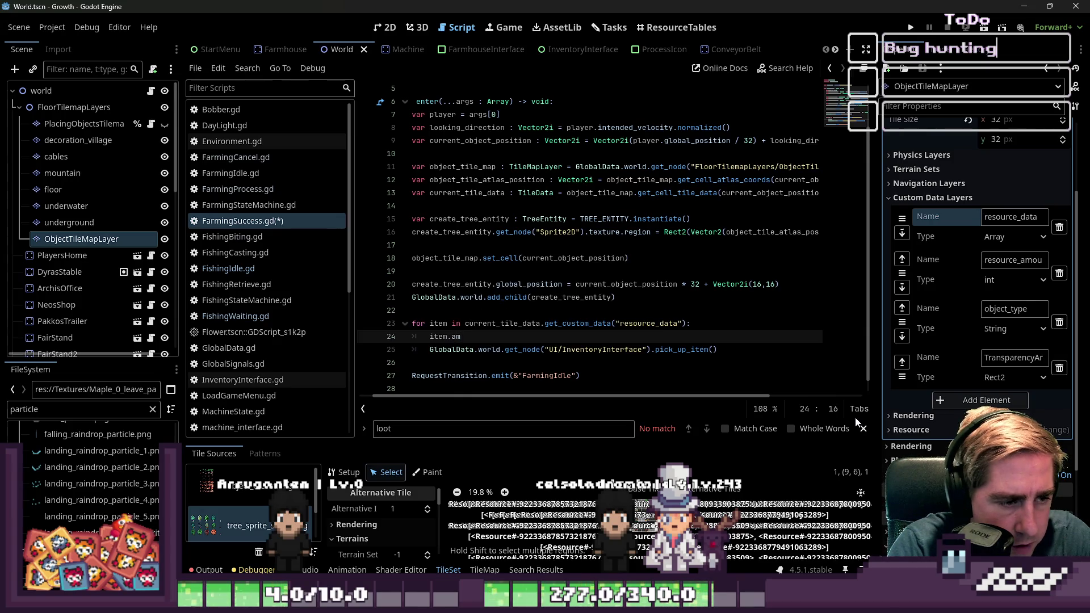
{"action": "type", "text": "quantity"}
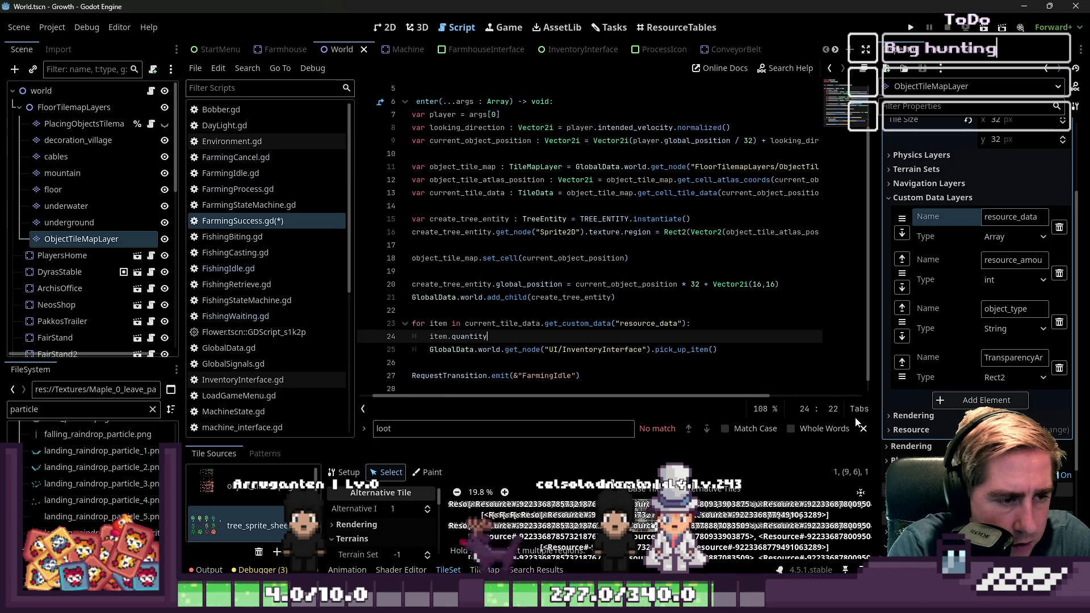
{"action": "type", "text": " = ra"}
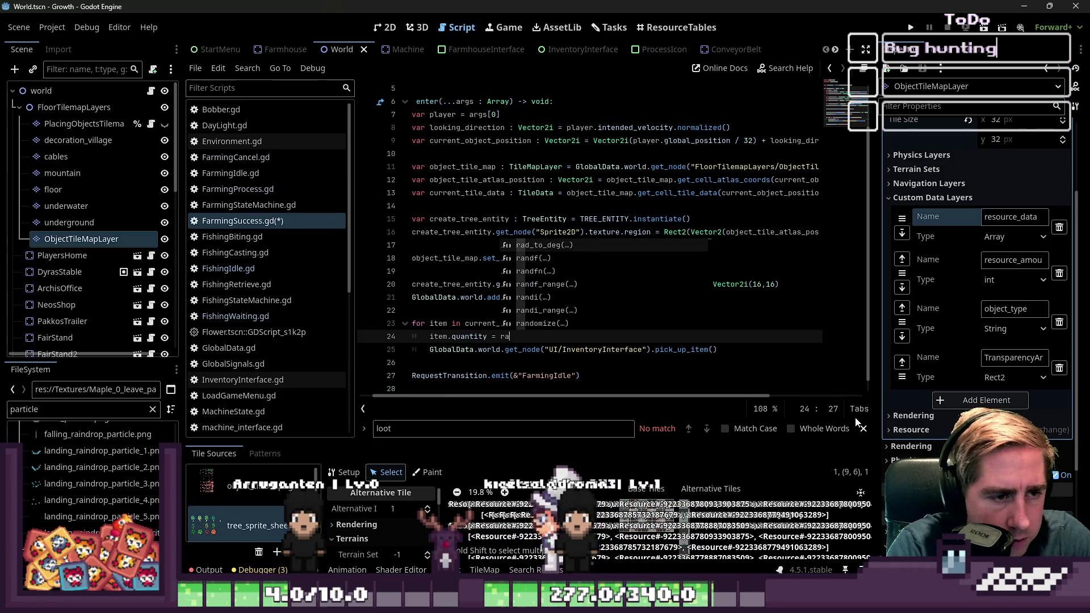
{"action": "type", "text": "ndi"}
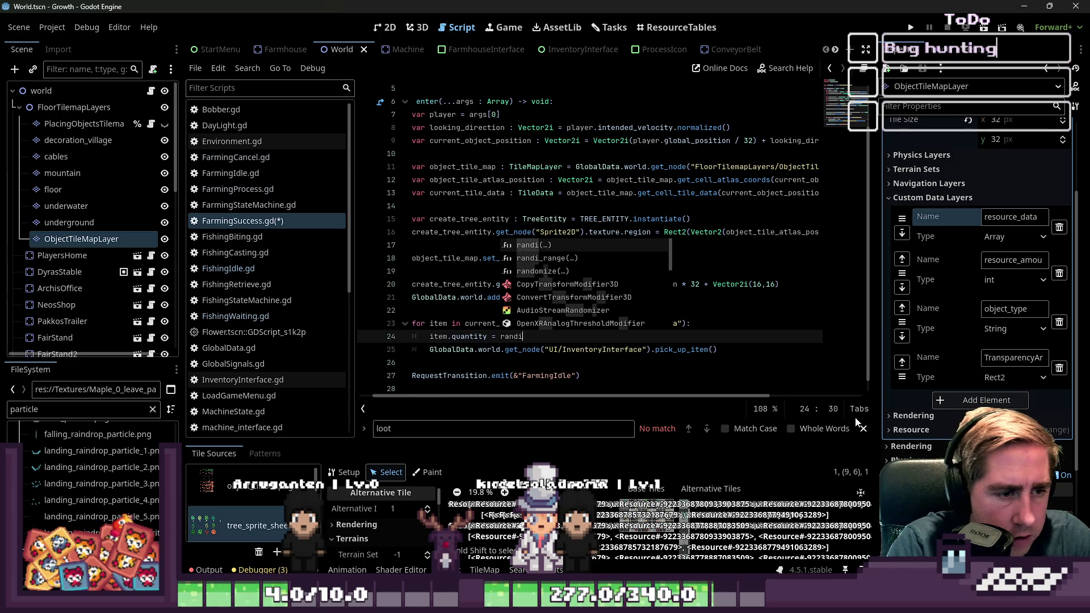
{"action": "type", "text": "_range("}
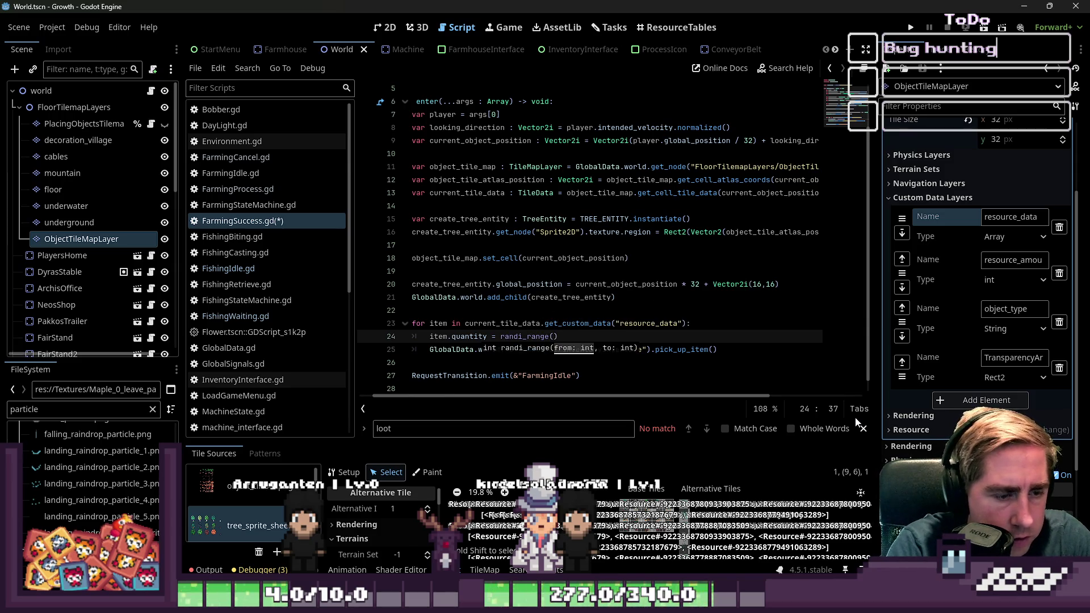
{"action": "key", "text": "Escape"}
{"action": "key", "text": "Left"}
{"action": "key", "text": "Left"}
{"action": "key", "text": "BackSpace"}
{"action": "type", "text": "0"}
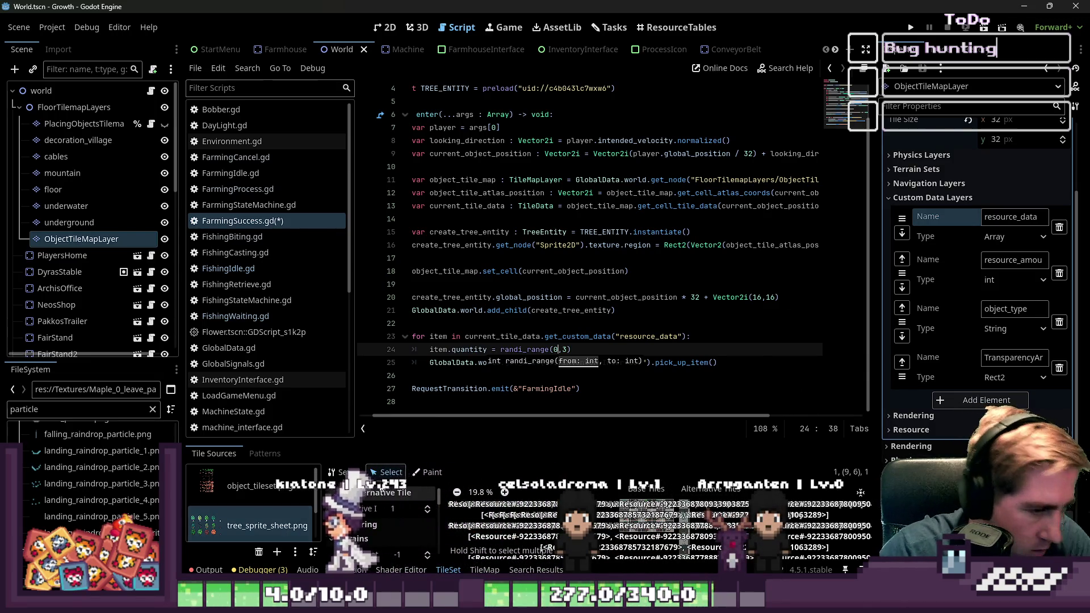
- Insert 'if item.quantity > 0:' above the pick_up_item call
{"action": "left_click", "coordinate": [479, 362]}
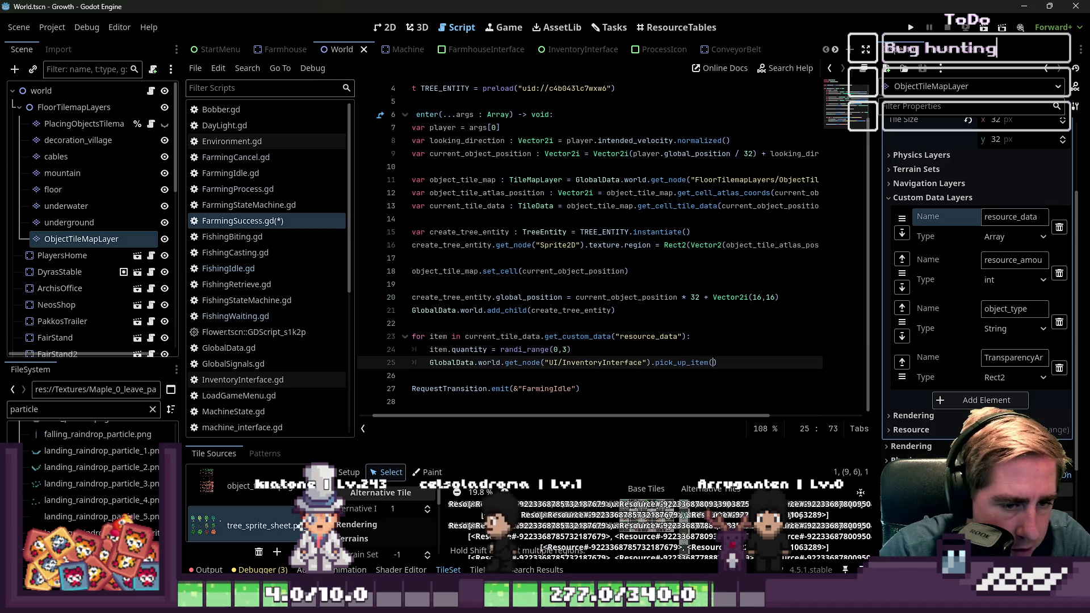
{"action": "left_click", "coordinate": [714, 362]}
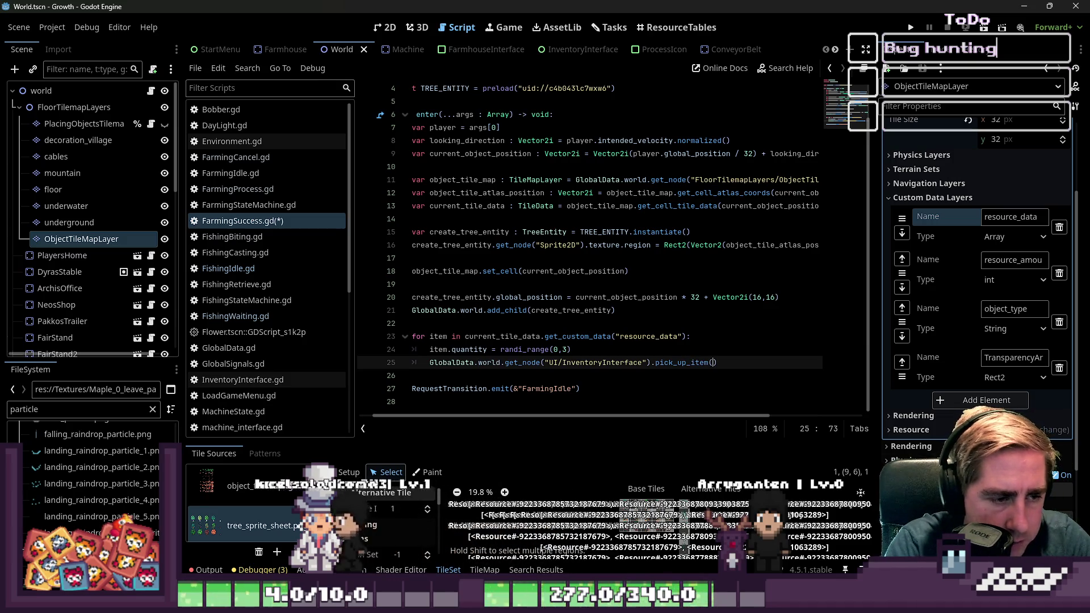
{"action": "key", "text": "ctrl+shift+Return"}
{"action": "type", "text": "if item.quantity >"}
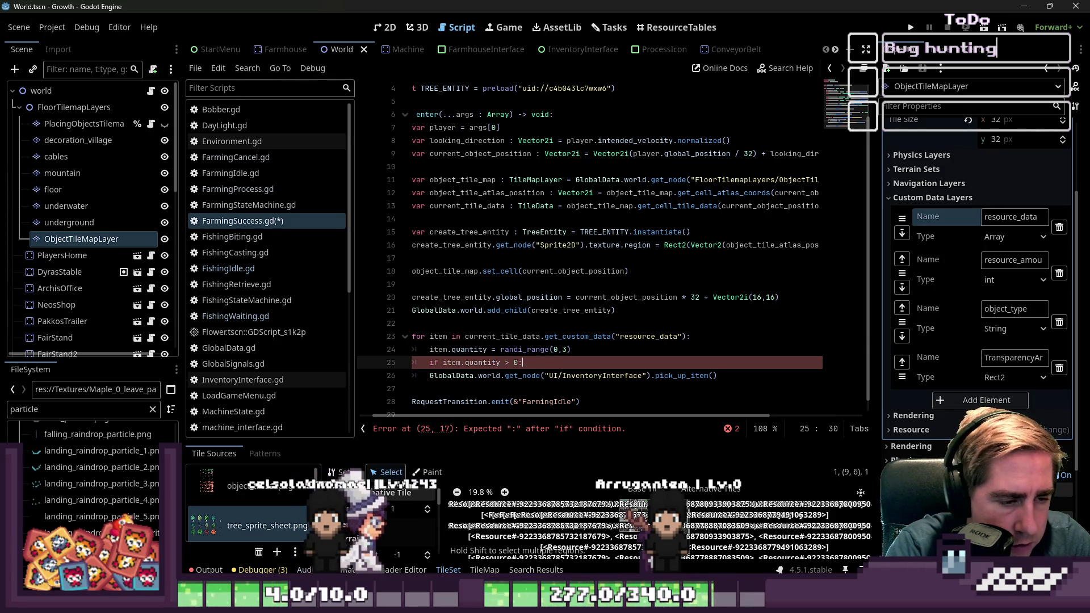
{"action": "type", "text": "0:"}
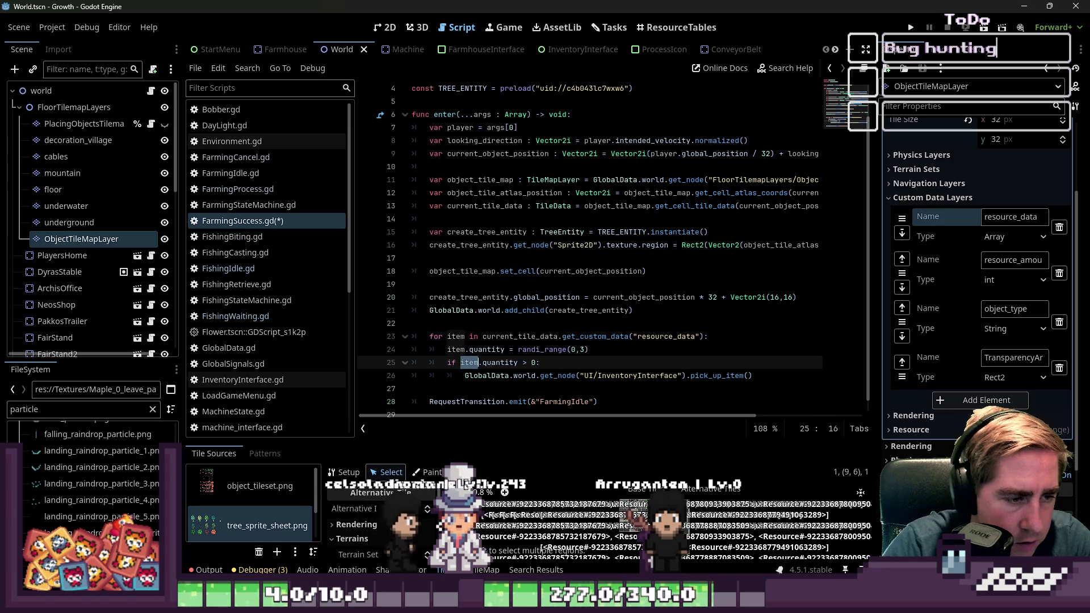
- Change the call to pick_up_item(item), save the script and run the game
{"action": "left_click", "coordinate": [577, 376]}
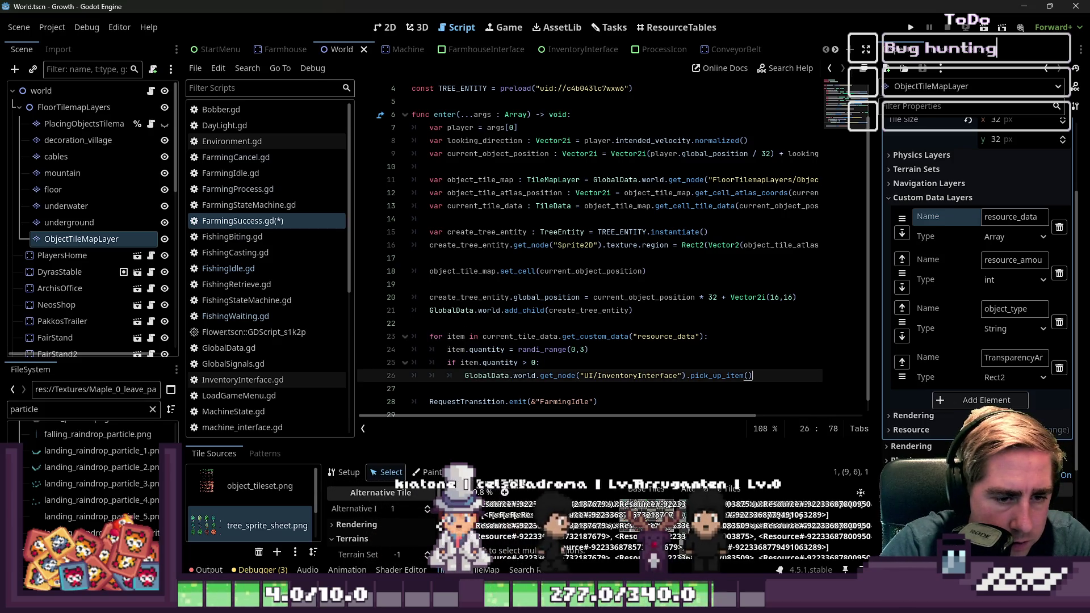
{"action": "left_click", "coordinate": [751, 376]}
{"action": "type", "text": "item"}
{"action": "left_click", "coordinate": [540, 362]}
{"action": "key", "text": "ctrl+s"}
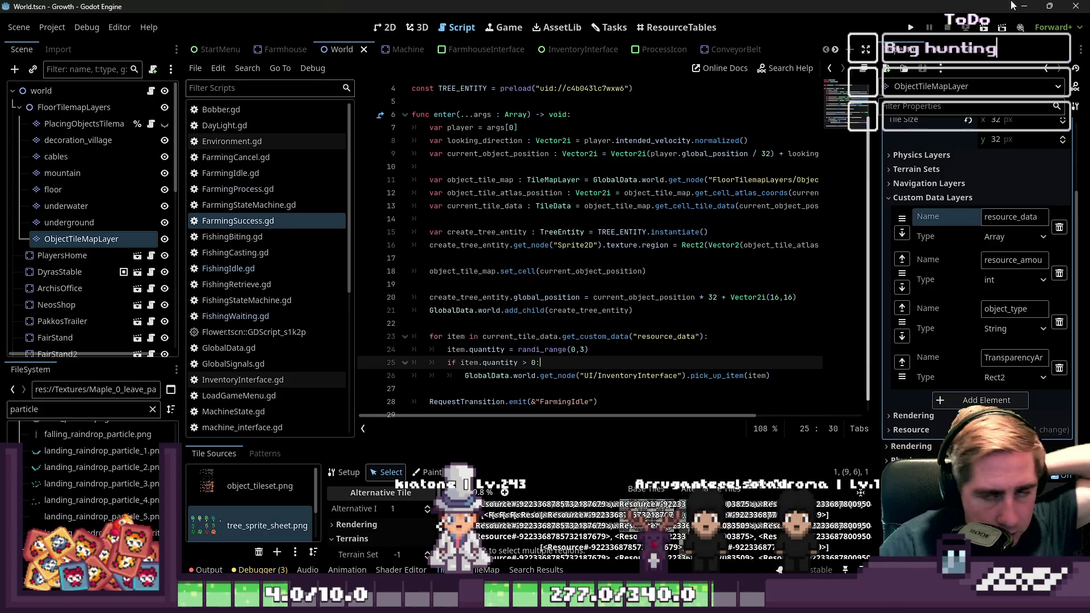
{"action": "left_click", "coordinate": [909, 28]}
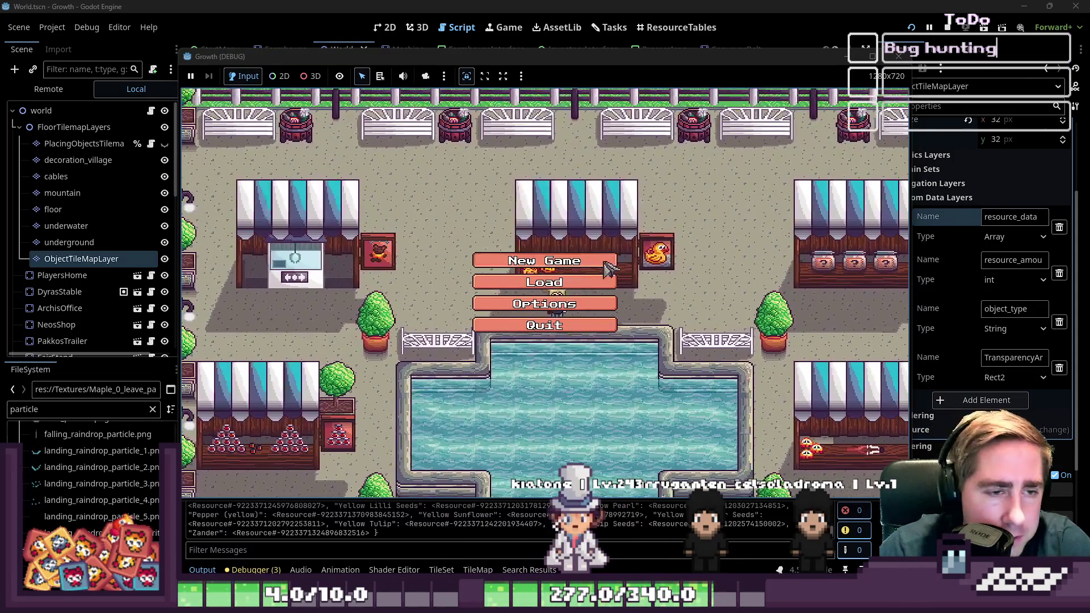
- Create a new character named 'cxy', start playing and check the inventory
{"action": "left_click", "coordinate": [591, 261]}
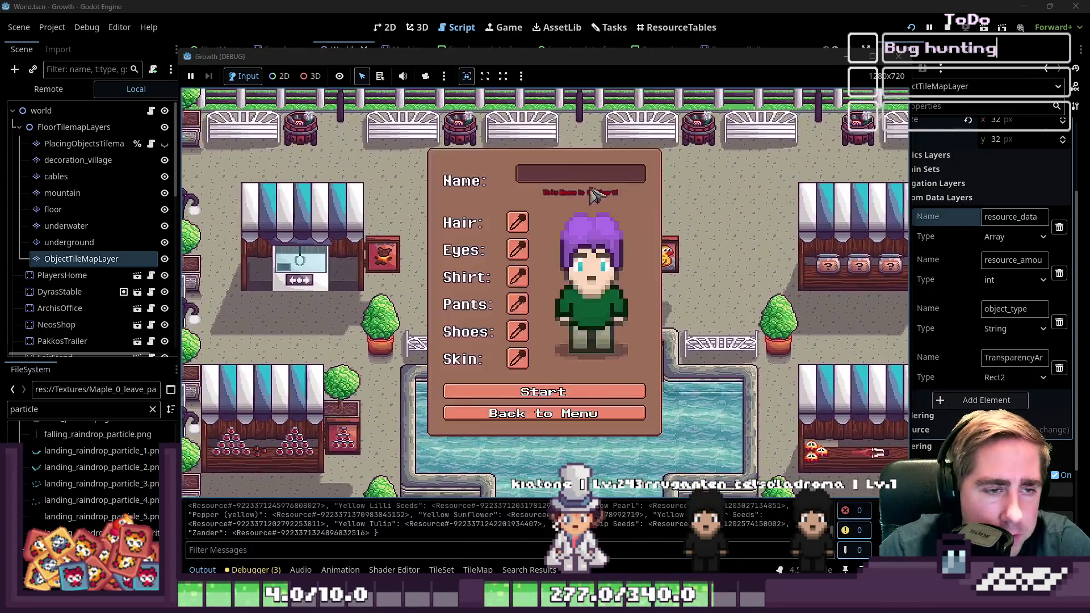
{"action": "type", "text": "cxy"}
{"action": "left_click", "coordinate": [504, 387]}
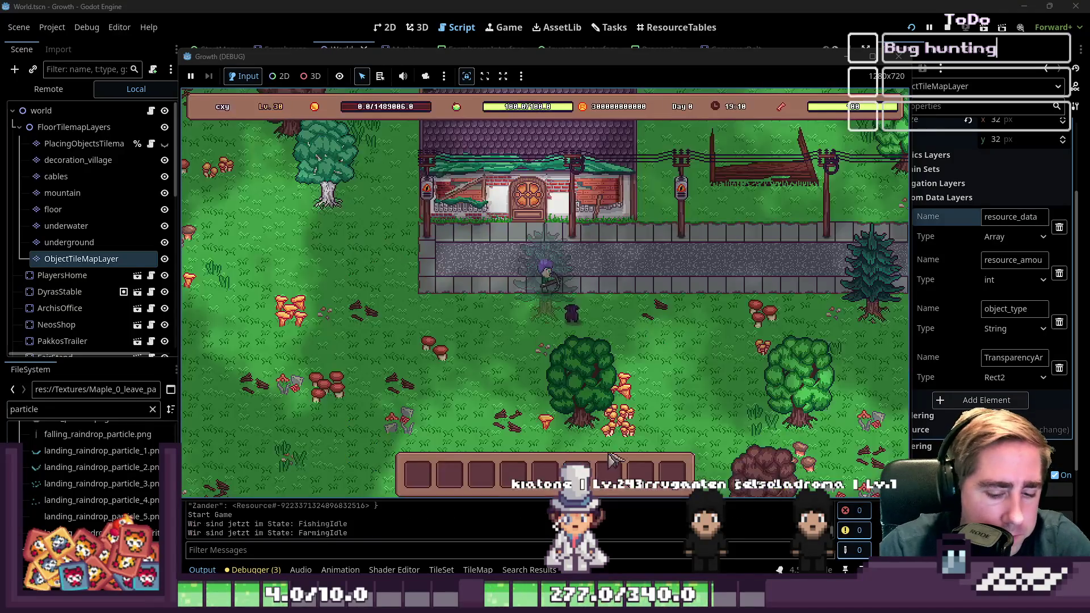
{"action": "key", "text": "i"}
{"action": "scroll", "coordinate": [648, 267], "scroll_direction": "down", "scroll_amount": 5}
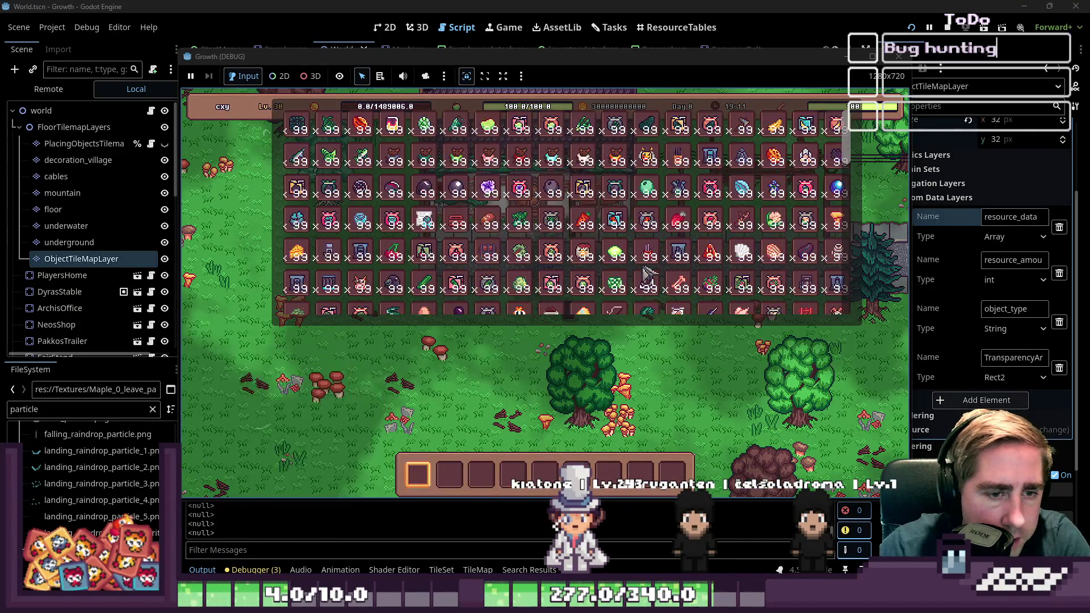
{"action": "scroll", "coordinate": [568, 216], "scroll_direction": "down", "scroll_amount": 2}
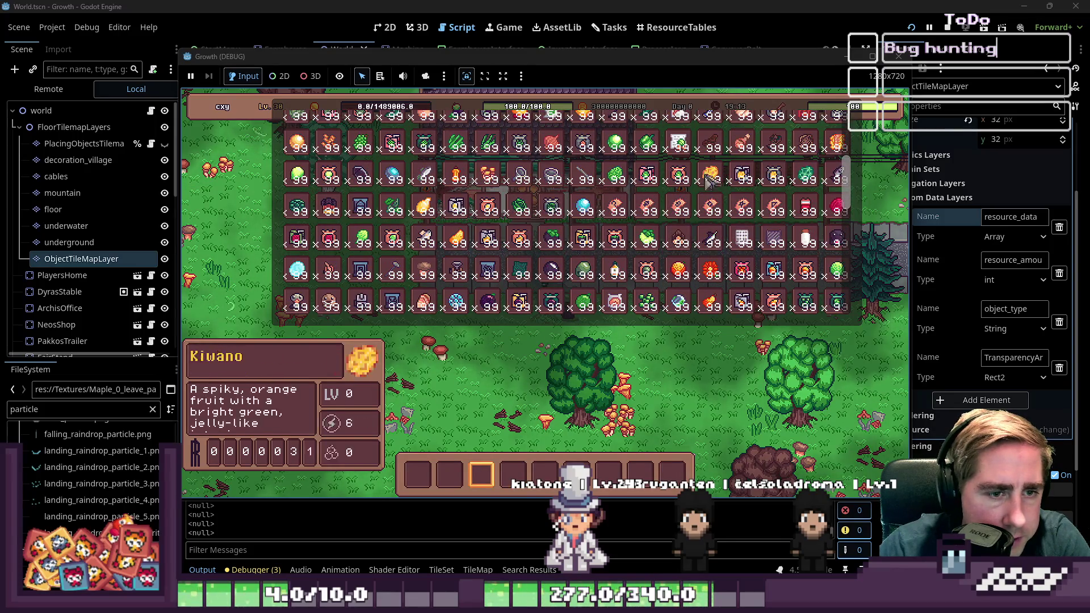
{"action": "scroll", "coordinate": [625, 216], "scroll_direction": "up", "scroll_amount": 5}
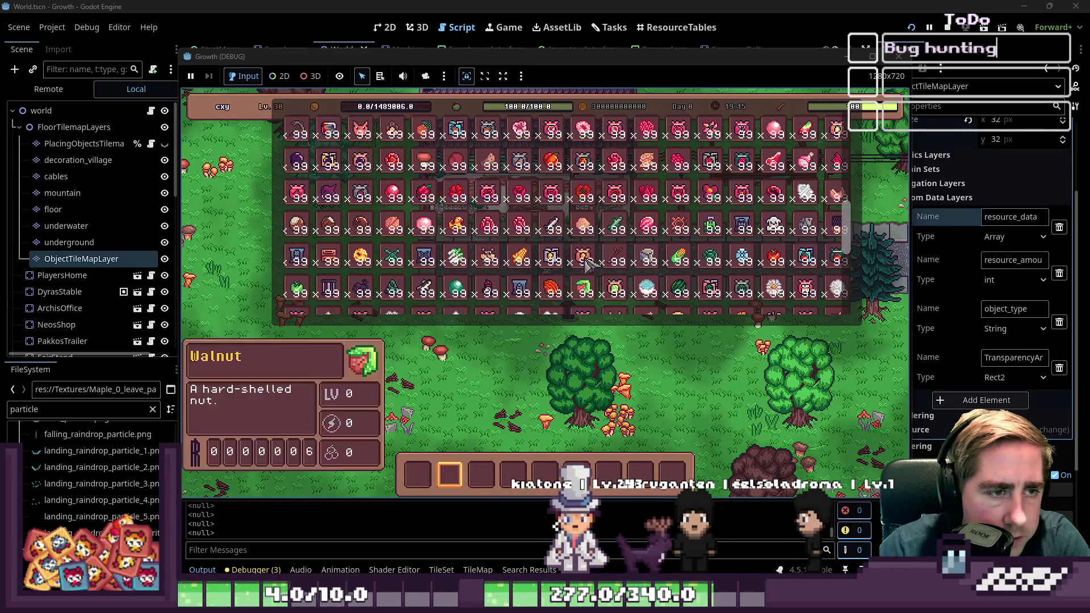
{"action": "scroll", "coordinate": [565, 307], "scroll_direction": "up", "scroll_amount": 1}
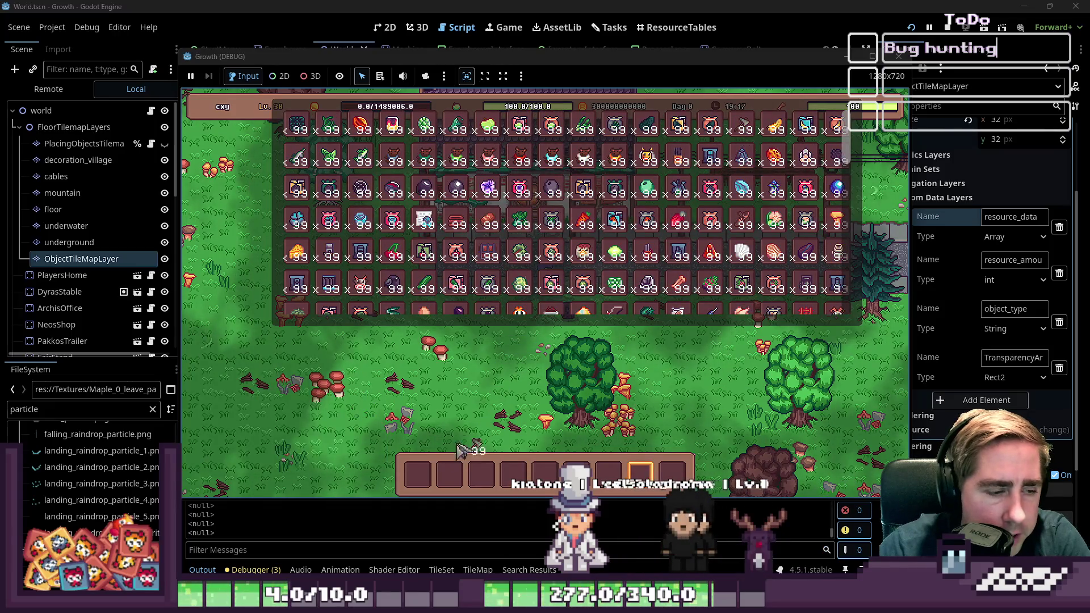
- Walk onto the grass and chop down the pine tree
{"action": "key", "text": "d"}
{"action": "key", "text": "s"}
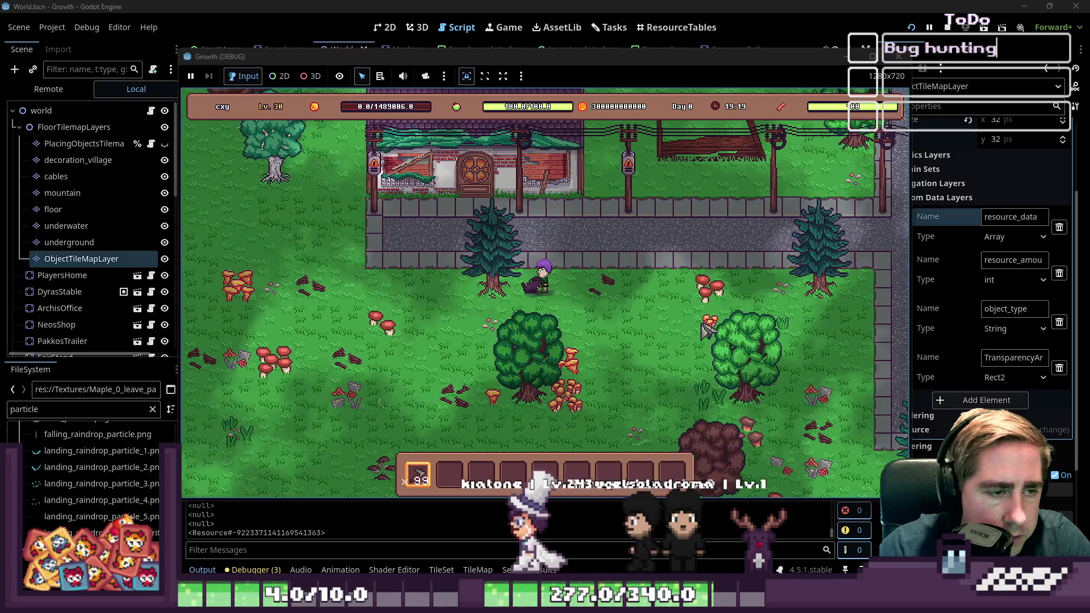
{"action": "key", "text": "a"}
{"action": "left_click", "coordinate": [706, 331]}
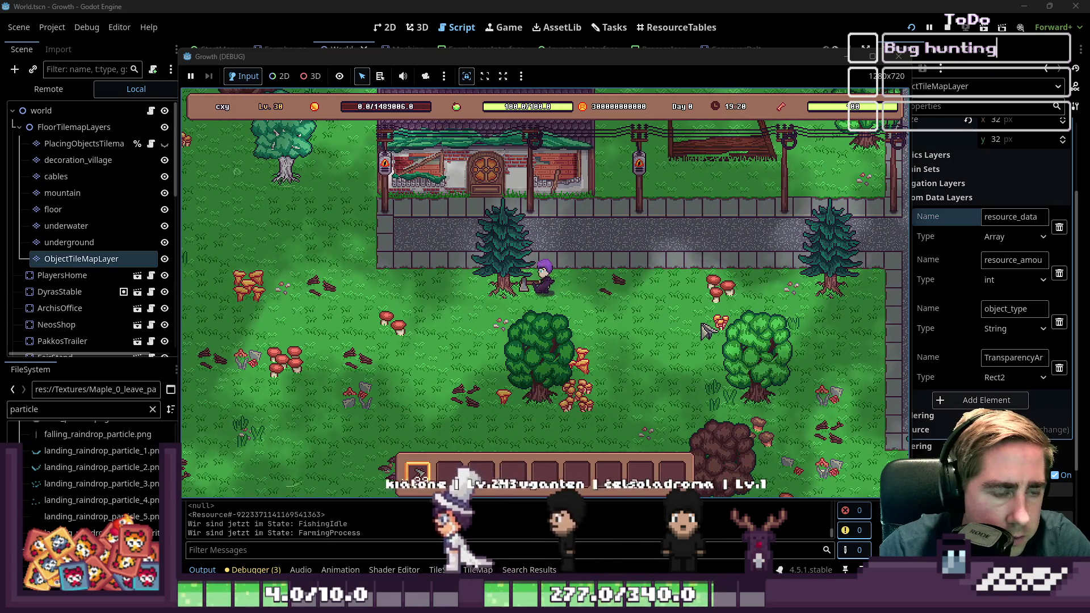
{"action": "key", "text": "s"}
{"action": "key", "text": "a"}
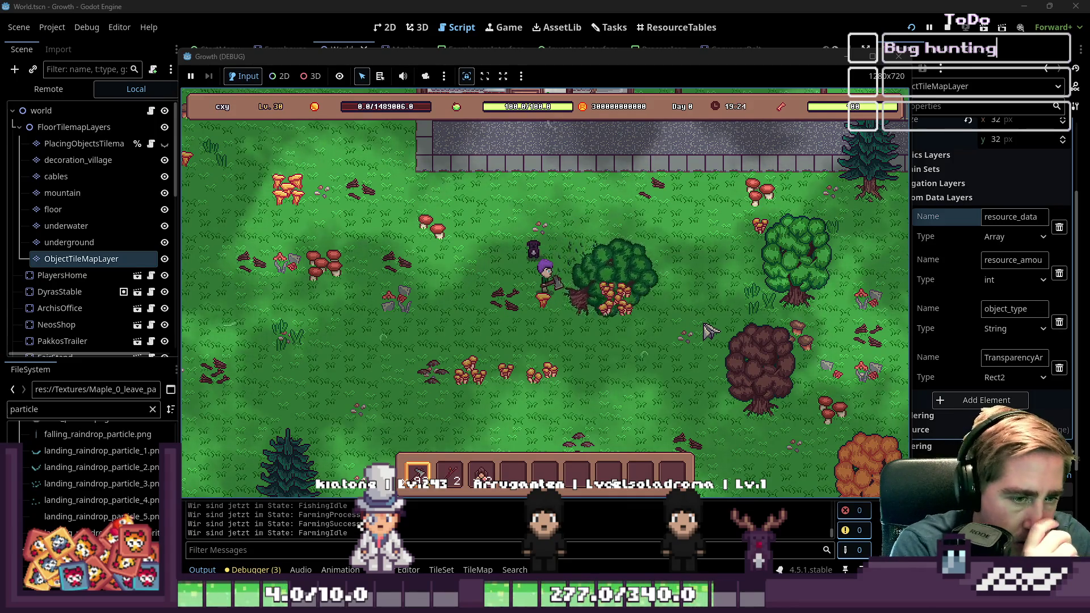
- Chop down the green tree, confirm the new loot in the inventory, and stop the game with F8
{"action": "key", "text": "d"}
{"action": "key", "text": "s"}
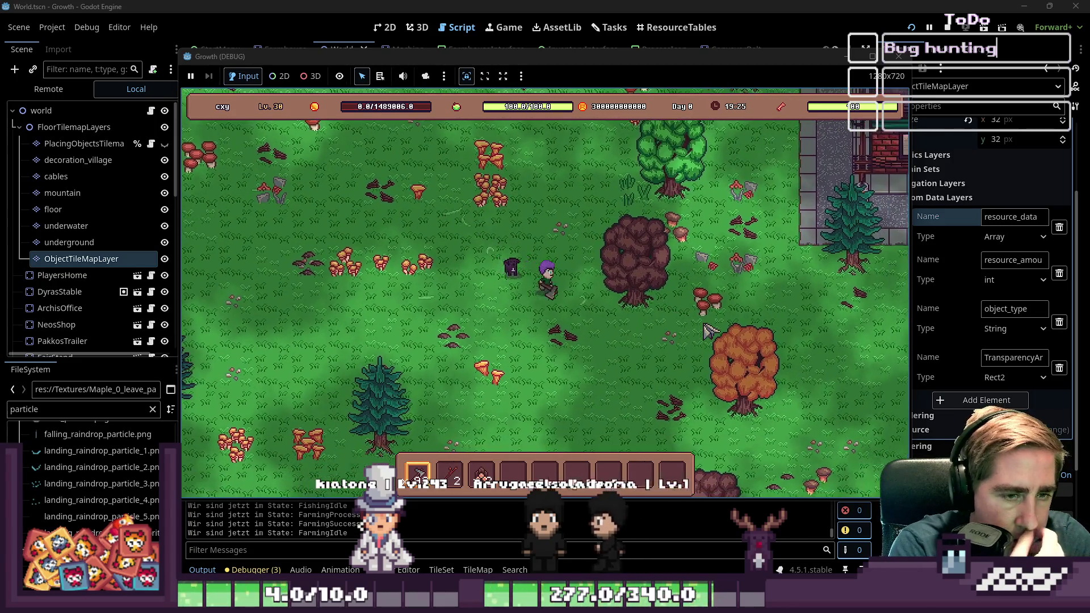
{"action": "key", "text": "d"}
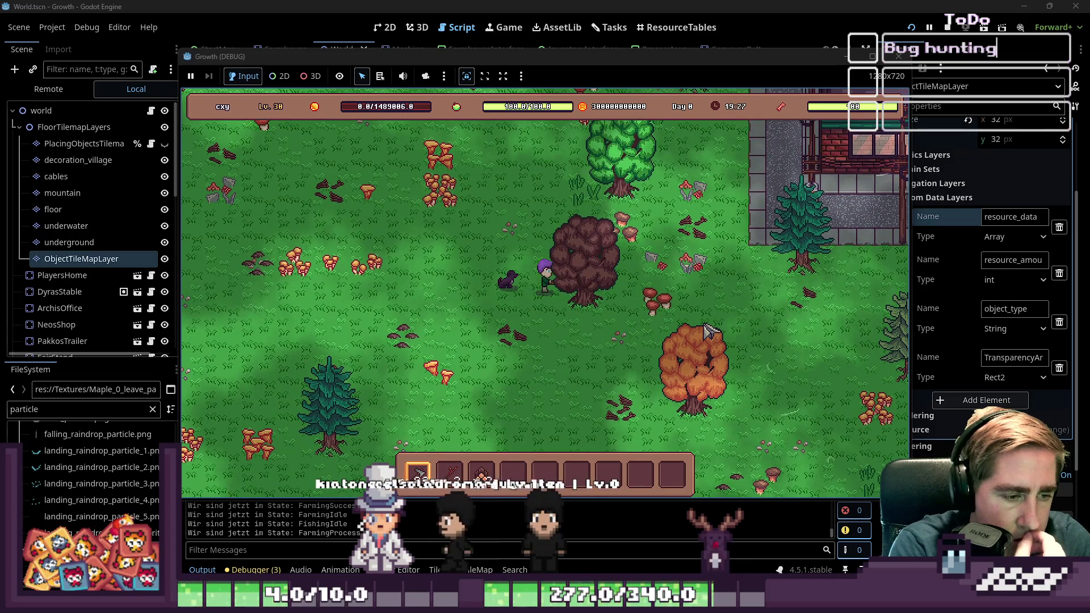
{"action": "key", "text": "w"}
{"action": "key", "text": "d"}
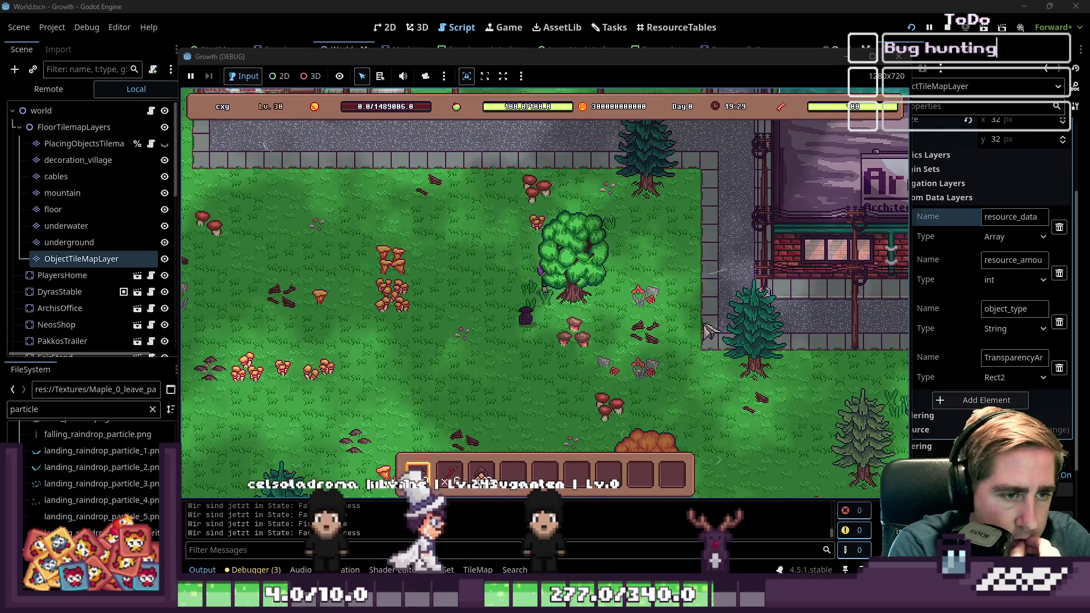
{"action": "left_click", "coordinate": [707, 329]}
{"action": "key", "text": "w"}
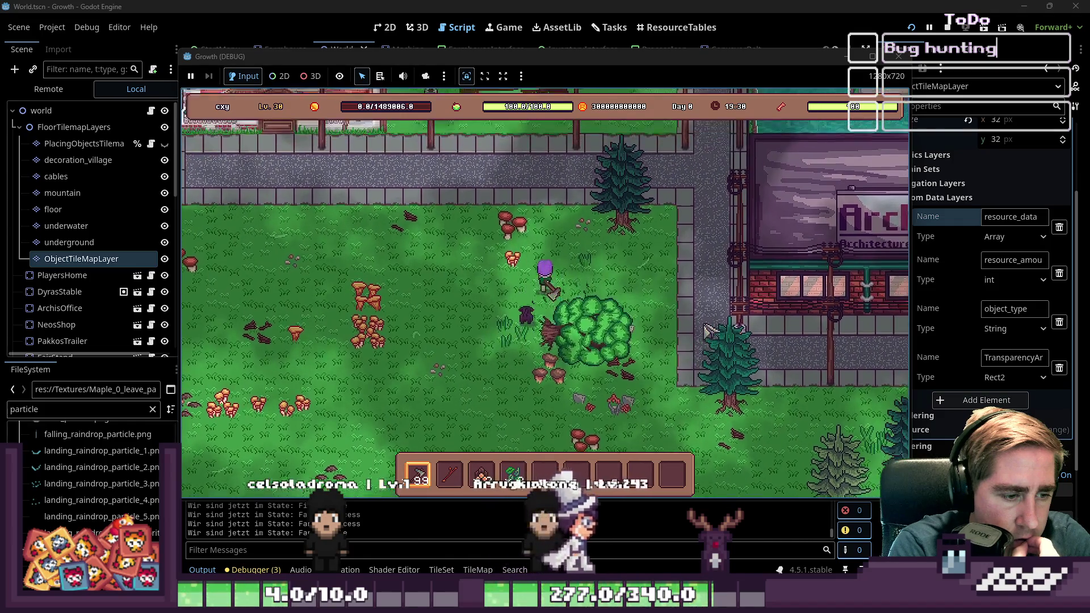
{"action": "key", "text": "i"}
{"action": "key", "text": "i"}
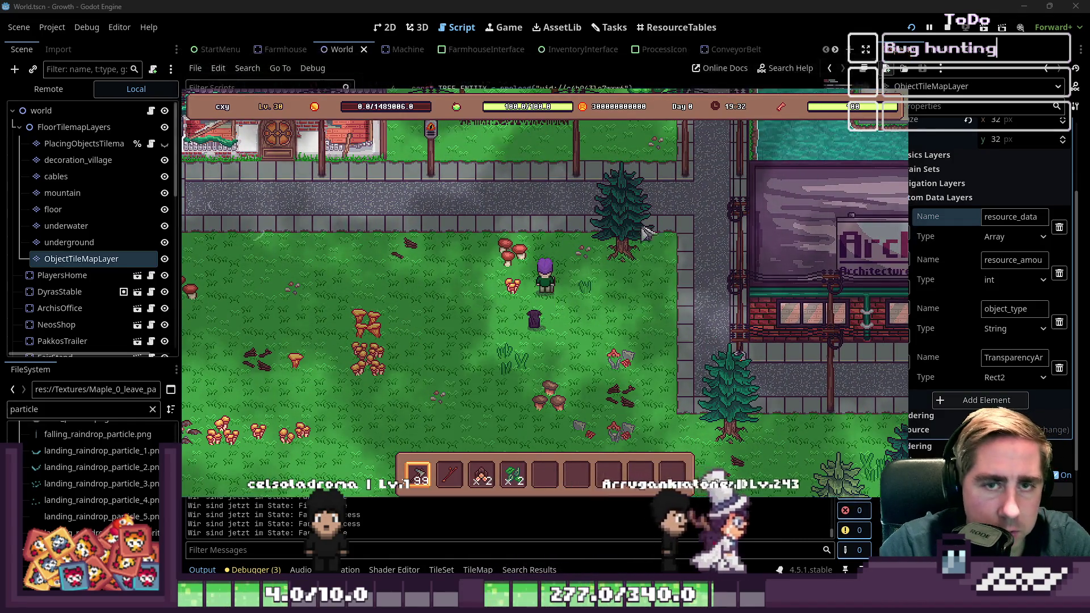
{"action": "key", "text": "F8"}
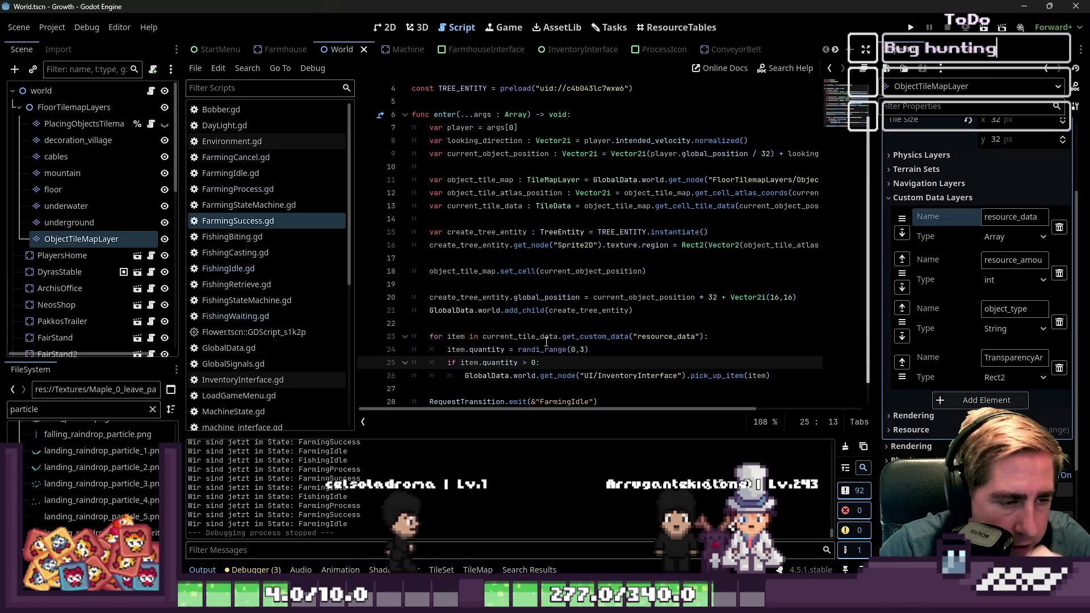
- Add 'var new_item : SlotData = item.duplicate()' as a new line inside the loop
{"action": "left_click", "coordinate": [727, 340]}
{"action": "key", "text": "Return"}
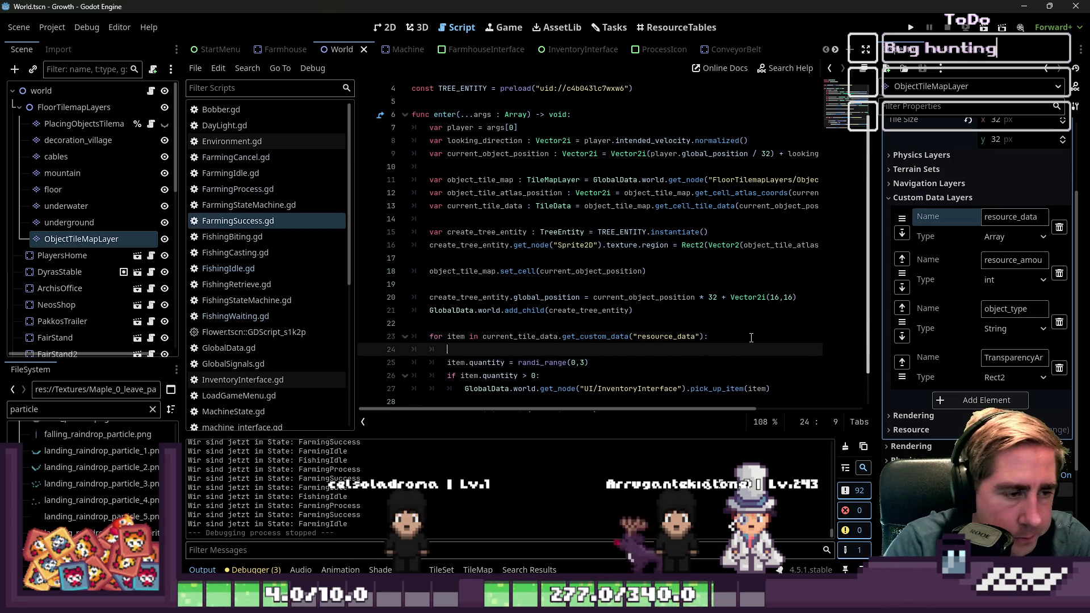
{"action": "type", "text": "new_item"}
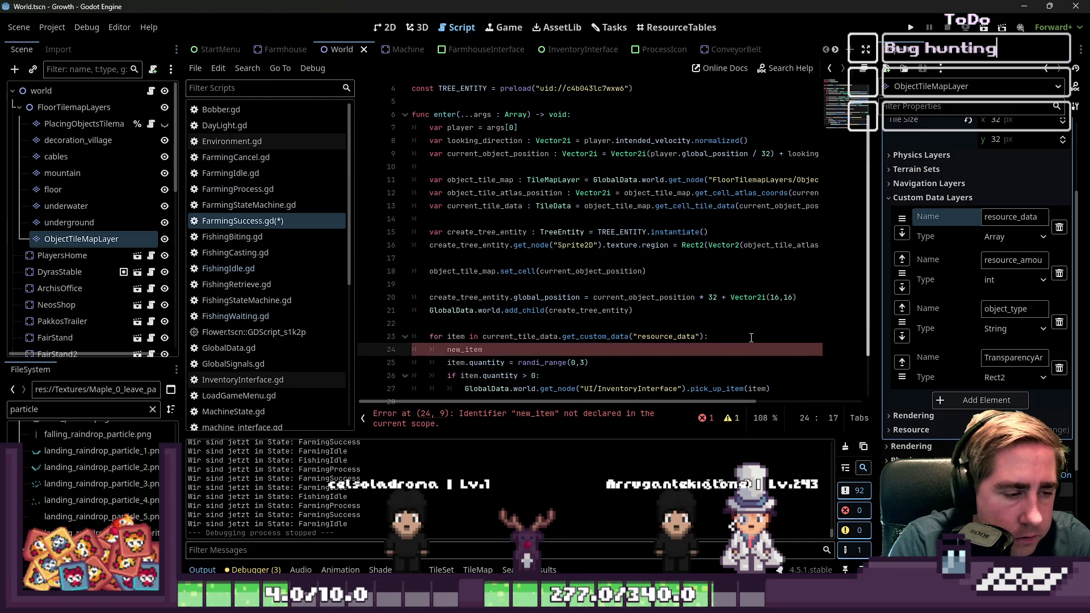
{"action": "type", "text": " : "}
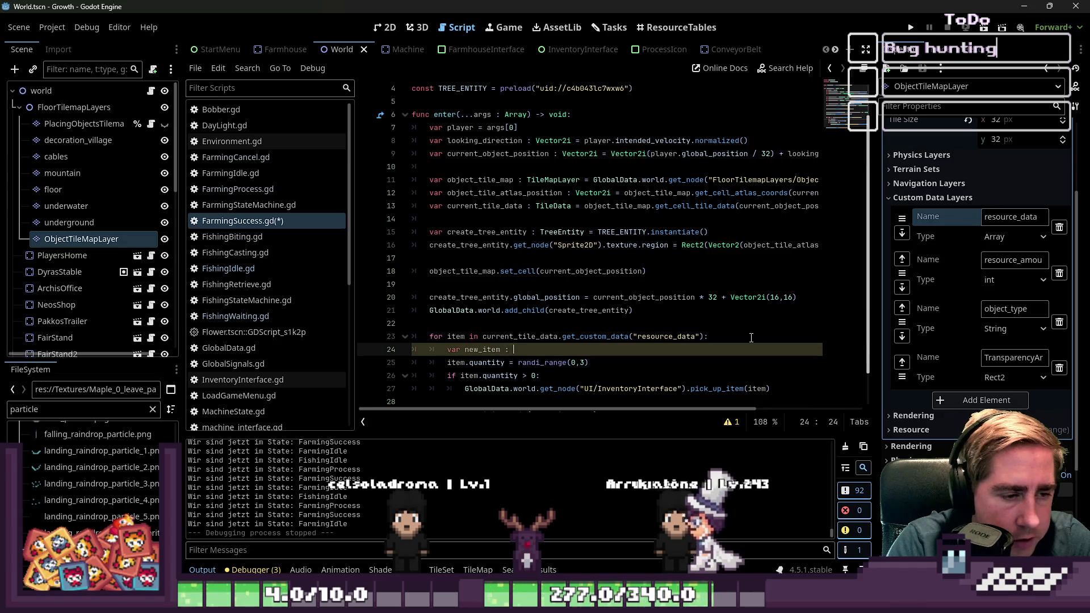
{"action": "key", "text": "BackSpace"}
{"action": "key", "text": "BackSpace"}
{"action": "type", "text": "= item.d"}
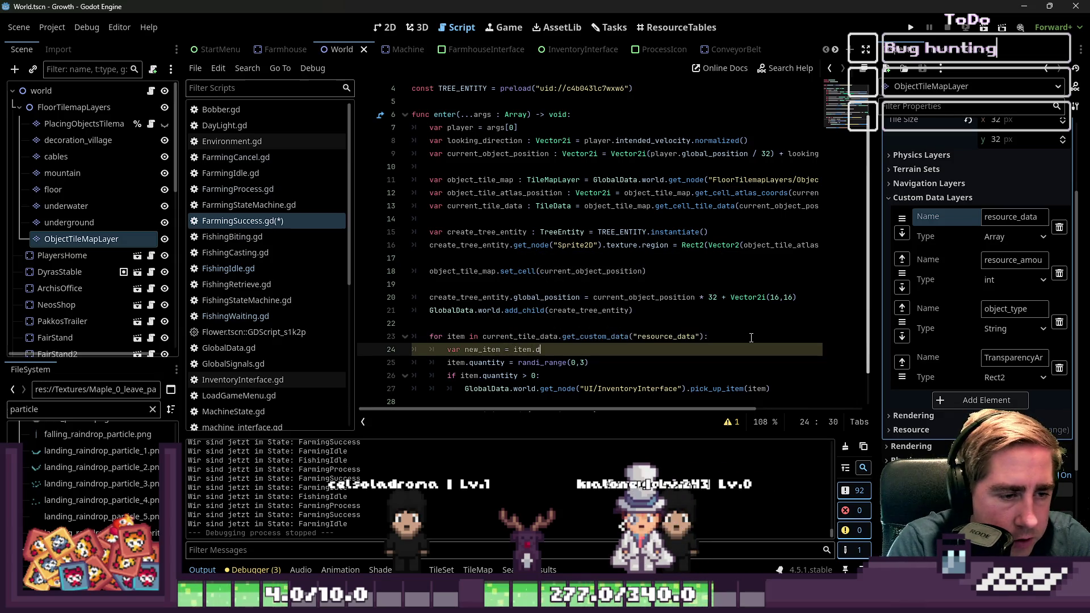
{"action": "type", "text": "uplicate()"}
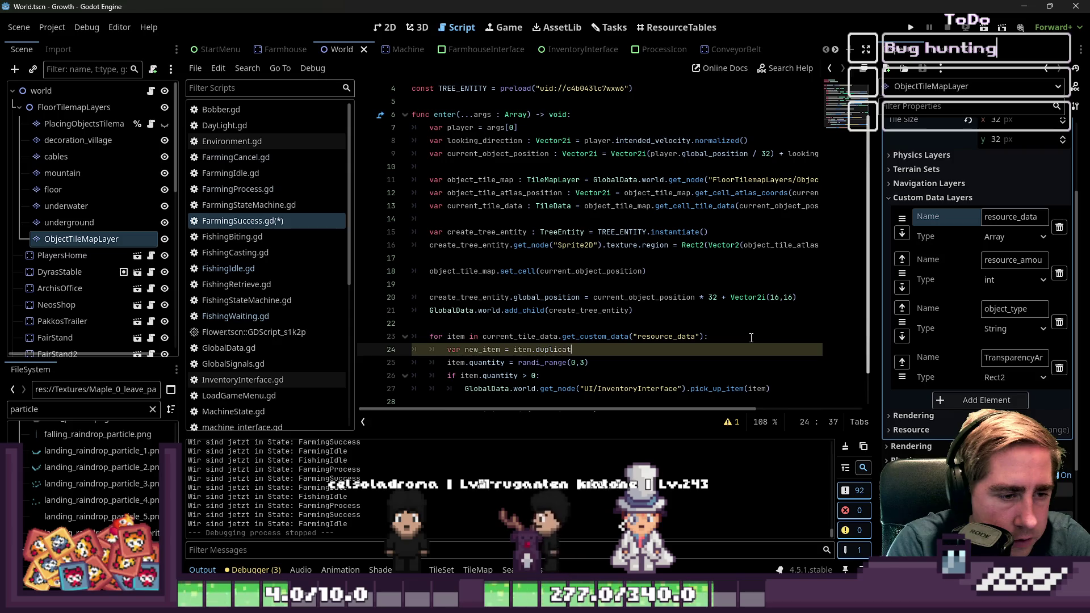
{"action": "key", "text": "ctrl+Left"}
{"action": "key", "text": "ctrl+Left"}
{"action": "key", "text": "ctrl+Left"}
{"action": "key", "text": "Left"}
{"action": "key", "text": "Left"}
{"action": "key", "text": "Left"}
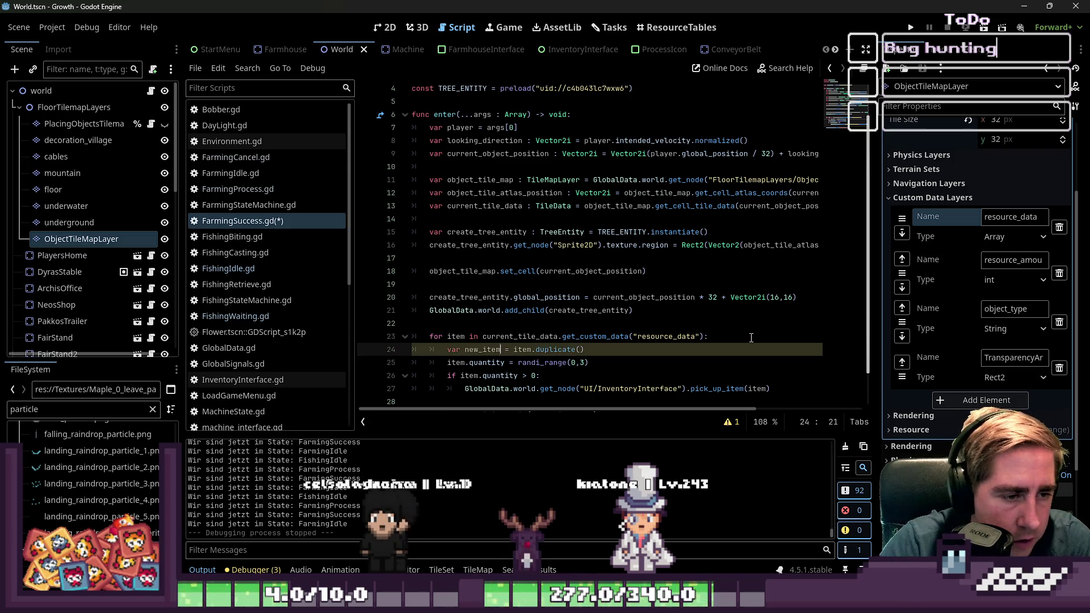
{"action": "type", "text": ": "}
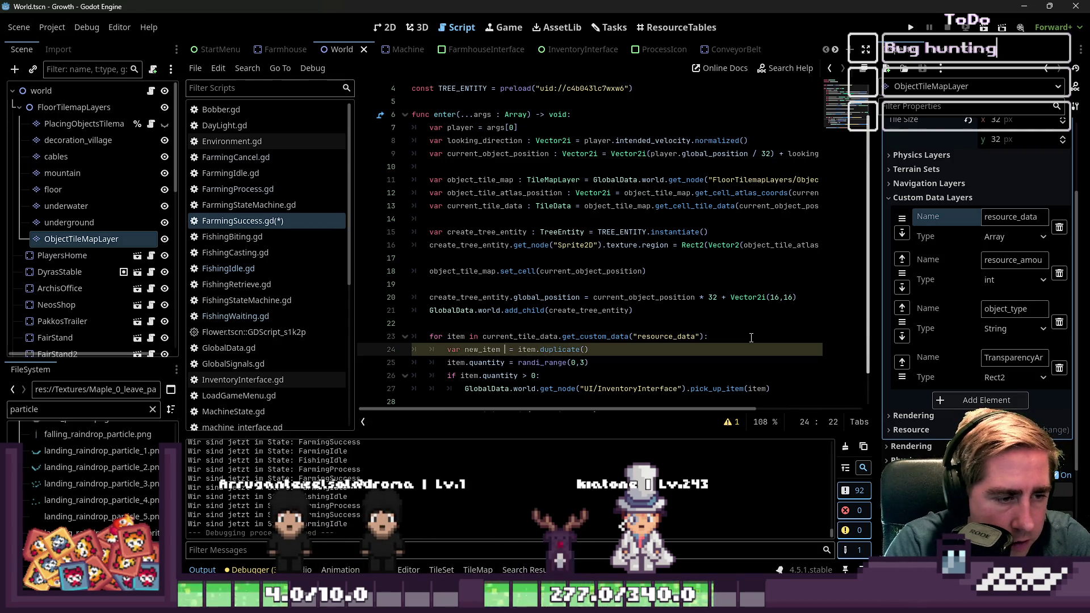
{"action": "type", "text": "SlotData"}
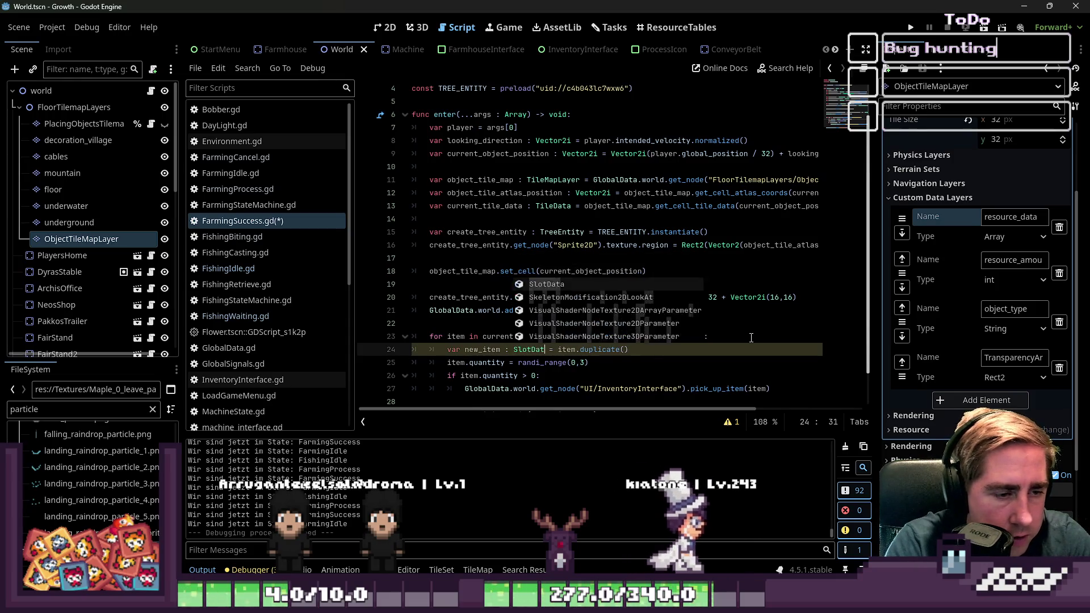
{"action": "key", "text": "ctrl+Right"}
{"action": "key", "text": "ctrl+Right"}
{"action": "key", "text": "ctrl+Right"}
- Use new_item instead of item on the next three lines, save, and start a test run
{"action": "key", "text": "Down"}
{"action": "key", "text": "Home"}
{"action": "key", "text": "ctrl+Right"}
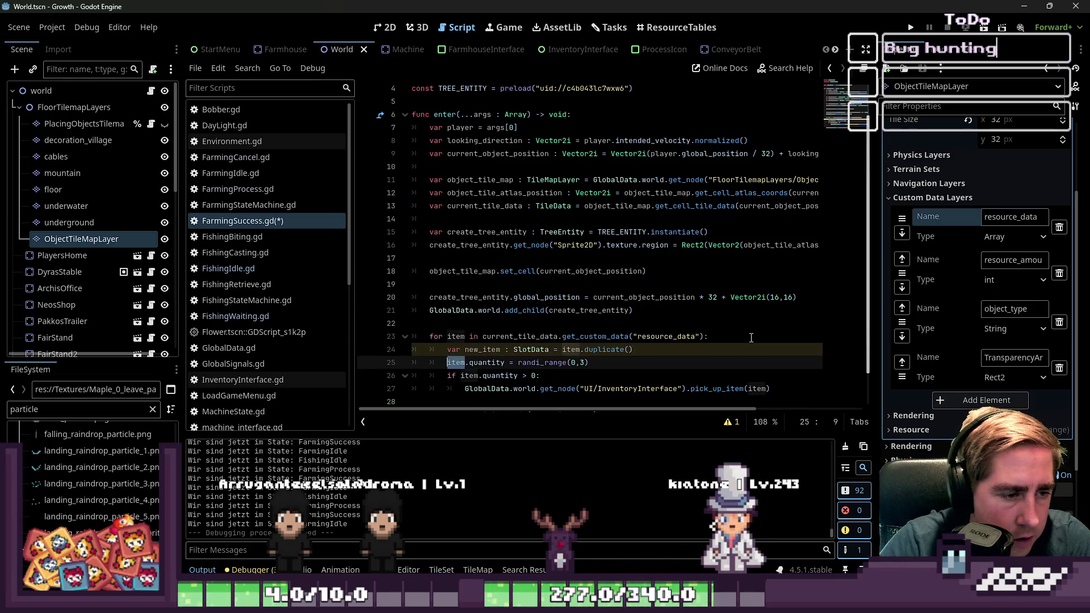
{"action": "key", "text": "Down"}
{"action": "key", "text": "Home"}
{"action": "key", "text": "ctrl+Right"}
{"action": "key", "text": "ctrl+Right"}
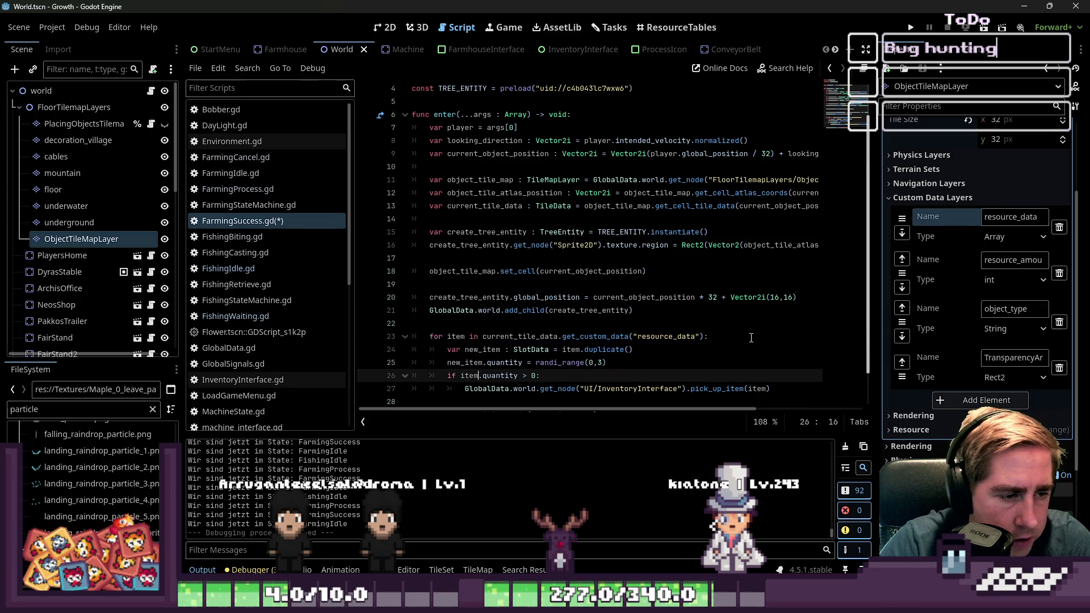
{"action": "key", "text": "Down"}
{"action": "key", "text": "End"}
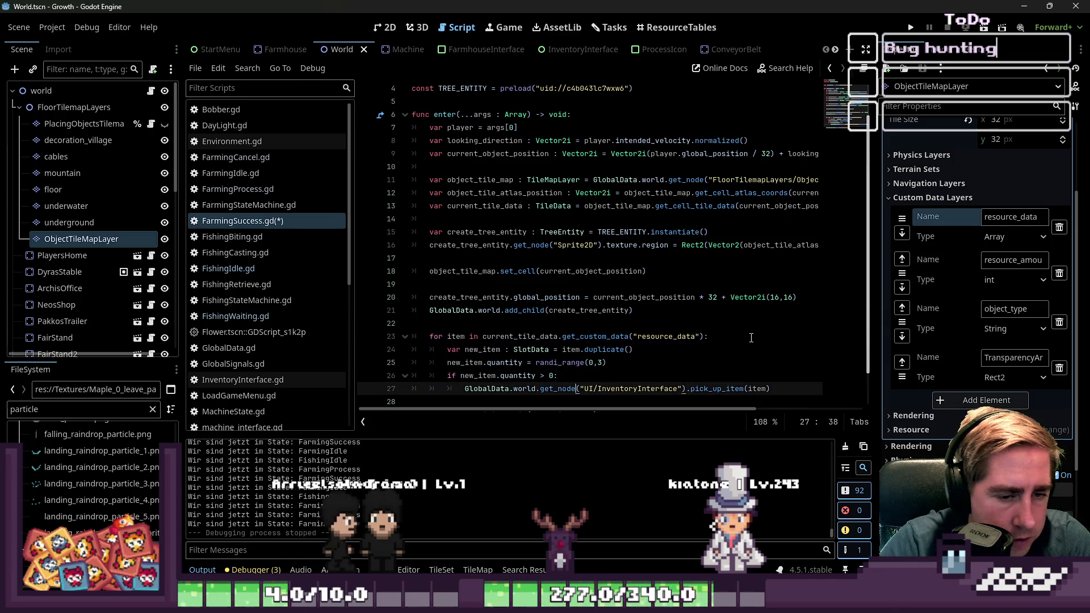
{"action": "key", "text": "Left"}
{"action": "key", "text": "ctrl+shift+Left"}
{"action": "type", "text": "new_item"}
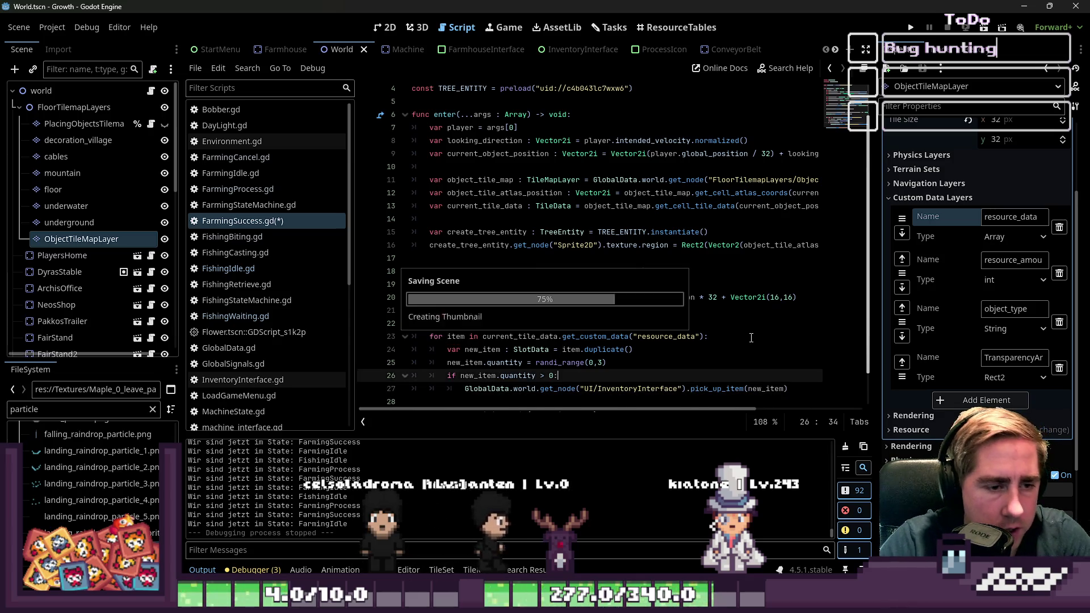
{"action": "key", "text": "Up"}
{"action": "left_click", "coordinate": [910, 26]}
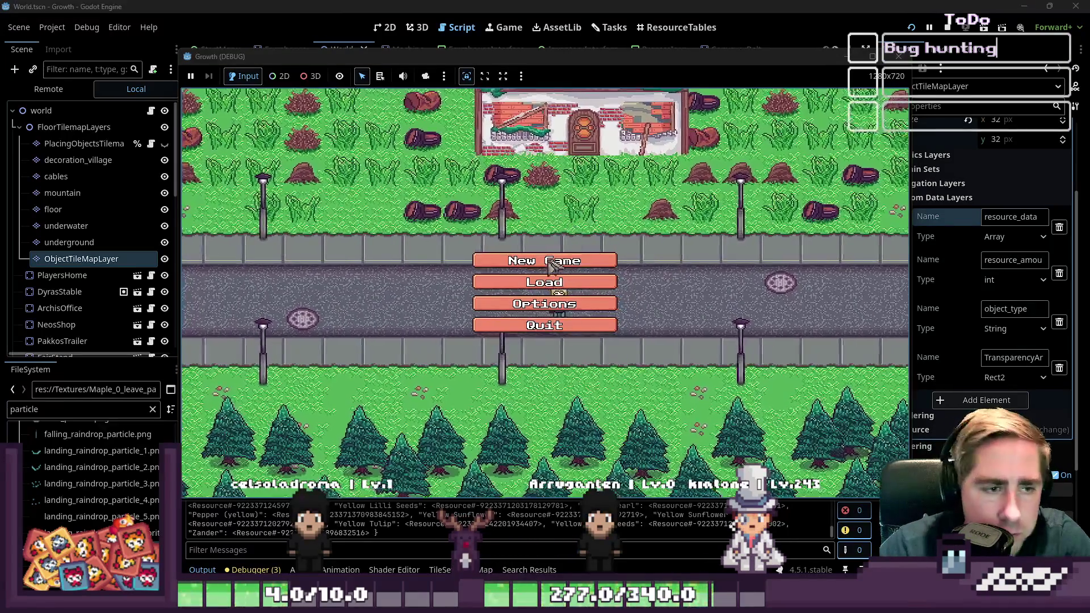
- Start a new game as character 'dasv' and open the inventory in the world
{"action": "left_click", "coordinate": [550, 264]}
{"action": "type", "text": "dasv"}
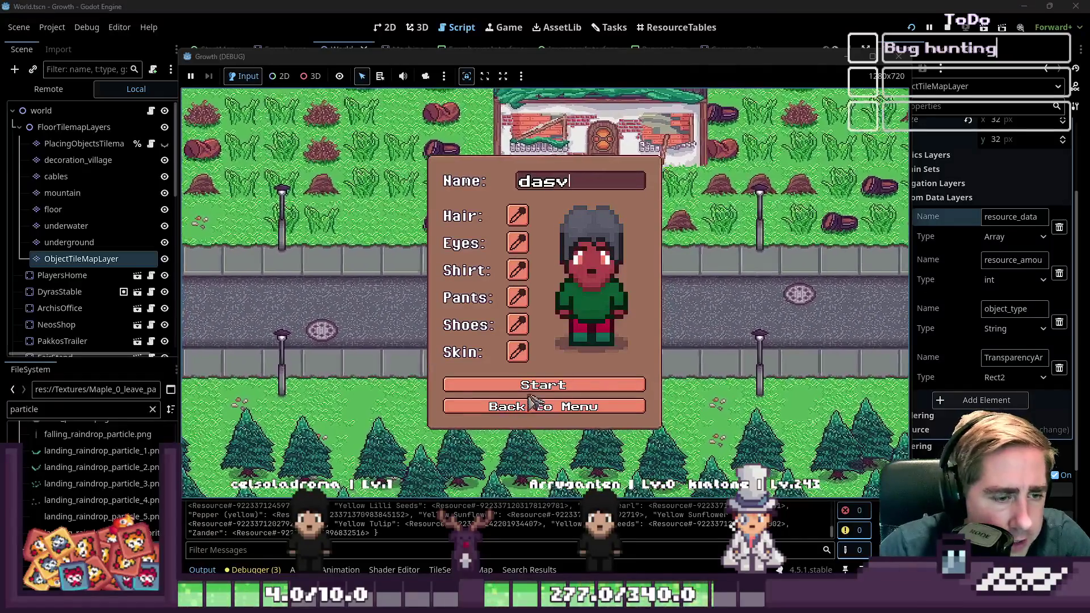
{"action": "left_click", "coordinate": [542, 385]}
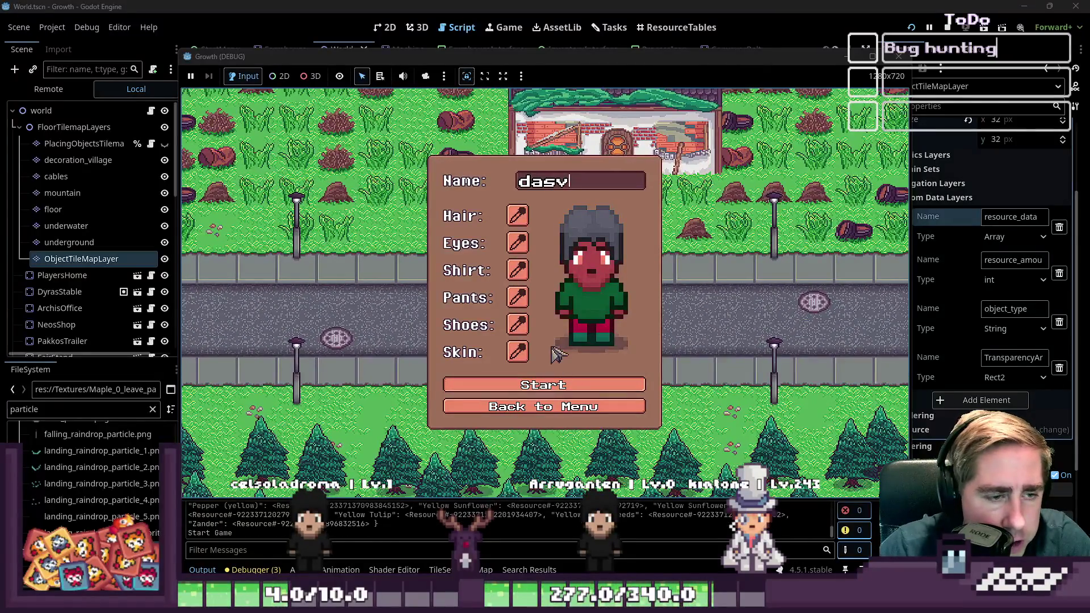
{"action": "key", "text": "i"}
{"action": "scroll", "coordinate": [738, 173], "scroll_direction": "up", "scroll_amount": 2}
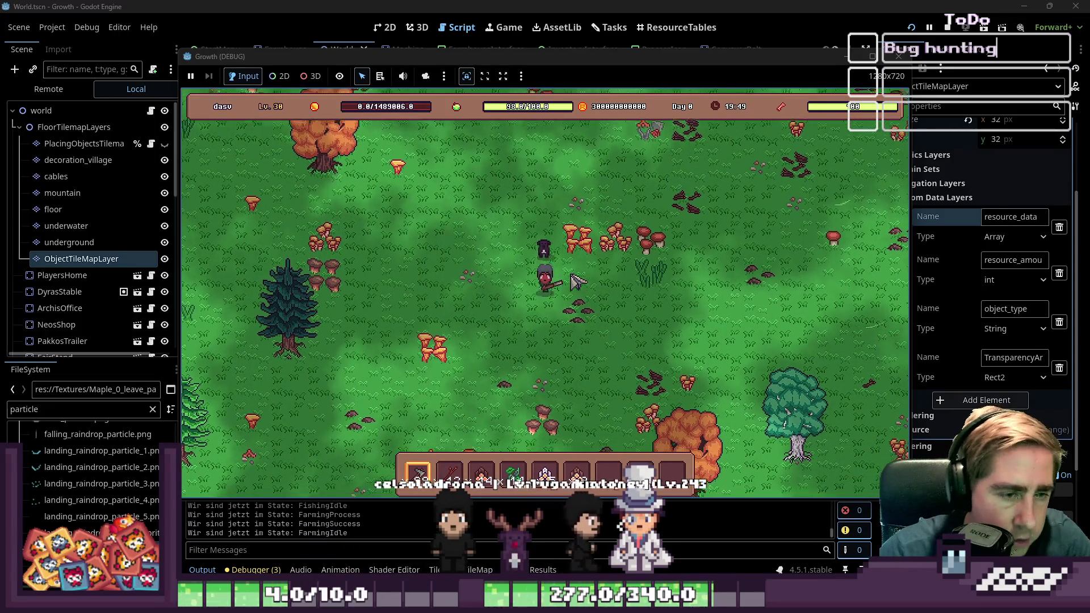
- Walk to the orange tree and chop it down, then swing at the teal tree
{"action": "key", "text": "s"}
{"action": "key", "text": "d"}
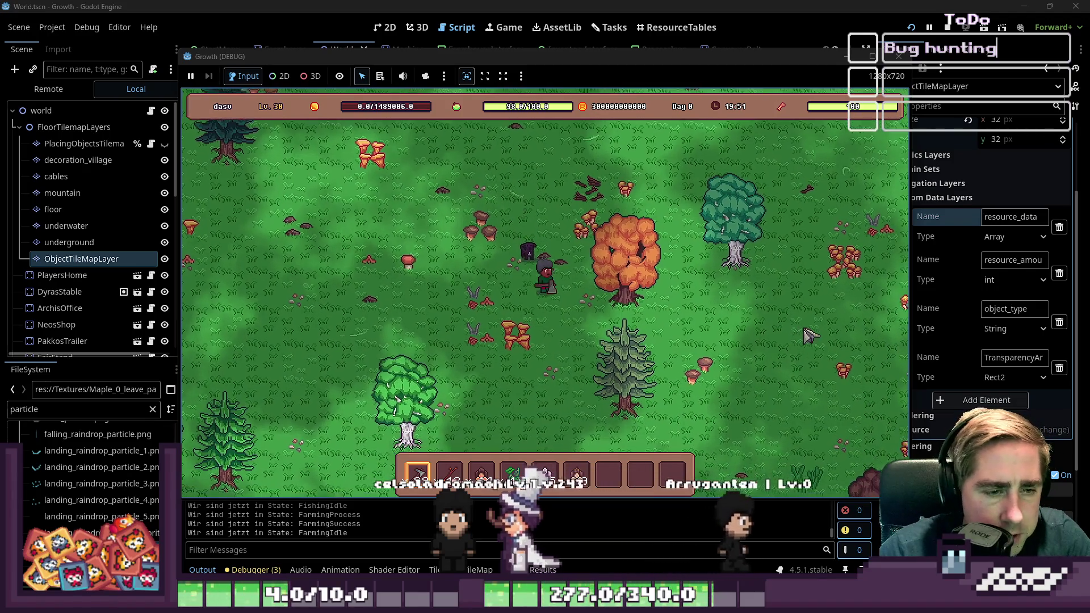
{"action": "key", "text": "d"}
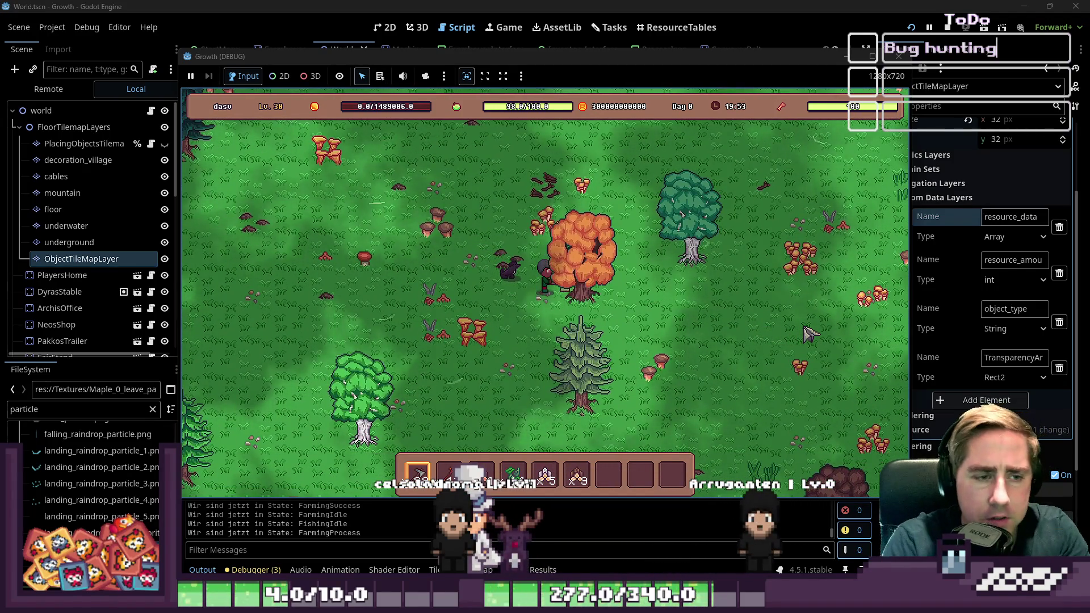
{"action": "key", "text": "w"}
{"action": "key", "text": "d"}
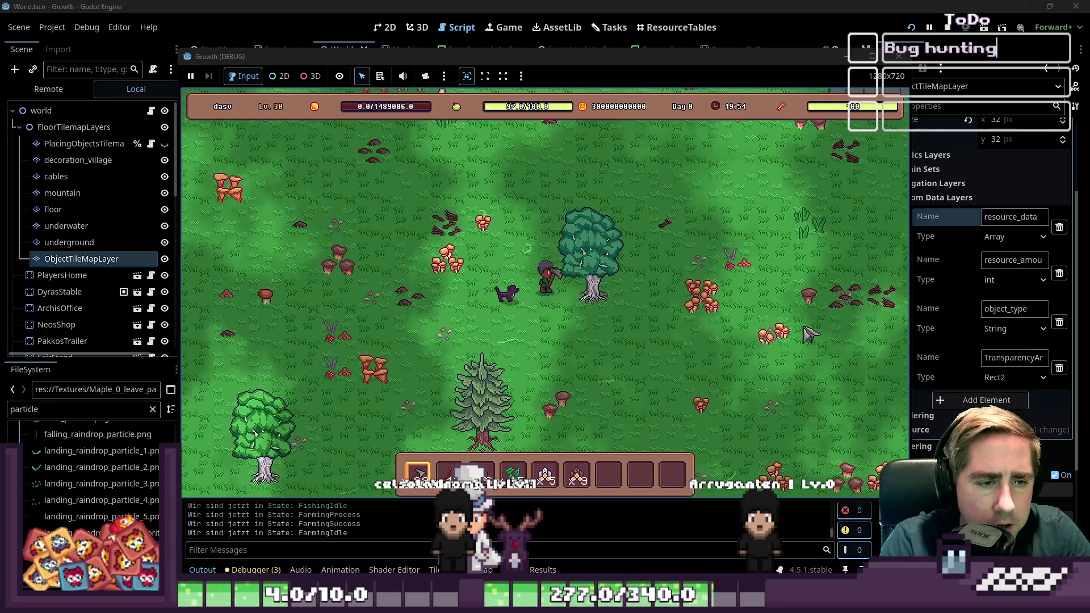
{"action": "key", "text": "d"}
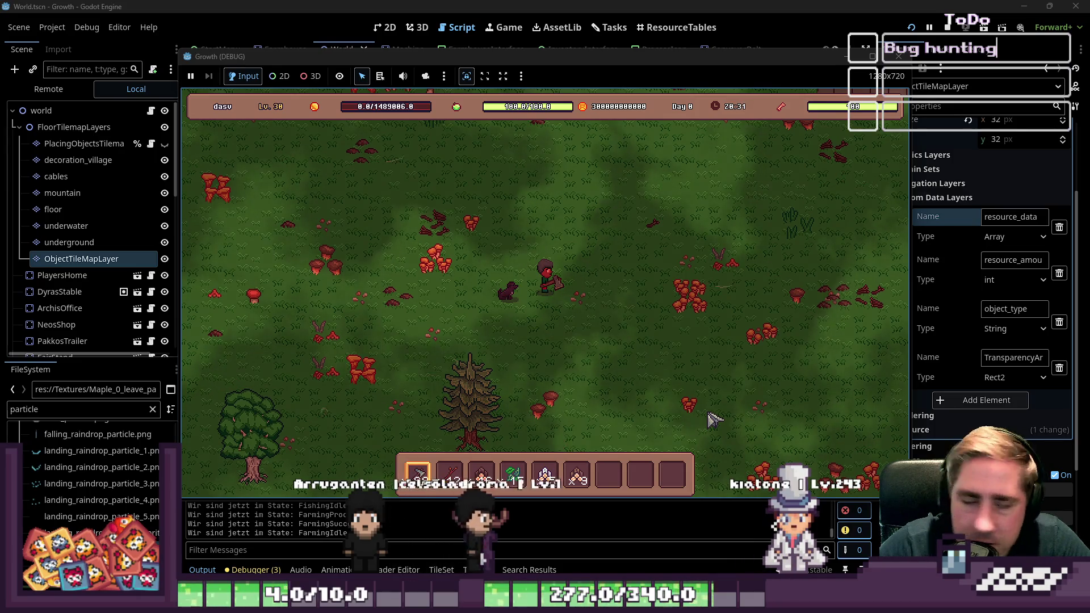
- Walk the character up-left, then down and down-left across the night-time map
{"action": "key", "text": "w+a"}
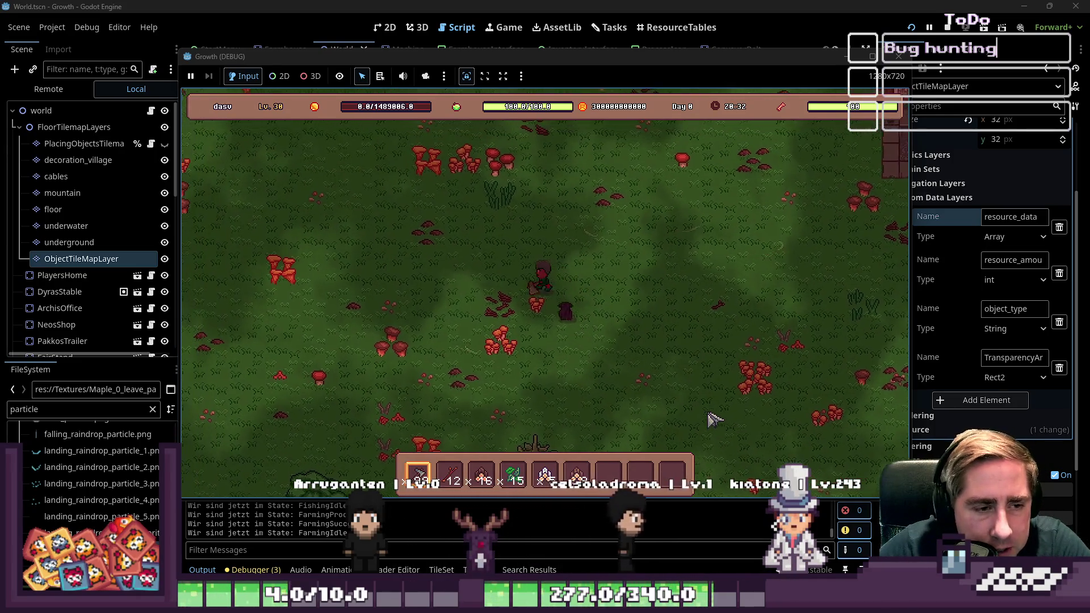
{"action": "key", "text": "w+a"}
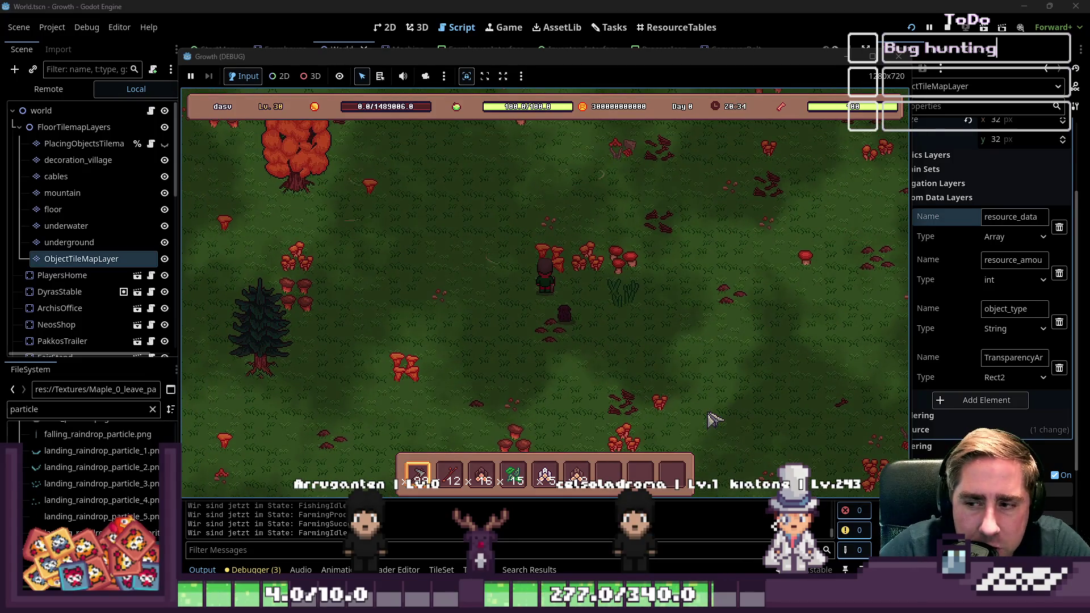
{"action": "key", "text": "w+a"}
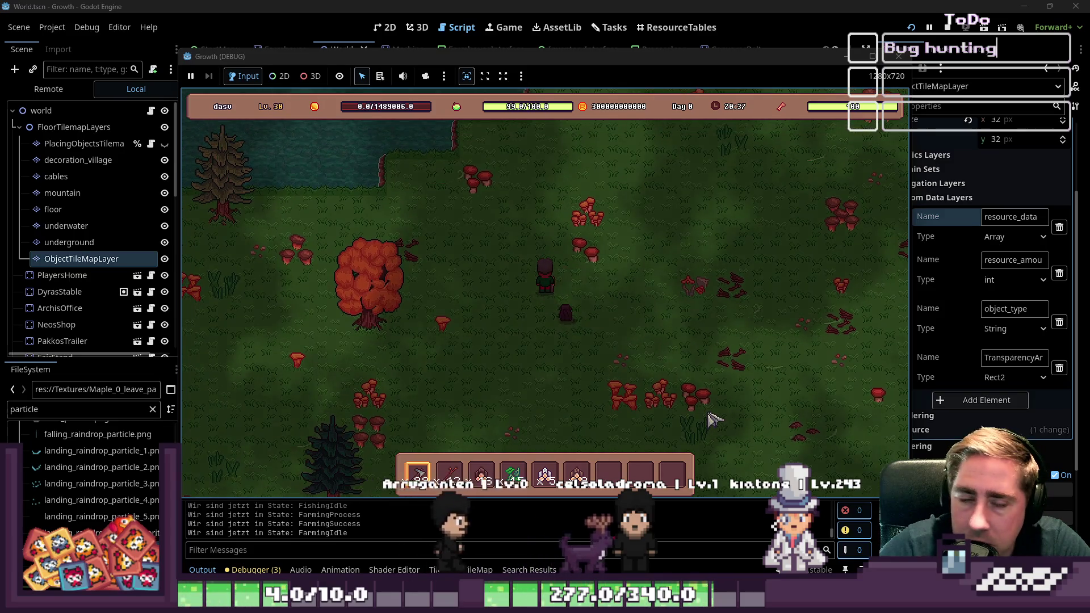
{"action": "key", "text": "s"}
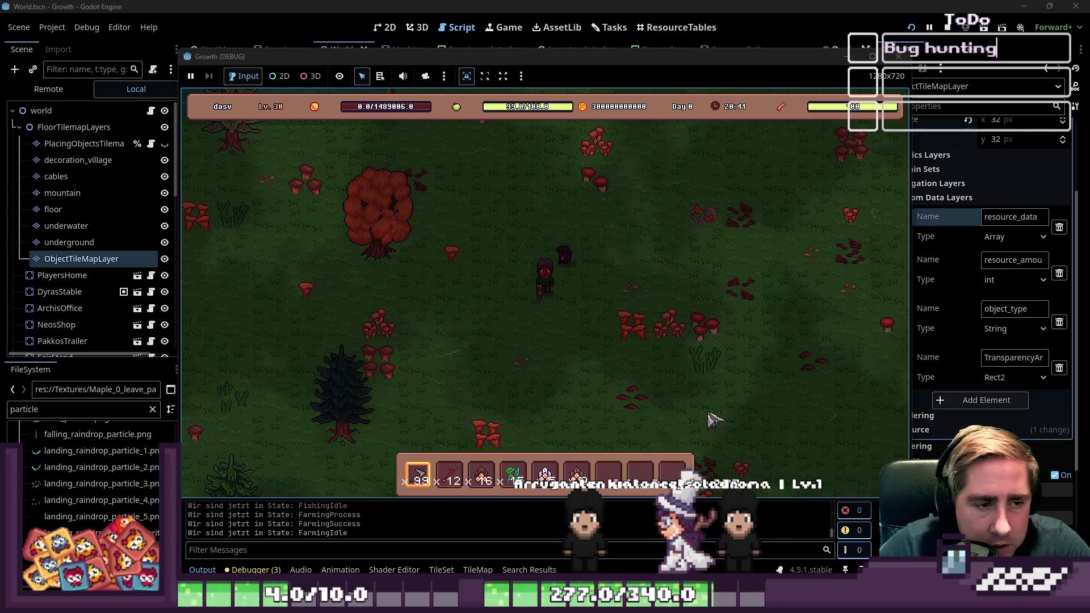
{"action": "key", "text": "a+s"}
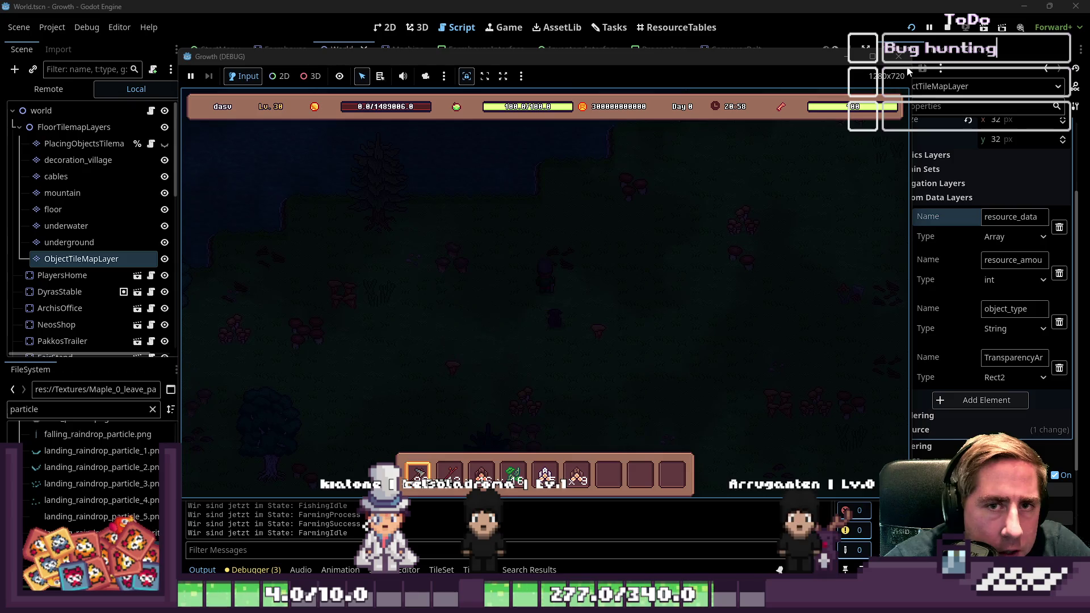
- Close the debug game, check the Tasks board, and relaunch the Growth project
{"action": "left_click", "coordinate": [900, 58]}
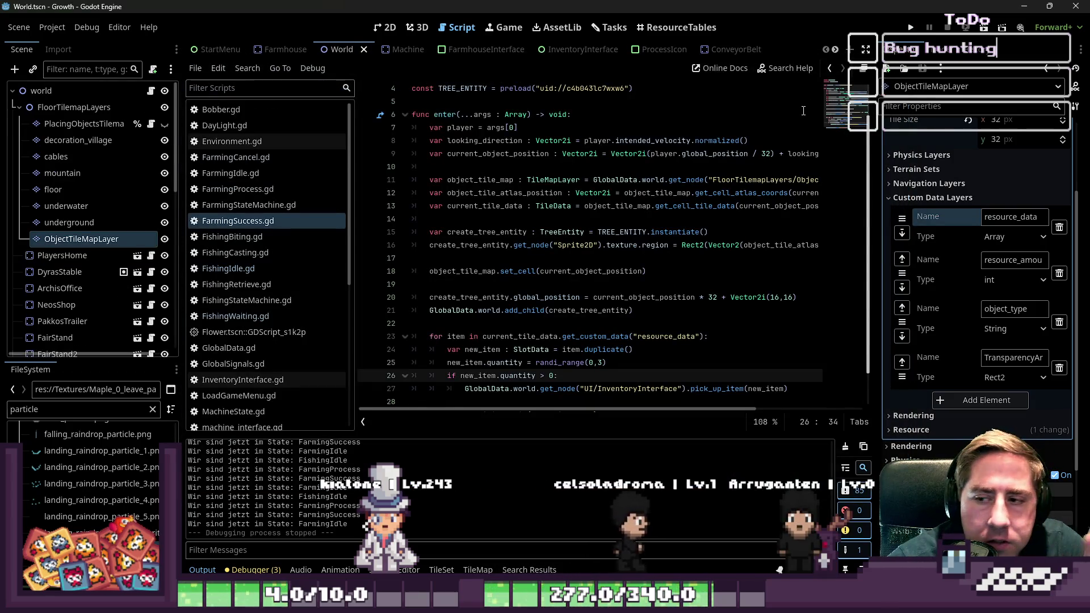
{"action": "left_click", "coordinate": [612, 27]}
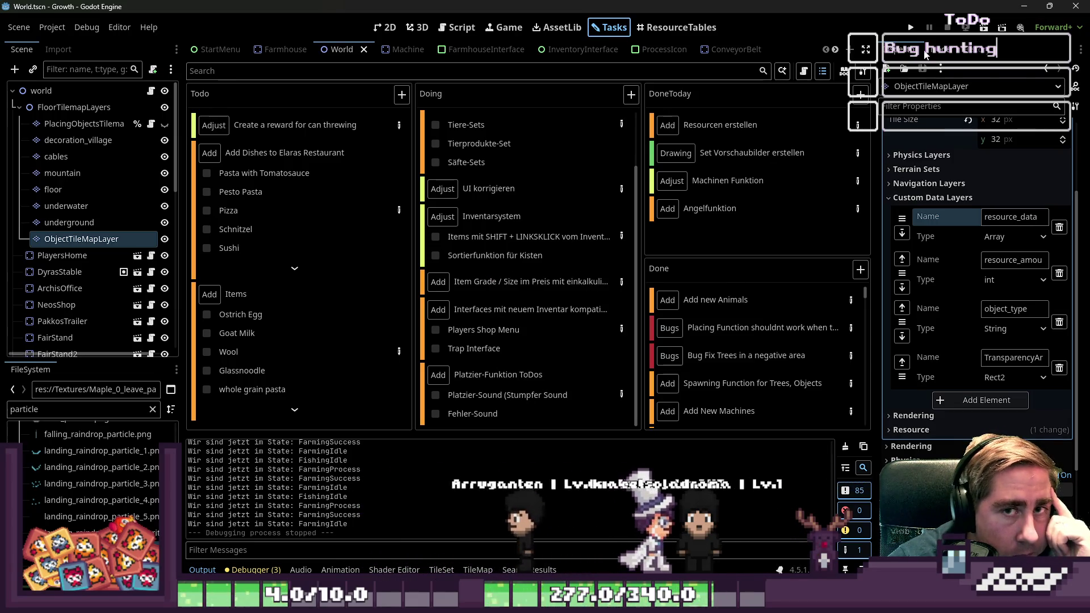
{"action": "left_click", "coordinate": [911, 27]}
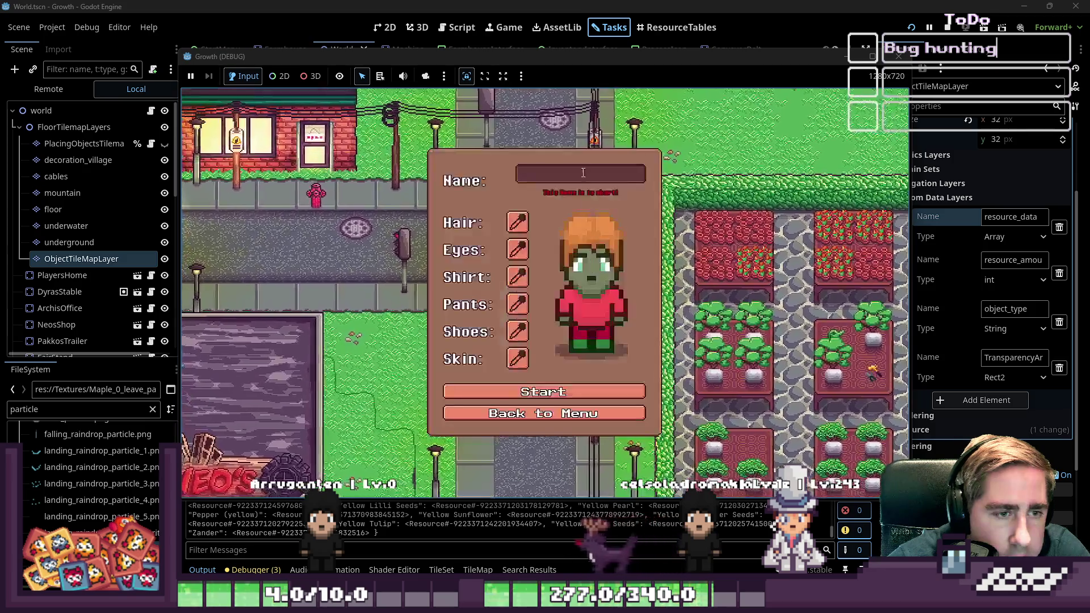
- Start a new game as character 'dwa' and open the inventory grid
{"action": "left_click", "coordinate": [578, 178]}
{"action": "type", "text": "dwa"}
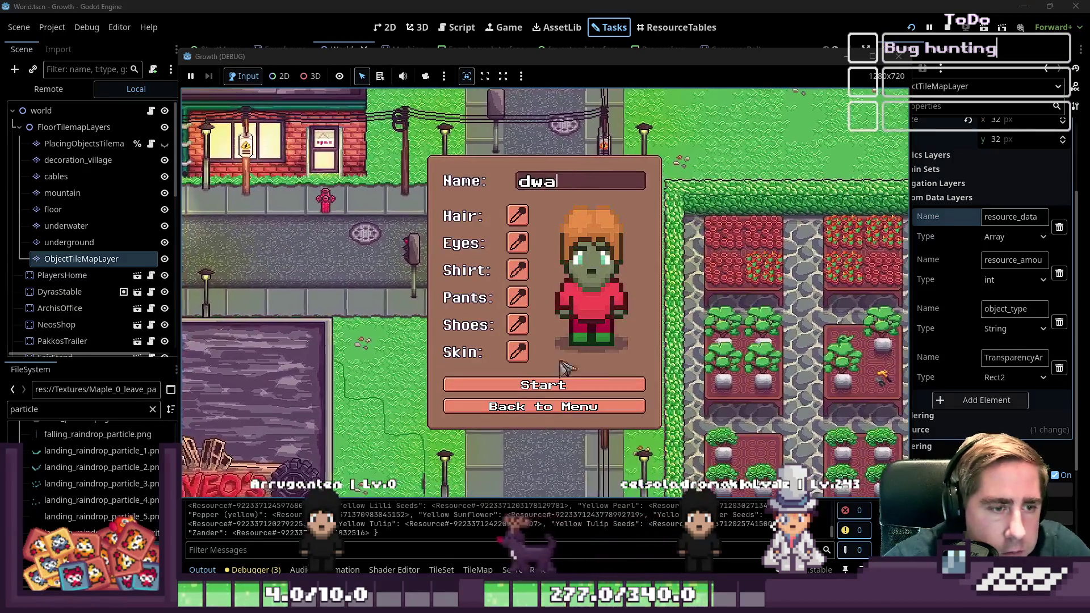
{"action": "left_click", "coordinate": [543, 385]}
{"action": "key", "text": "i"}
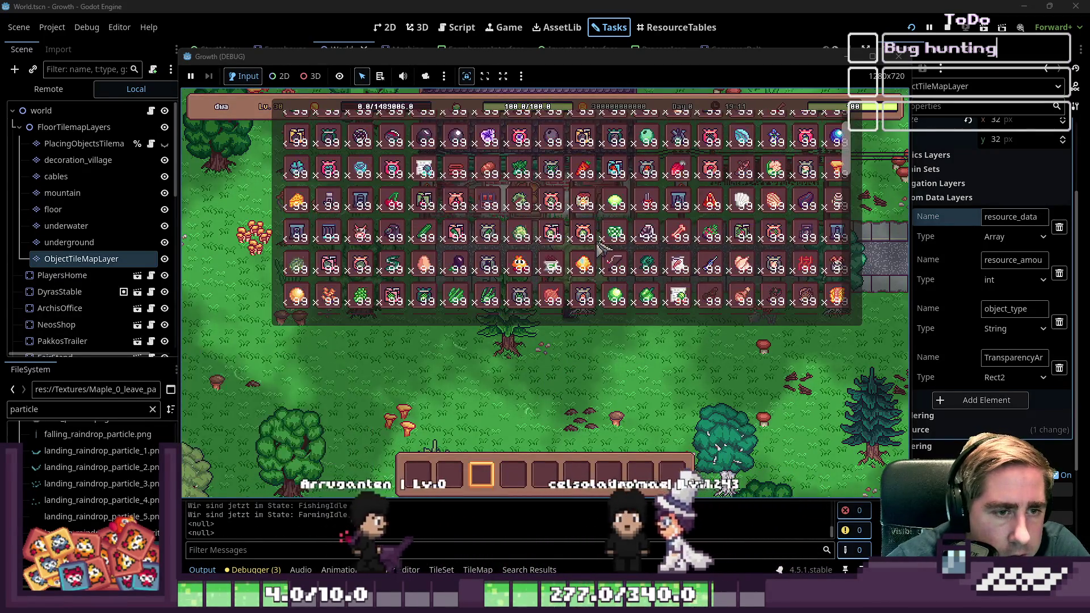
- Move two 99-item stacks from the inventory into the hotbar
{"action": "left_click_drag", "start_coordinate": [583, 311], "coordinate": [564, 369]}
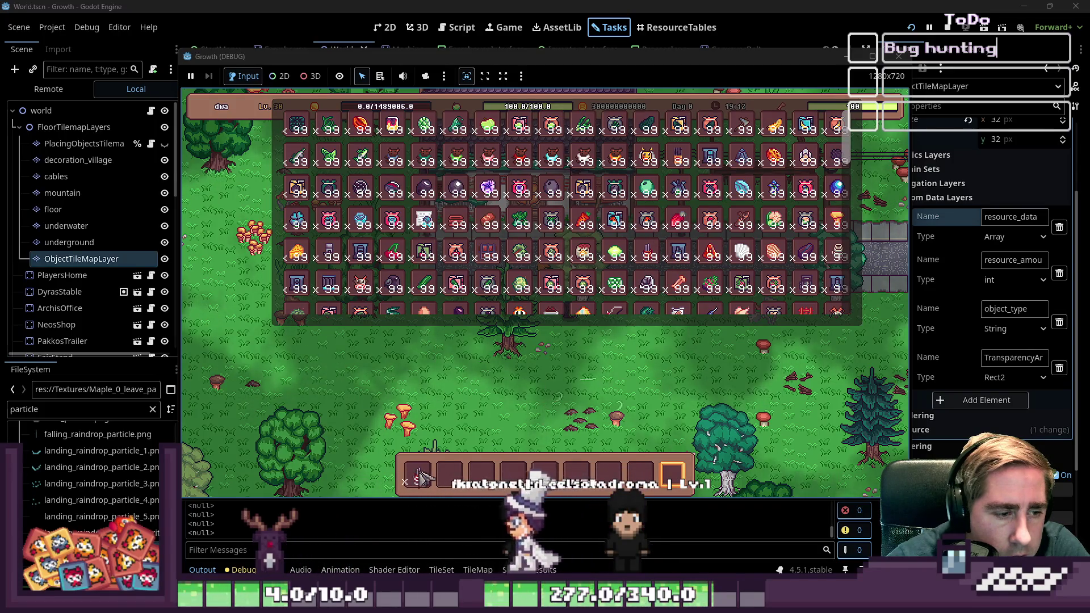
{"action": "key", "text": "i"}
{"action": "key", "text": "s"}
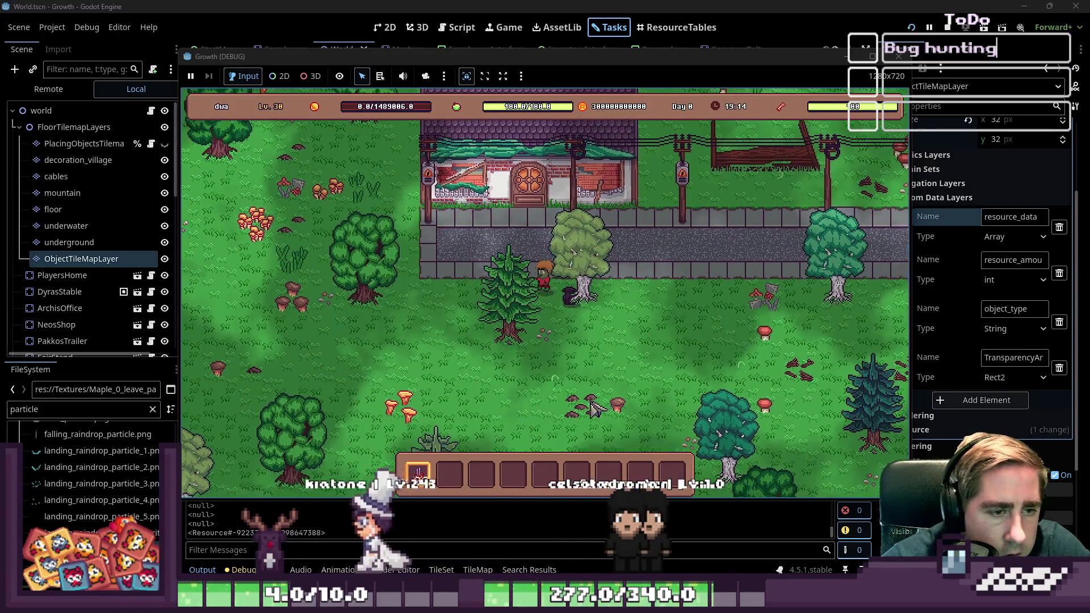
{"action": "key", "text": "i"}
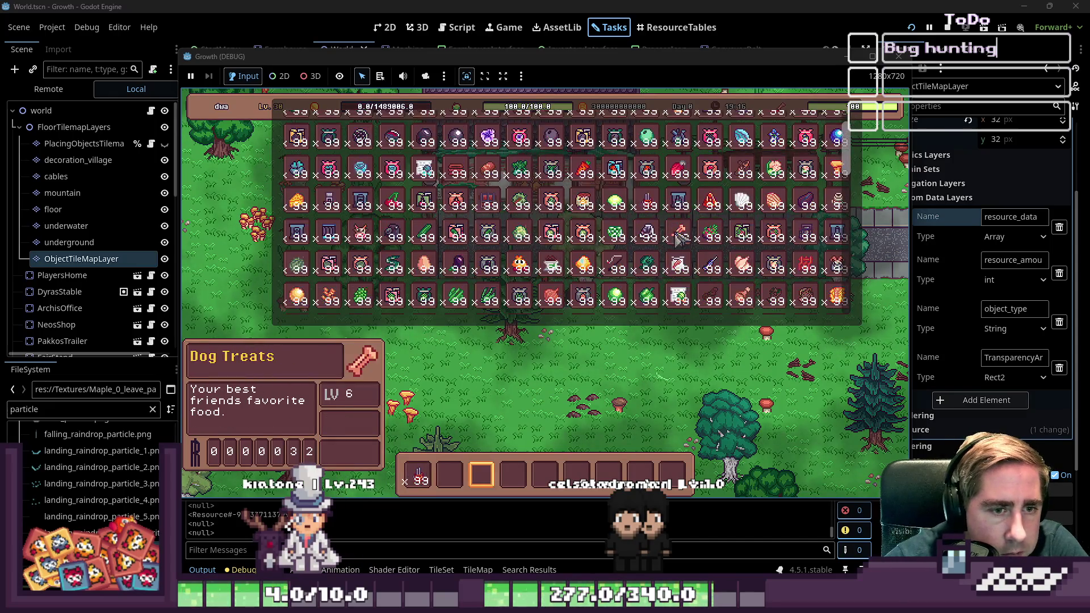
{"action": "left_click_drag", "start_coordinate": [727, 153], "coordinate": [545, 420]}
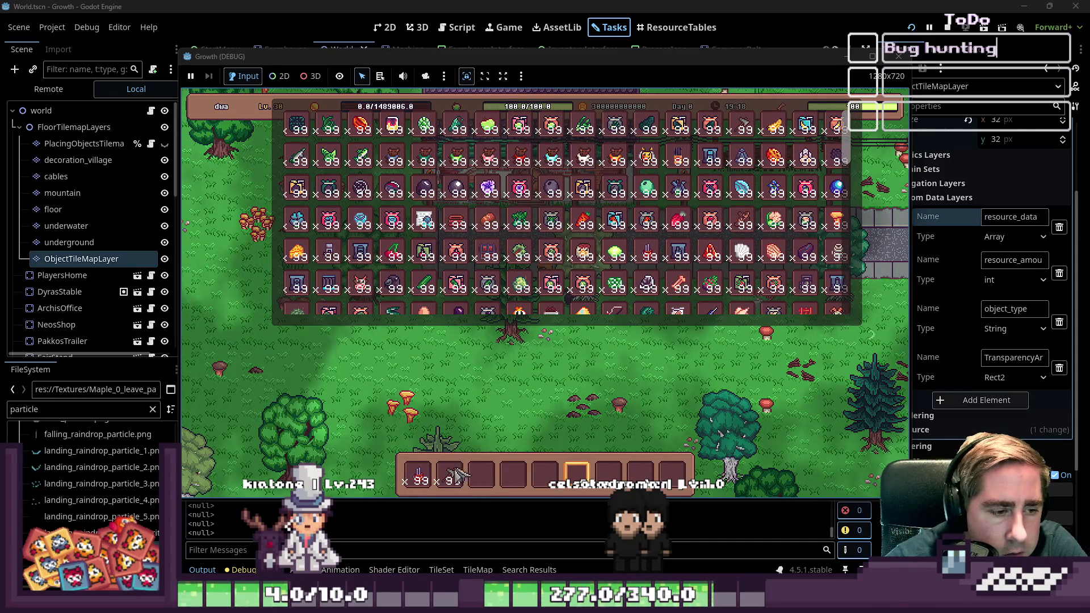
{"action": "key", "text": "i"}
- Chop down the nearby tree and place a Lv.1 machine on the grass
{"action": "key", "text": "d"}
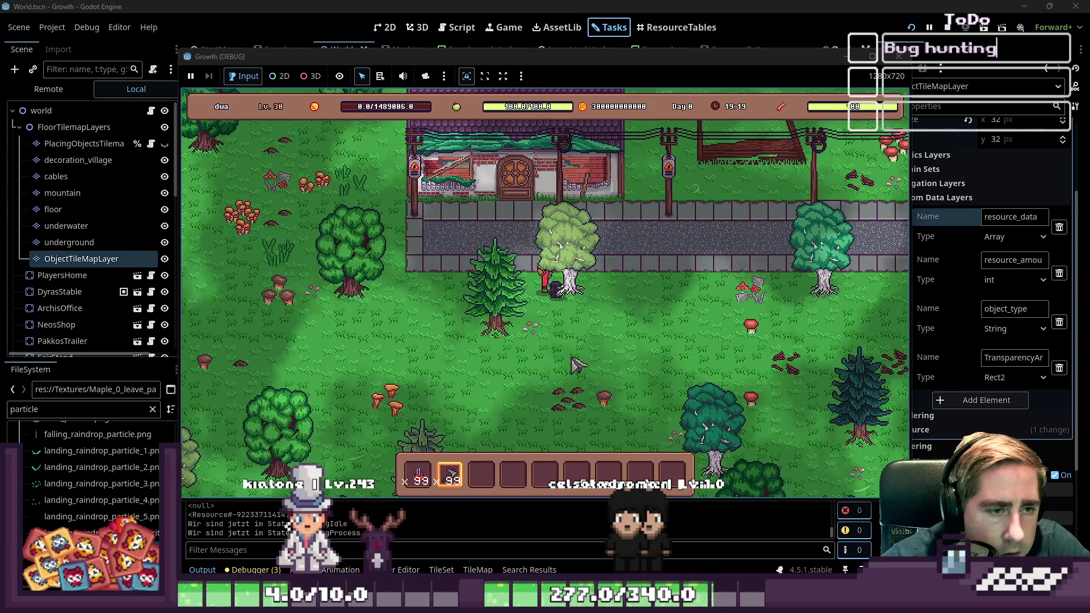
{"action": "key", "text": "1"}
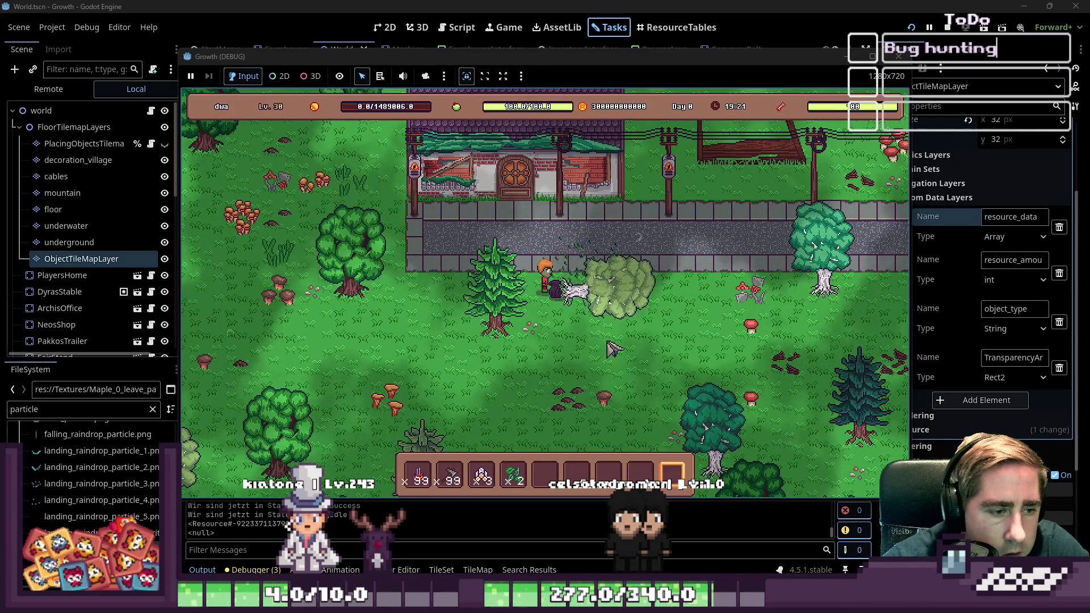
{"action": "left_click", "coordinate": [576, 297]}
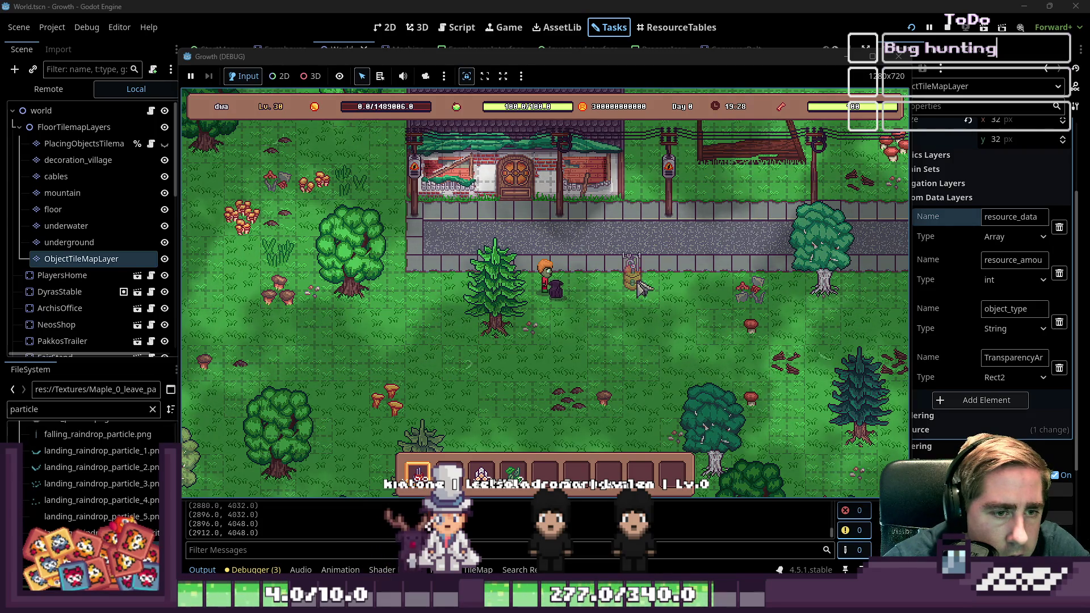
- Place five more Lv 1 machines in a cluster across the grass
{"action": "left_click", "coordinate": [678, 301]}
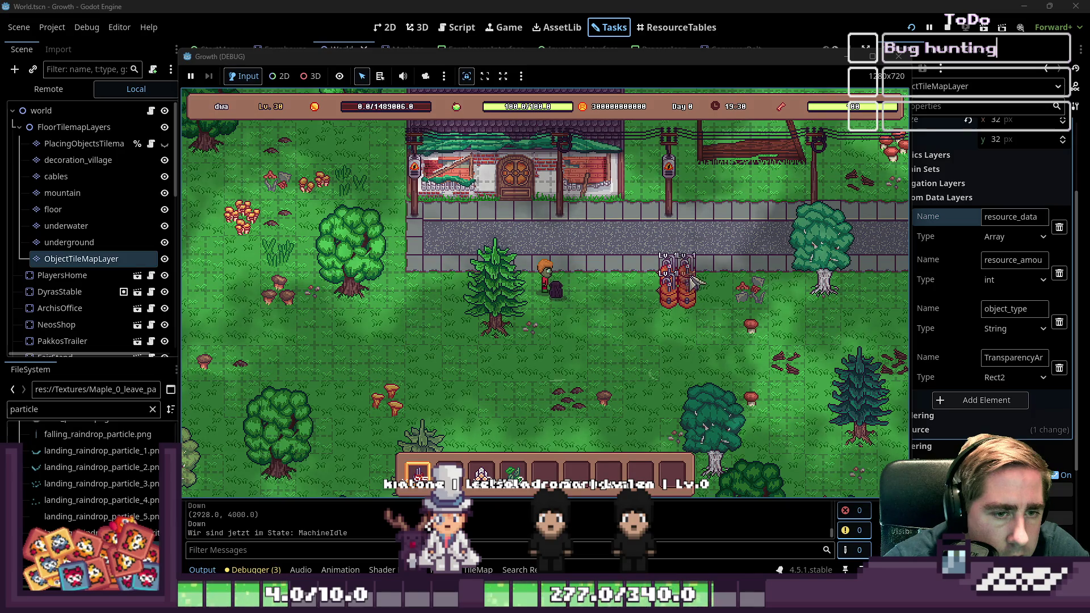
{"action": "left_click", "coordinate": [694, 279]}
{"action": "left_click", "coordinate": [720, 296]}
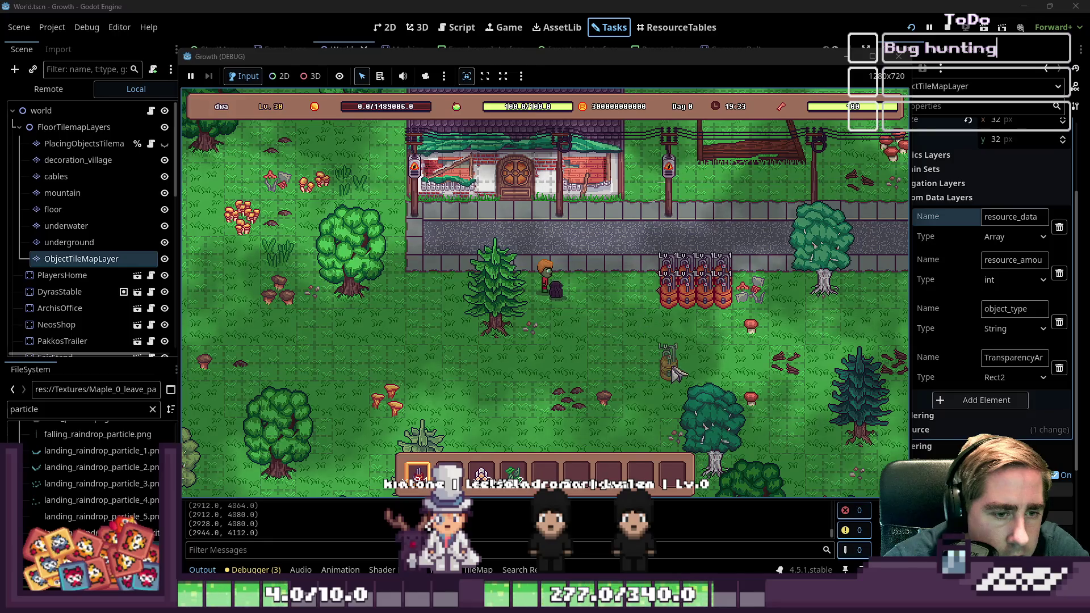
{"action": "left_click", "coordinate": [650, 379]}
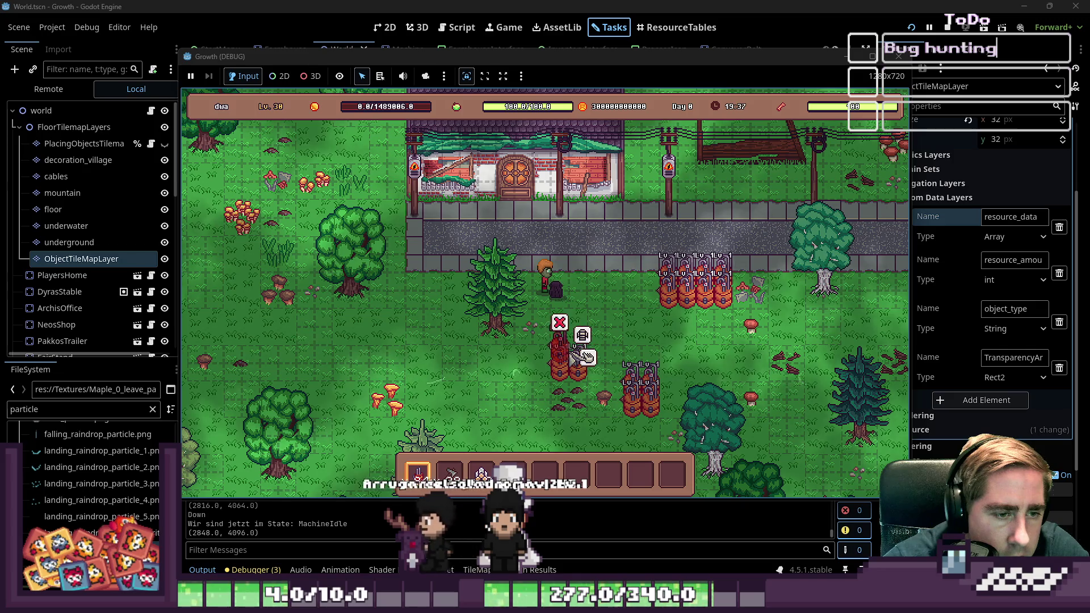
{"action": "left_click", "coordinate": [567, 332]}
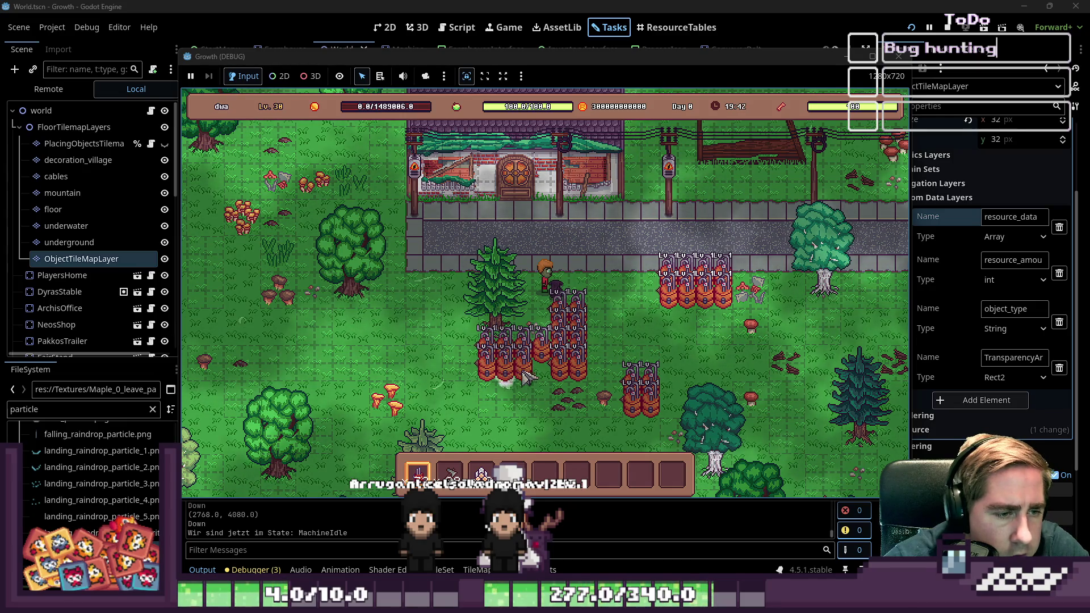
- Place three more machines further left, then stop the game with F8
{"action": "mouse_move", "coordinate": [546, 375]}
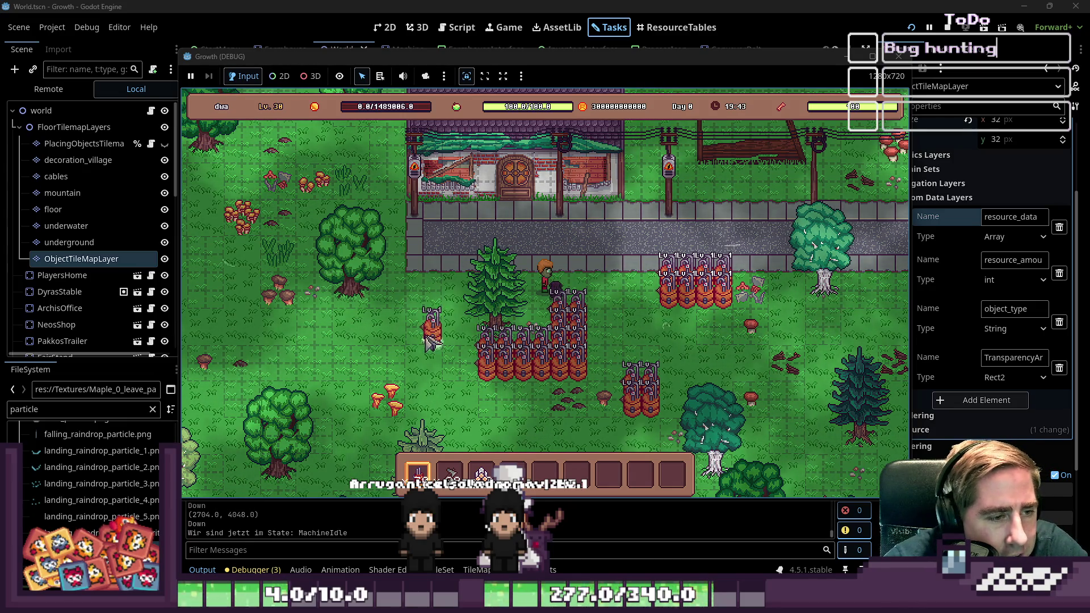
{"action": "left_click", "coordinate": [430, 342]}
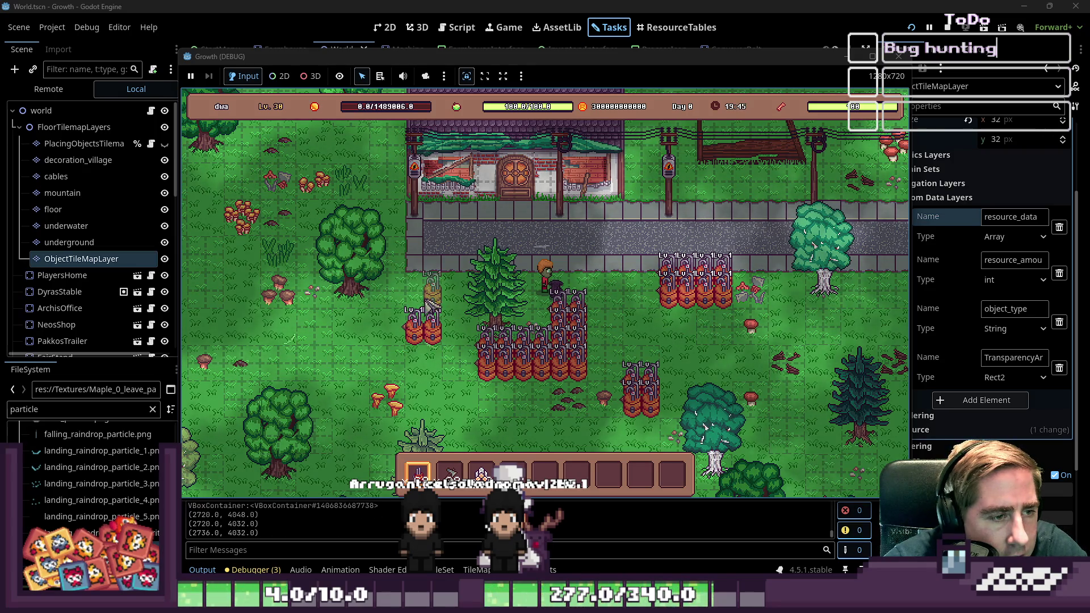
{"action": "left_click", "coordinate": [430, 312]}
{"action": "left_click", "coordinate": [394, 297]}
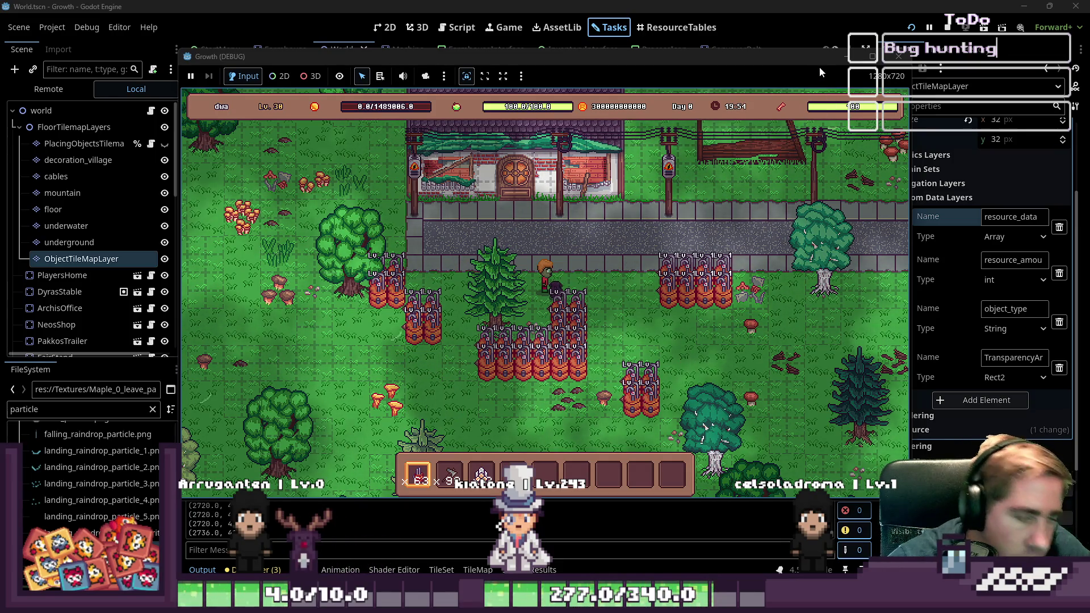
{"action": "key", "text": "F8"}
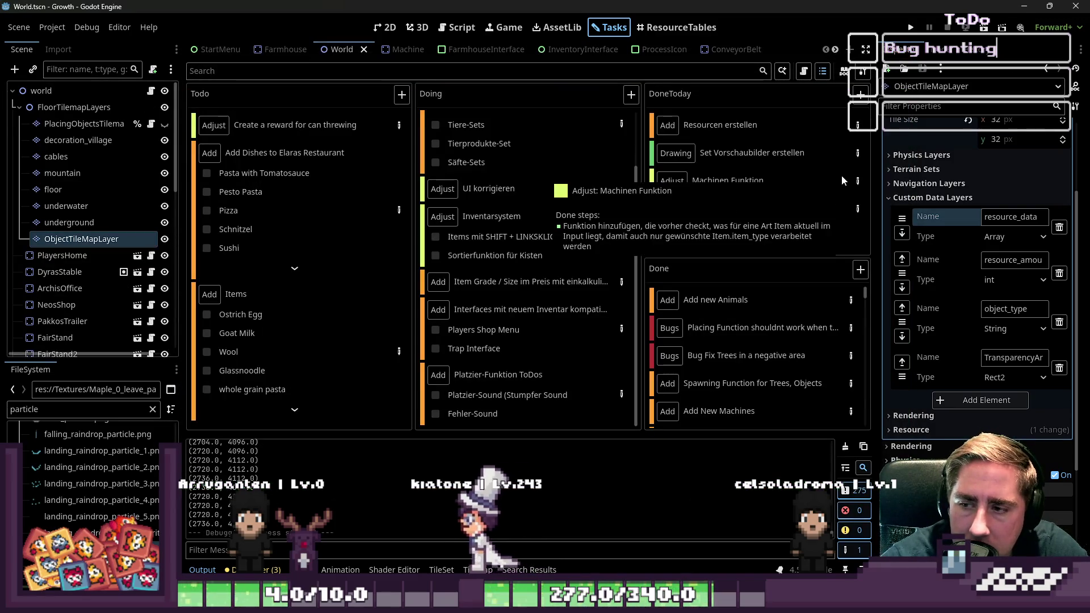
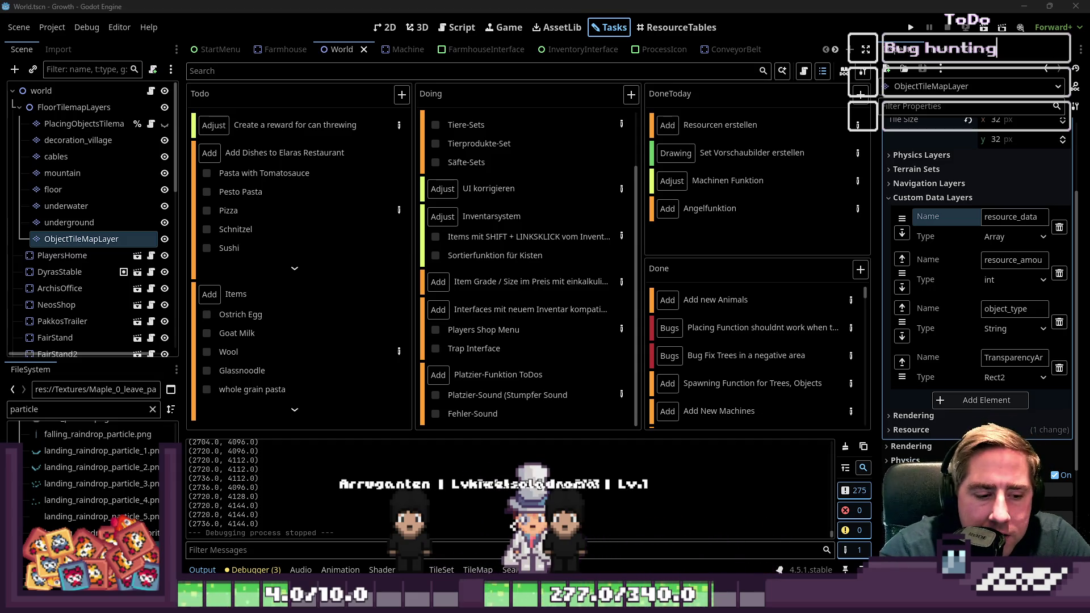
- Switch to Aseprite and pencil the cup's left side line down the canvas
{"action": "key", "text": "alt+Tab"}
{"action": "key", "text": "alt+Tab"}
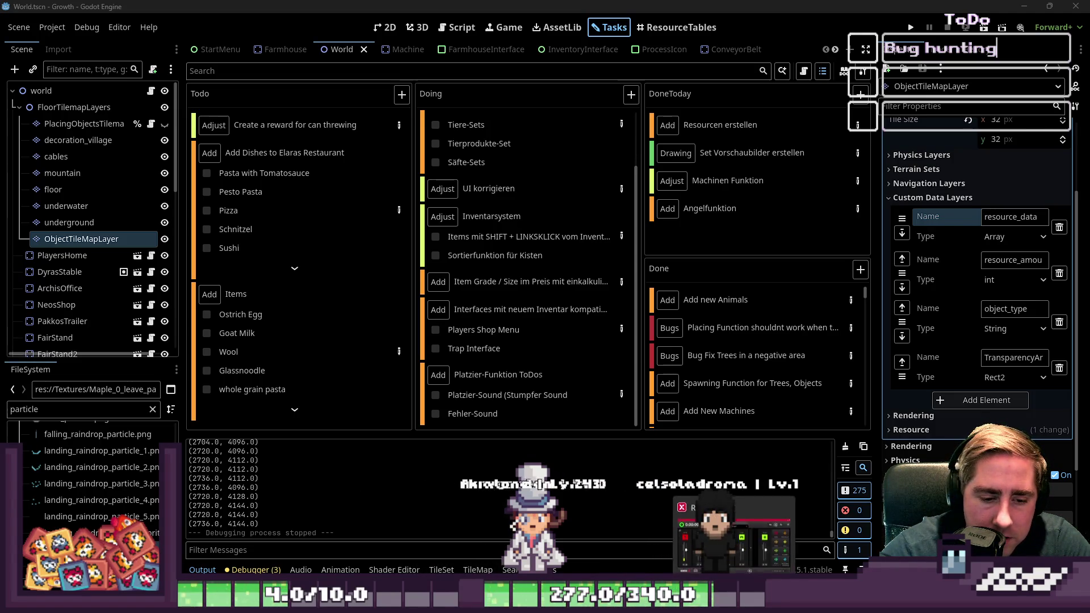
{"action": "mouse_move", "coordinate": [795, 611]}
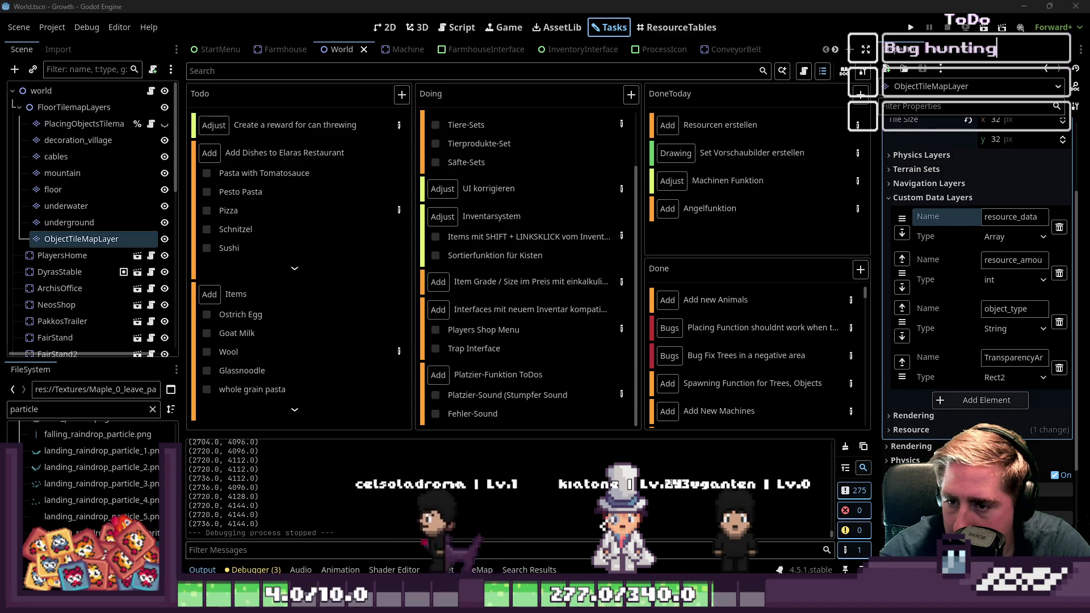
{"action": "key", "text": "alt+Tab"}
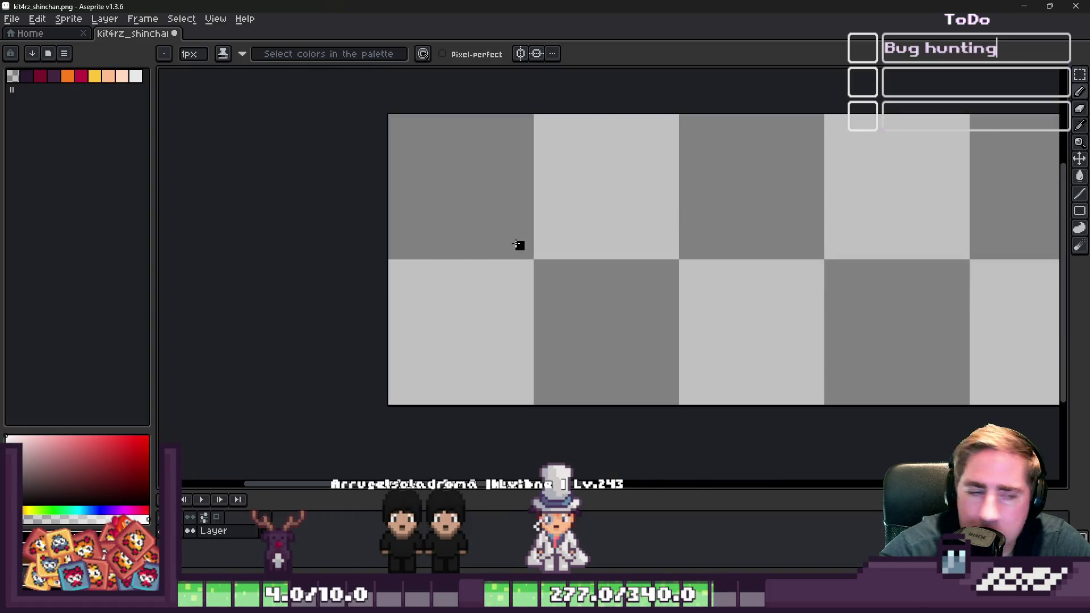
{"action": "scroll", "coordinate": [520, 245], "scroll_direction": "down", "scroll_amount": 1}
{"action": "scroll", "coordinate": [451, 251], "scroll_direction": "up", "scroll_amount": 3}
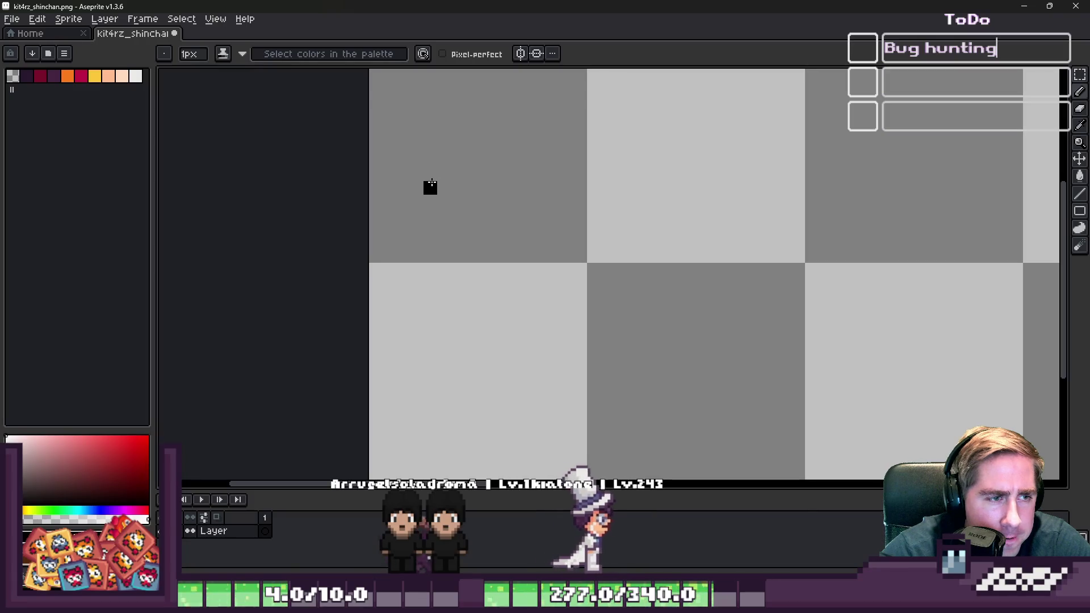
{"action": "mouse_move", "coordinate": [431, 183]}
{"action": "left_mouse_down"}
{"action": "mouse_move", "coordinate": [429, 250]}
{"action": "mouse_move", "coordinate": [443, 240]}
{"action": "mouse_move", "coordinate": [444, 258]}
{"action": "left_mouse_up"}
{"action": "left_click", "coordinate": [446, 282]}
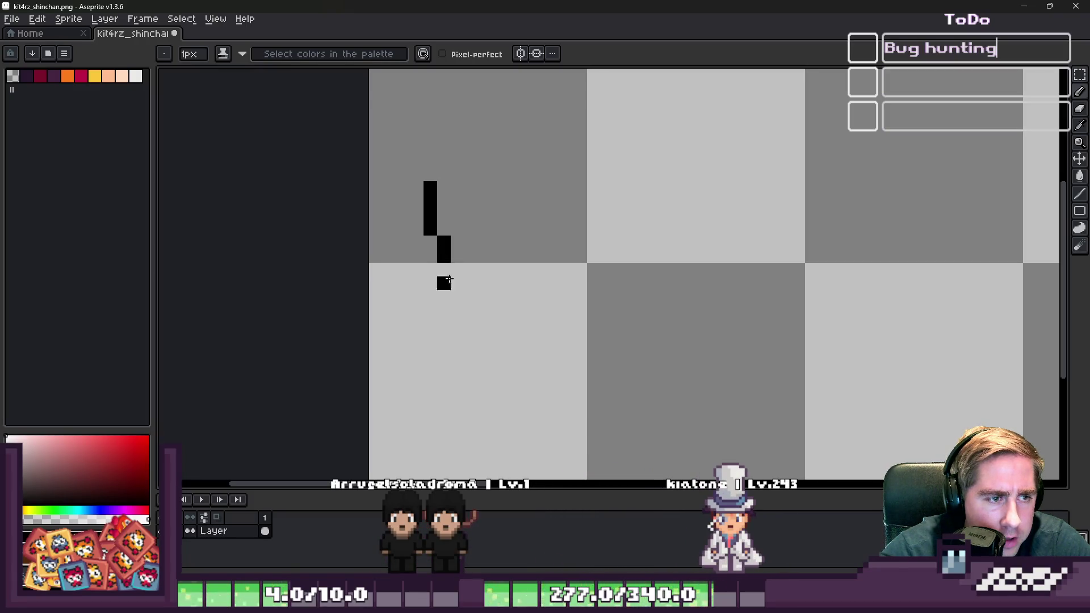
{"action": "key", "text": "ctrl+z"}
{"action": "key", "text": "ctrl+z"}
{"action": "left_click", "coordinate": [429, 243]}
{"action": "left_click", "coordinate": [458, 283]}
- Add stair-step pixels at the bottom and extend the curve rightward along the base
{"action": "scroll", "coordinate": [455, 275], "scroll_direction": "down", "scroll_amount": 4}
{"action": "scroll", "coordinate": [457, 286], "scroll_direction": "up", "scroll_amount": 2}
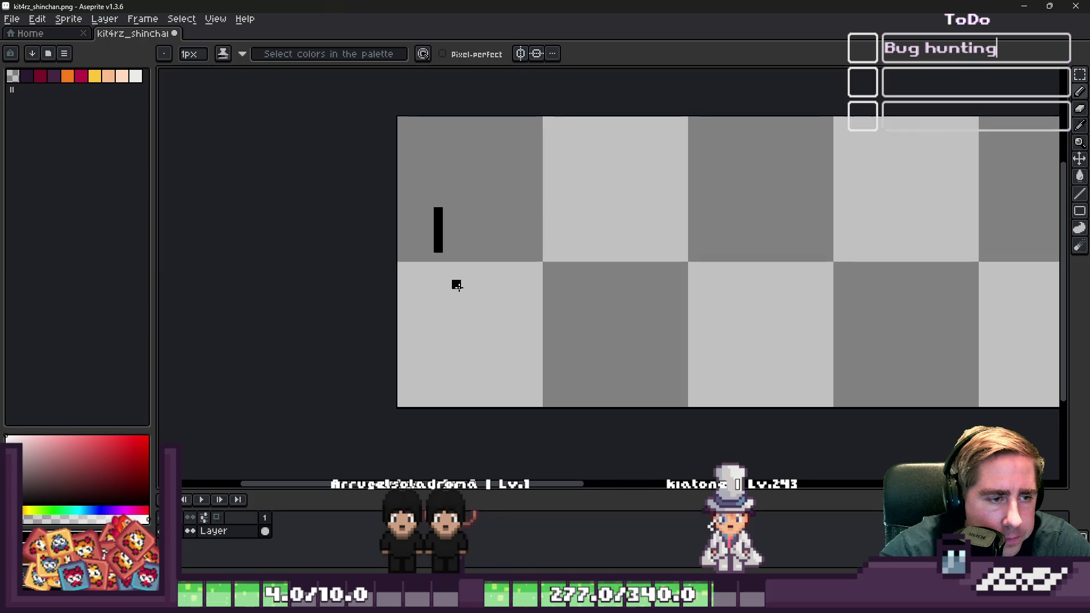
{"action": "left_click", "coordinate": [447, 338]}
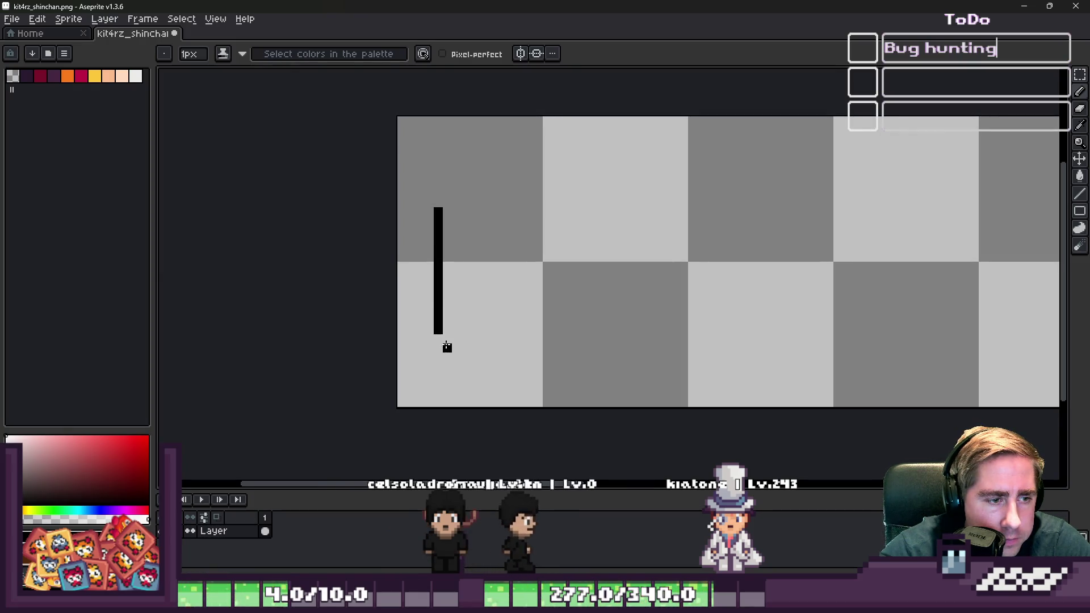
{"action": "left_click", "coordinate": [457, 338]}
{"action": "scroll", "coordinate": [463, 351], "scroll_direction": "up", "scroll_amount": 3}
{"action": "key", "text": "ctrl+z"}
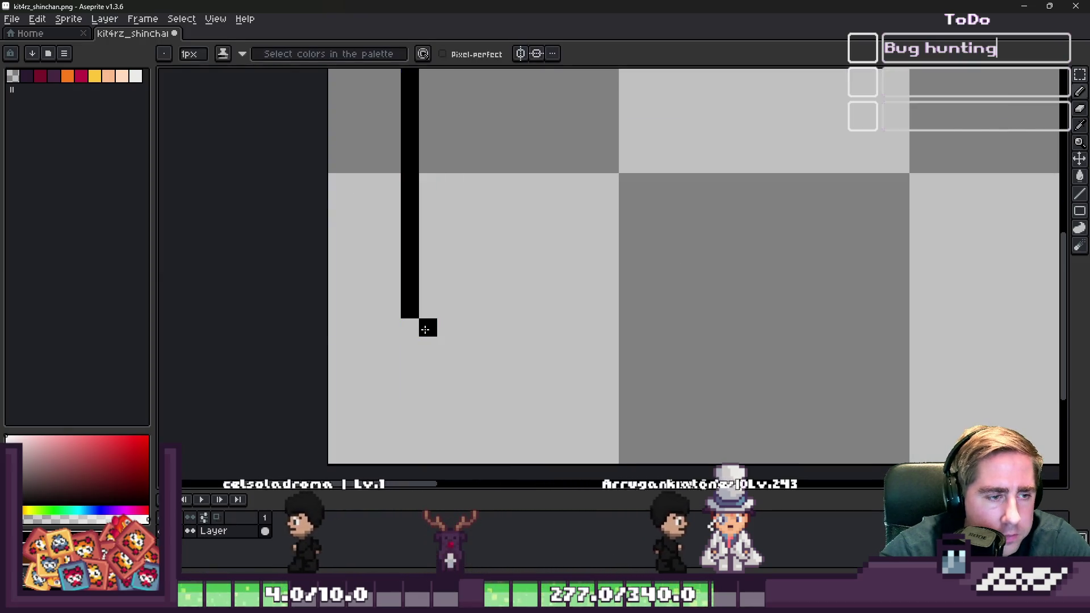
{"action": "left_click_drag", "start_coordinate": [452, 344], "coordinate": [454, 356]}
{"action": "key", "text": "ctrl+z"}
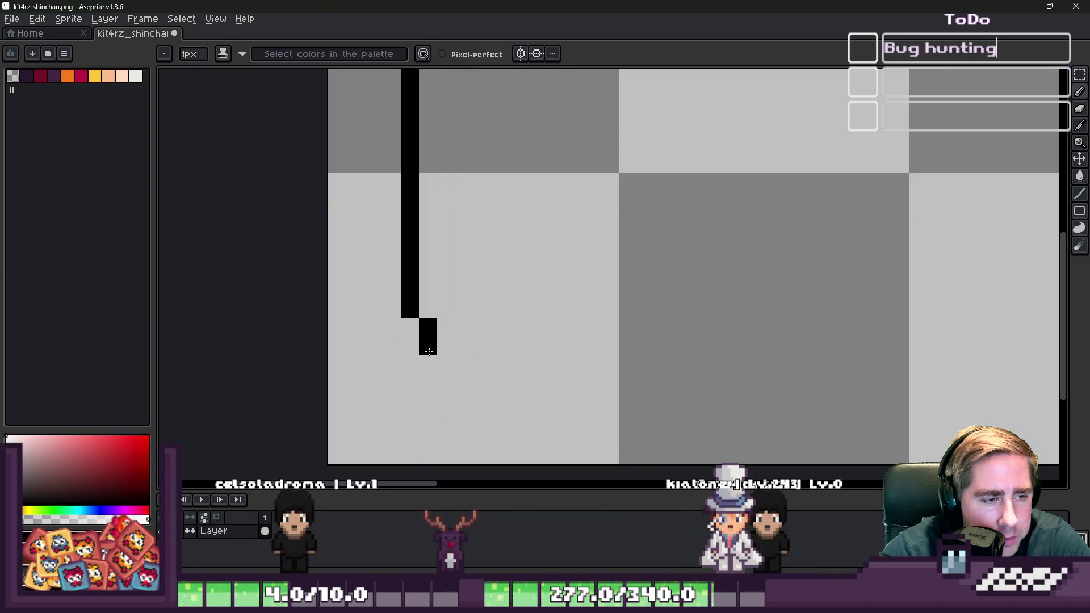
{"action": "mouse_move", "coordinate": [466, 384]}
{"action": "left_mouse_down"}
{"action": "mouse_move", "coordinate": [529, 407]}
{"action": "mouse_move", "coordinate": [610, 386]}
{"action": "left_mouse_up"}
{"action": "scroll", "coordinate": [629, 423], "scroll_direction": "down", "scroll_amount": 5}
{"action": "scroll", "coordinate": [556, 387], "scroll_direction": "up", "scroll_amount": 2}
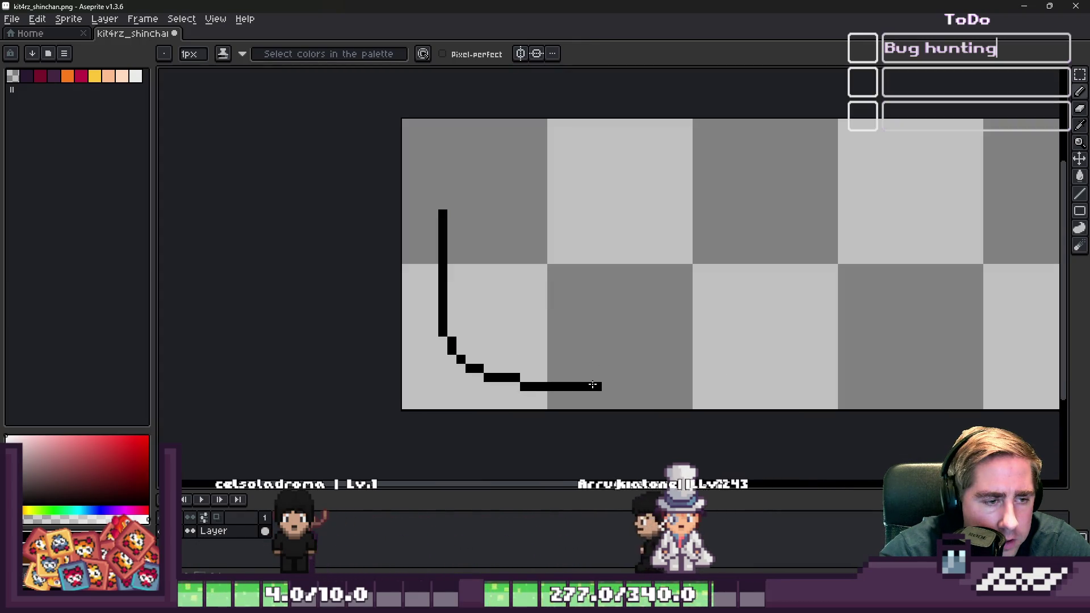
- Reposition the half-curve with the Rectangular Marquee and delete the stray short segment
{"action": "key", "text": "m"}
{"action": "mouse_move", "coordinate": [414, 182]}
{"action": "left_mouse_down"}
{"action": "mouse_move", "coordinate": [487, 316]}
{"action": "mouse_move", "coordinate": [560, 401]}
{"action": "mouse_move", "coordinate": [572, 397]}
{"action": "left_mouse_up"}
{"action": "mouse_move", "coordinate": [428, 267]}
{"action": "left_mouse_down"}
{"action": "mouse_move", "coordinate": [605, 409]}
{"action": "mouse_move", "coordinate": [573, 363]}
{"action": "left_mouse_up"}
{"action": "key", "text": "ctrl+d"}
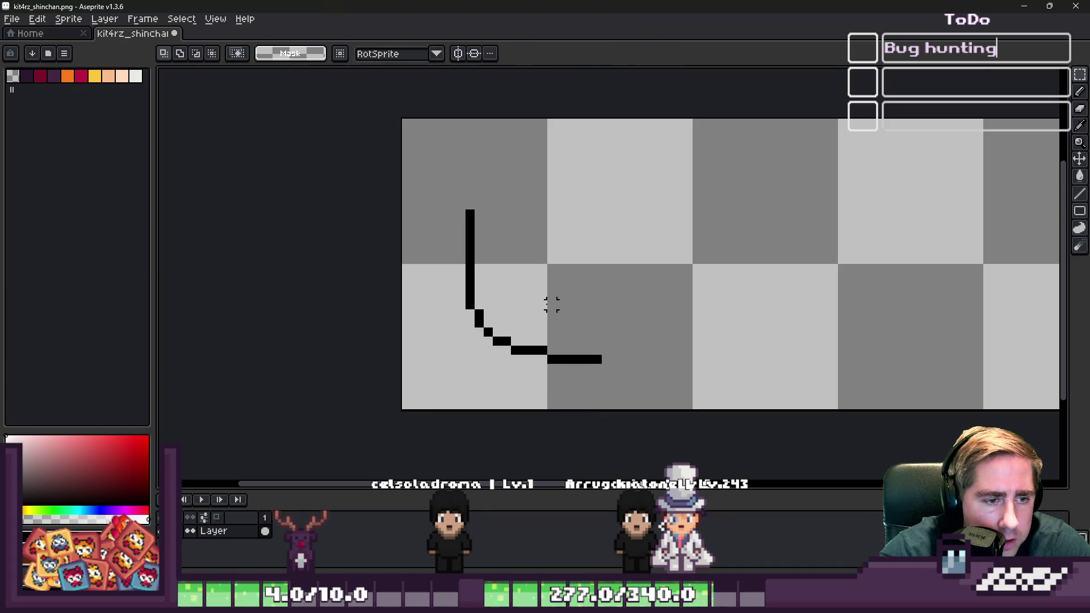
{"action": "mouse_move", "coordinate": [414, 166]}
{"action": "left_mouse_down"}
{"action": "mouse_move", "coordinate": [561, 380]}
{"action": "mouse_move", "coordinate": [541, 375]}
{"action": "left_mouse_up"}
{"action": "key", "text": "Return"}
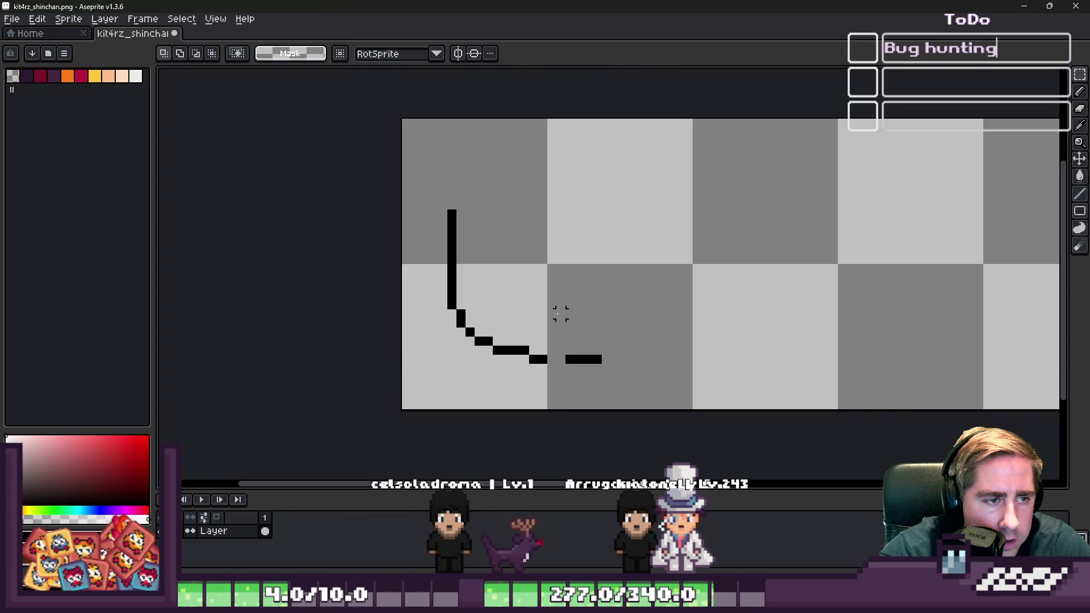
{"action": "left_click_drag", "start_coordinate": [552, 306], "coordinate": [628, 377]}
{"action": "key", "text": "Delete"}
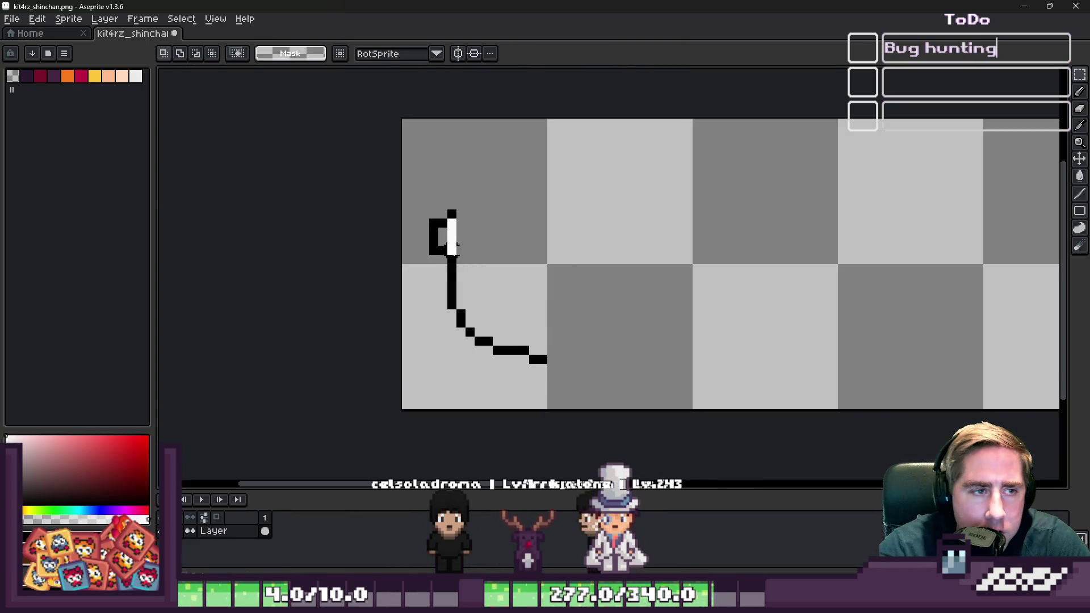
- Copy the finished left half, paste a duplicate and flip it horizontally
{"action": "left_click_drag", "start_coordinate": [434, 181], "coordinate": [630, 401]}
{"action": "key", "text": "ctrl+c"}
{"action": "key", "text": "ctrl+v"}
{"action": "key", "text": "shift+h"}
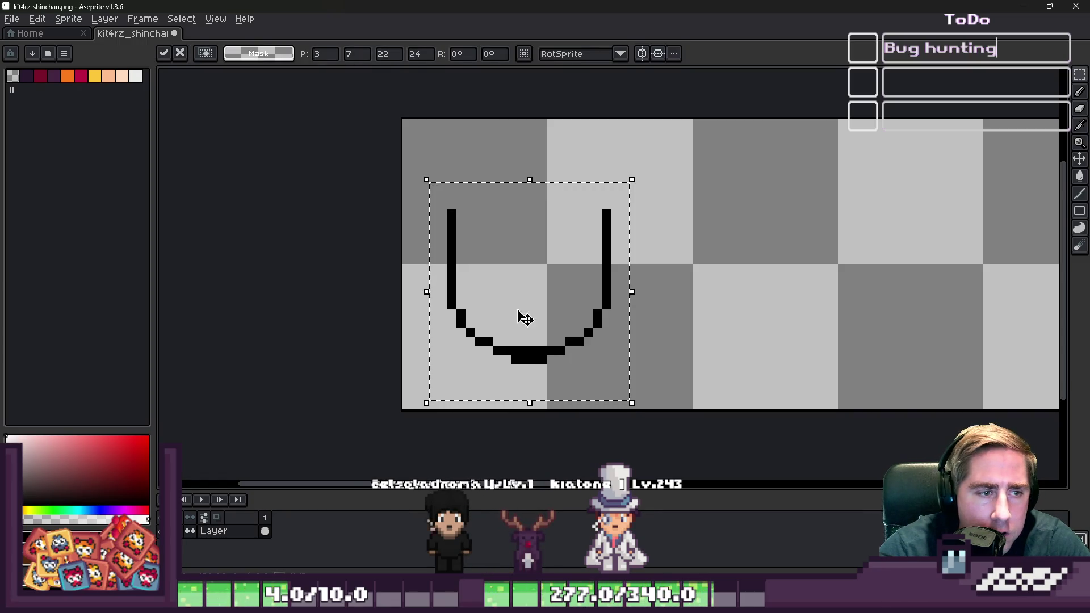
- Place the mirrored half to the right so the two halves form a U
{"action": "mouse_move", "coordinate": [526, 319]}
{"action": "left_mouse_down"}
{"action": "mouse_move", "coordinate": [596, 336]}
{"action": "mouse_move", "coordinate": [580, 335]}
{"action": "left_mouse_up"}
{"action": "key", "text": "Return"}
{"action": "scroll", "coordinate": [514, 194], "scroll_direction": "up", "scroll_amount": 2}
- Pencil the front of the oval rim across the top of the U
{"action": "key", "text": "b"}
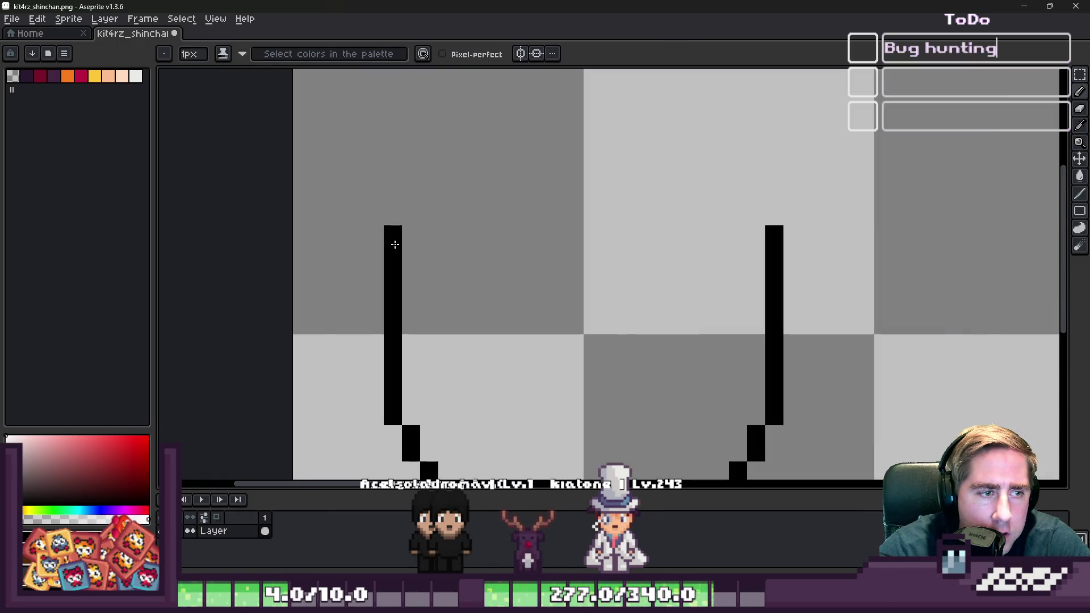
{"action": "left_click", "coordinate": [429, 253]}
{"action": "key", "text": "ctrl+z"}
{"action": "left_click", "coordinate": [430, 235]}
{"action": "left_click", "coordinate": [447, 253]}
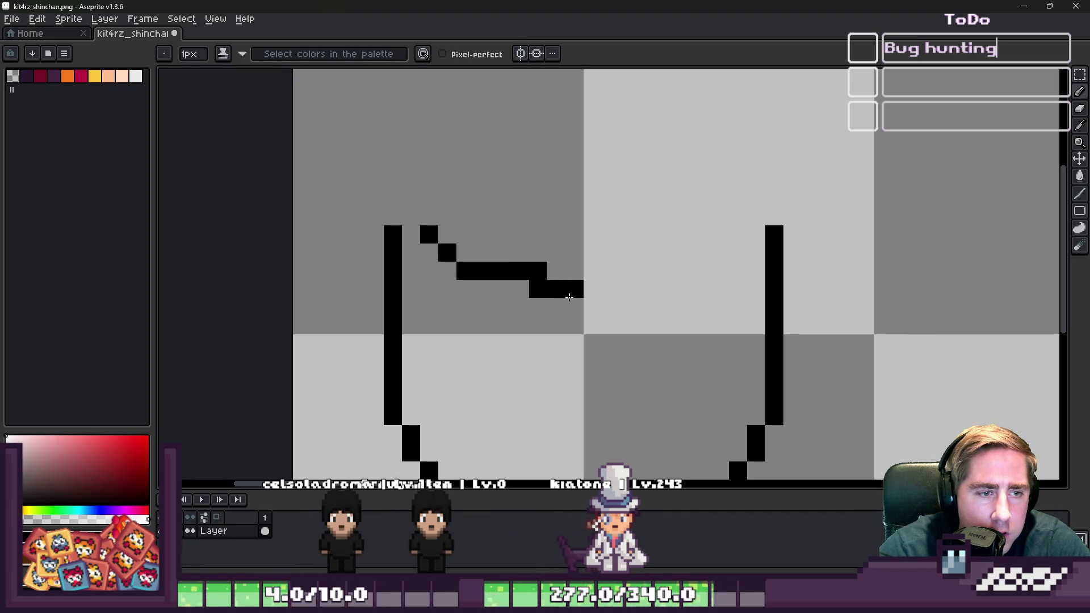
{"action": "key", "text": "b"}
{"action": "scroll", "coordinate": [538, 271], "scroll_direction": "down", "scroll_amount": 2}
{"action": "scroll", "coordinate": [538, 271], "scroll_direction": "up", "scroll_amount": 1}
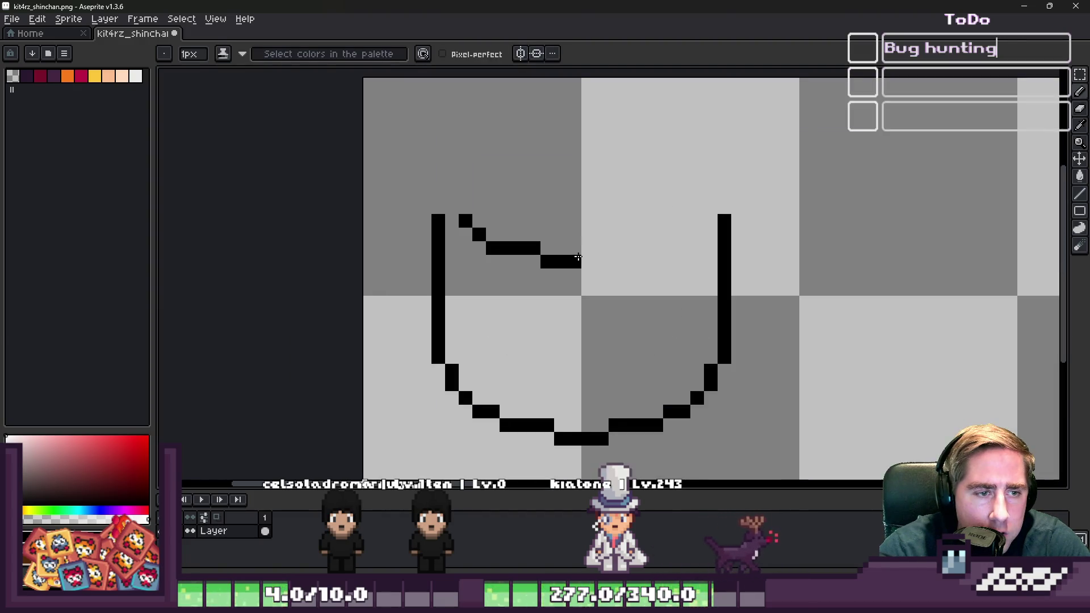
{"action": "left_click_drag", "start_coordinate": [567, 262], "coordinate": [628, 269]}
{"action": "key", "text": "ctrl+z"}
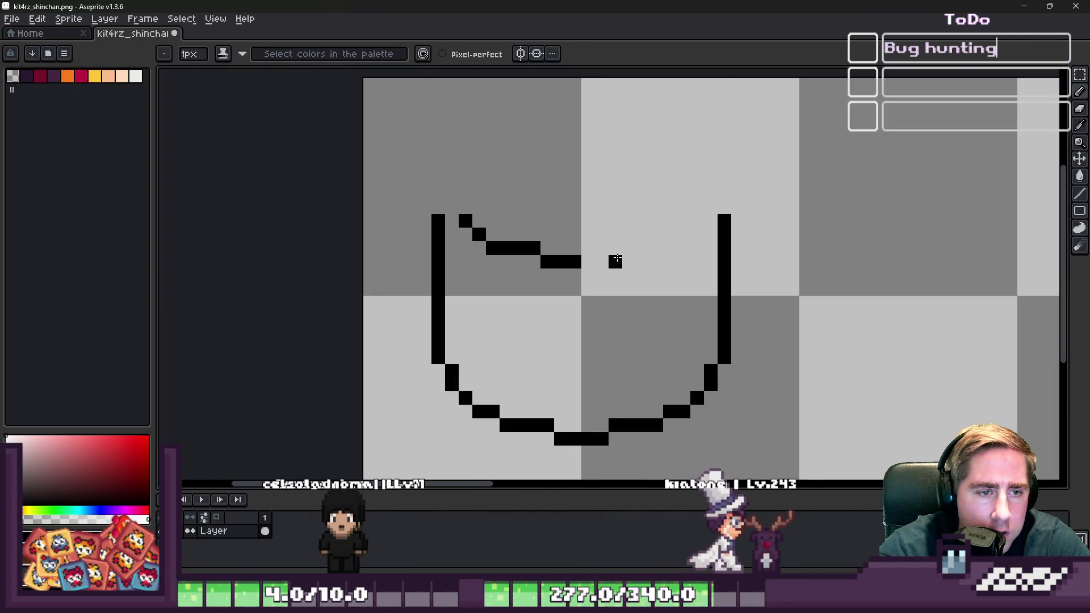
{"action": "left_click", "coordinate": [469, 228]}
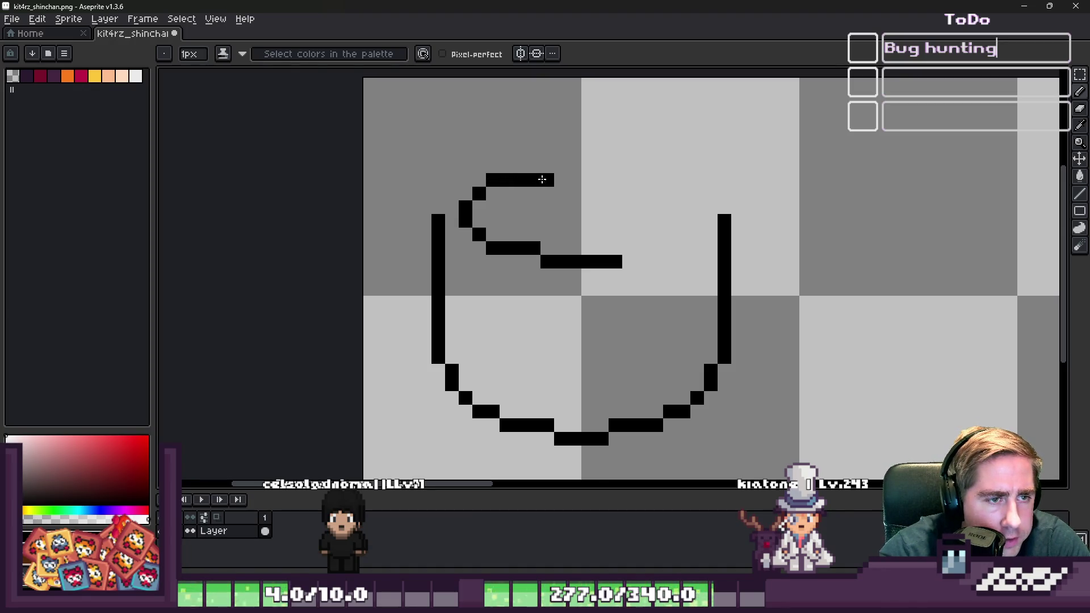
- Draw the rim's back edge and extend its right arc downward
{"action": "mouse_move", "coordinate": [548, 166]}
{"action": "left_mouse_down"}
{"action": "mouse_move", "coordinate": [618, 166]}
{"action": "mouse_move", "coordinate": [687, 197]}
{"action": "mouse_move", "coordinate": [697, 224]}
{"action": "mouse_move", "coordinate": [631, 257]}
{"action": "left_mouse_up"}
{"action": "key", "text": "ctrl+z"}
{"action": "left_click", "coordinate": [684, 247]}
{"action": "scroll", "coordinate": [584, 219], "scroll_direction": "down", "scroll_amount": 5}
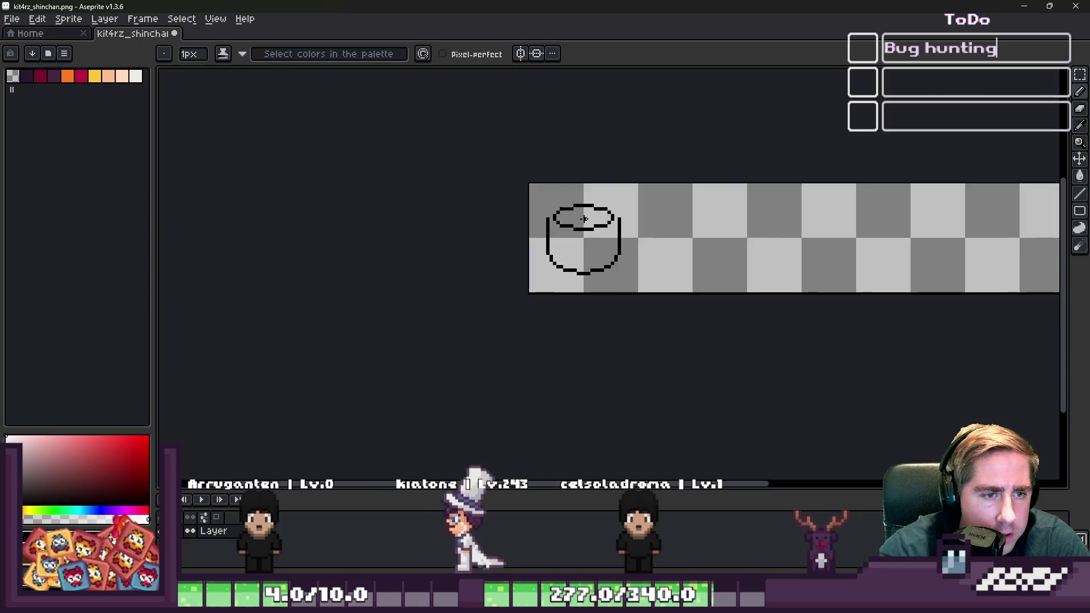
{"action": "scroll", "coordinate": [585, 219], "scroll_direction": "up", "scroll_amount": 5}
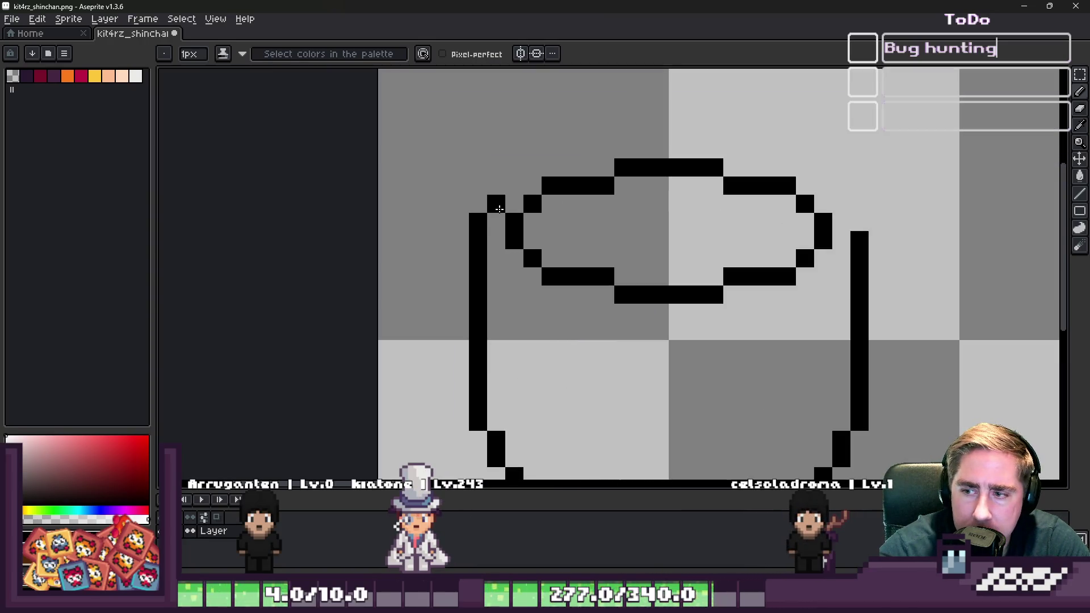
- Draw a second, outer arc above the rim
{"action": "mouse_move", "coordinate": [538, 160]}
{"action": "left_mouse_down"}
{"action": "mouse_move", "coordinate": [611, 142]}
{"action": "mouse_move", "coordinate": [625, 127]}
{"action": "mouse_move", "coordinate": [738, 128]}
{"action": "mouse_move", "coordinate": [717, 127]}
{"action": "left_mouse_up"}
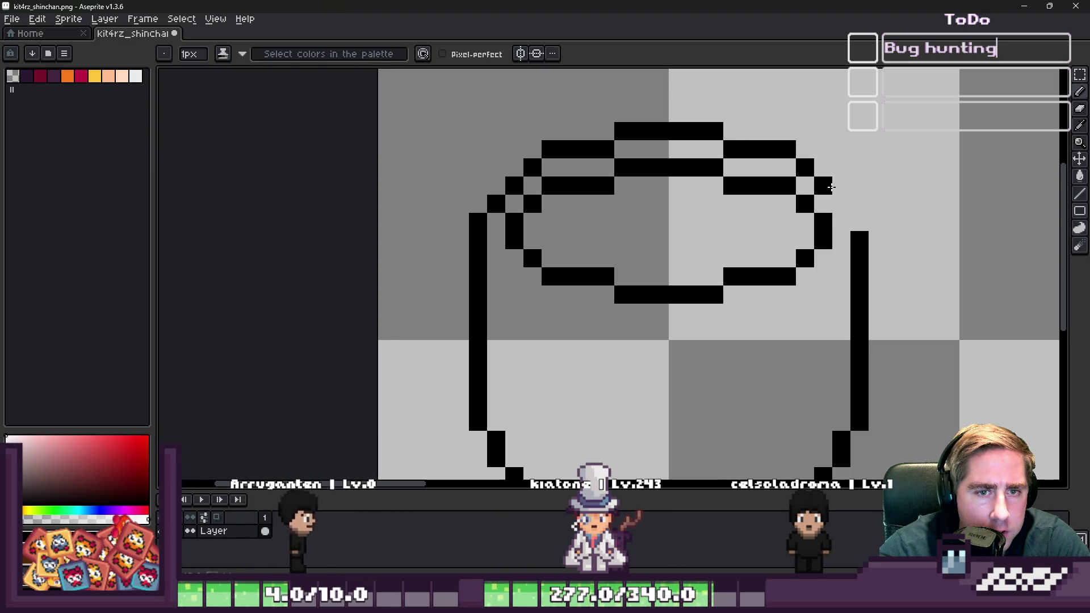
{"action": "scroll", "coordinate": [552, 147], "scroll_direction": "down", "scroll_amount": 4}
{"action": "scroll", "coordinate": [552, 147], "scroll_direction": "down", "scroll_amount": 1}
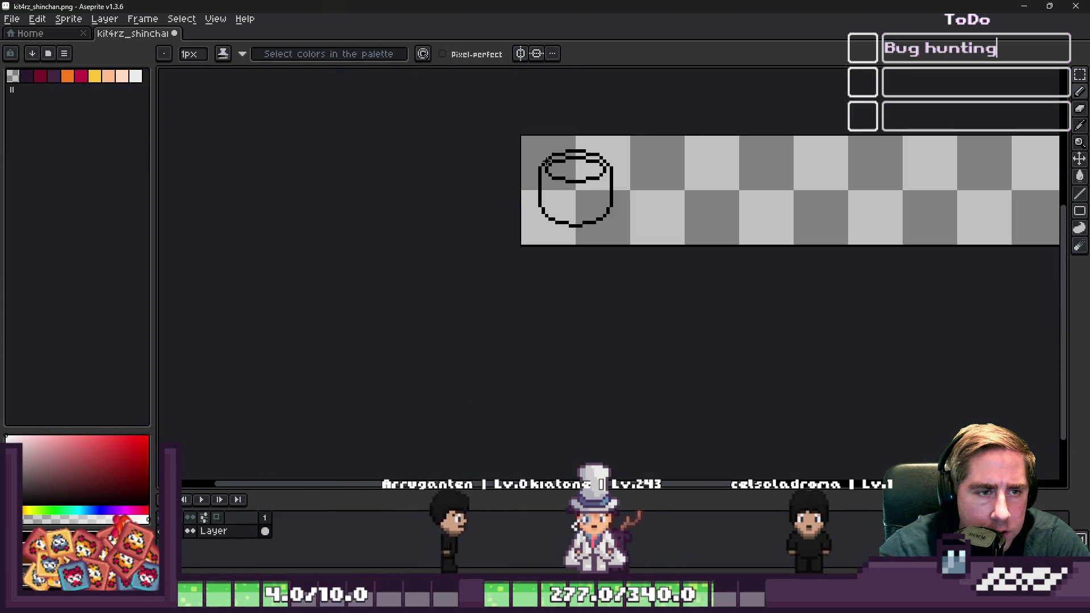
- Draw the left eye with a pupil and the right eye beside it
{"action": "scroll", "coordinate": [567, 181], "scroll_direction": "up", "scroll_amount": 3}
{"action": "scroll", "coordinate": [590, 199], "scroll_direction": "down", "scroll_amount": 3}
{"action": "scroll", "coordinate": [567, 224], "scroll_direction": "up", "scroll_amount": 5}
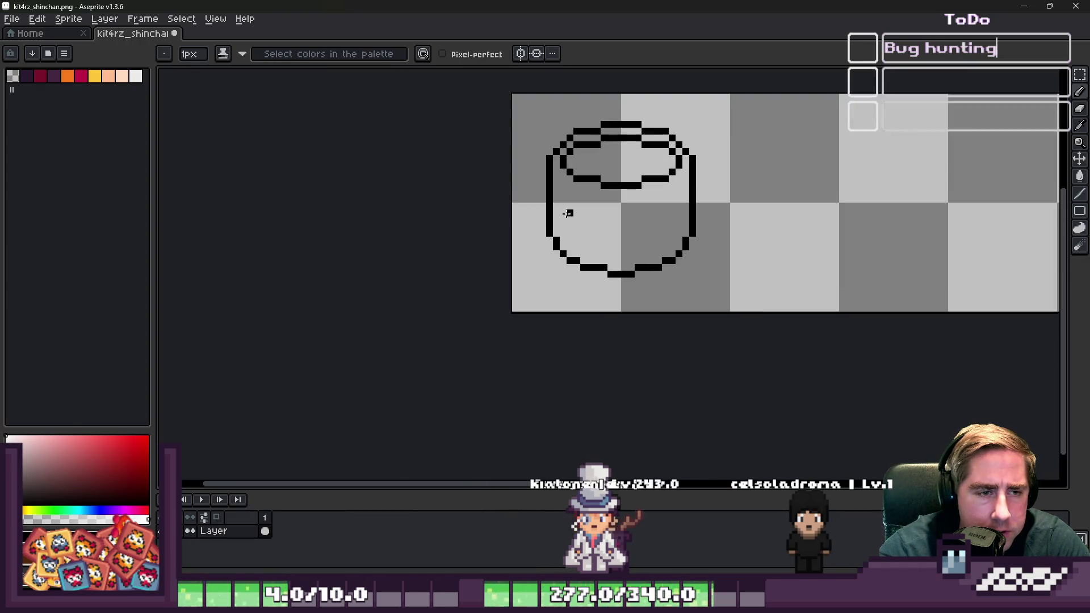
{"action": "mouse_move", "coordinate": [776, 176]}
{"action": "left_mouse_down"}
{"action": "mouse_move", "coordinate": [720, 176]}
{"action": "mouse_move", "coordinate": [703, 254]}
{"action": "left_mouse_up"}
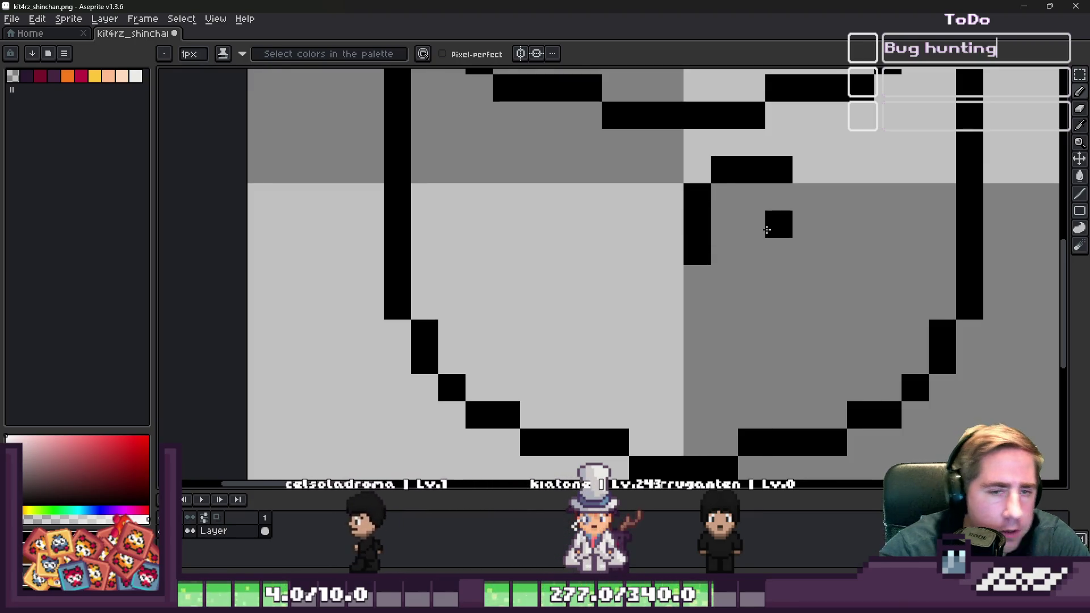
{"action": "left_click_drag", "start_coordinate": [776, 223], "coordinate": [777, 250]}
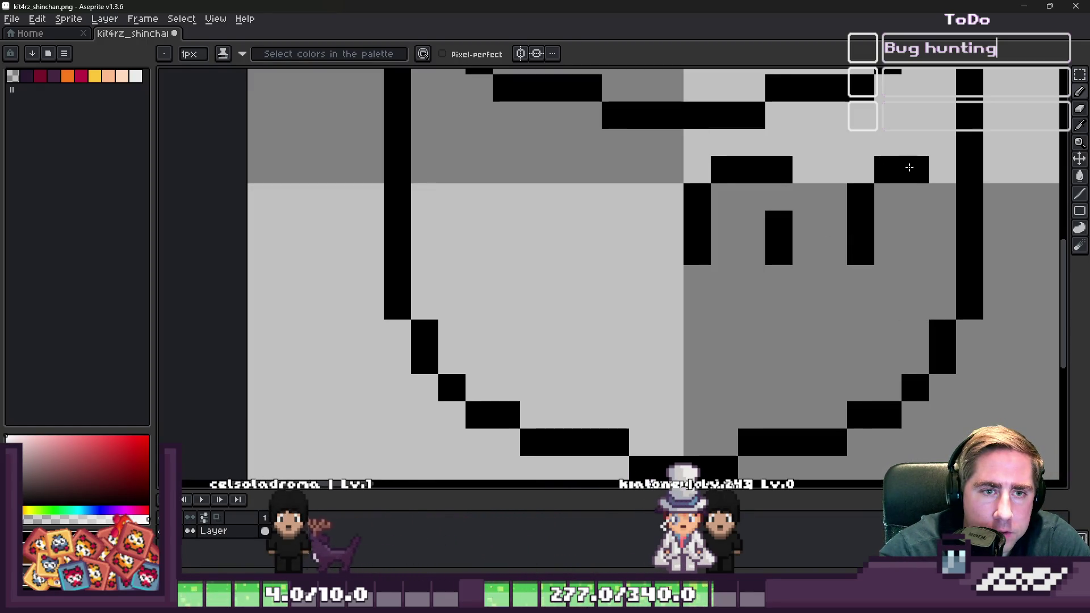
{"action": "key", "text": "ctrl+z"}
{"action": "key", "text": "ctrl+z"}
{"action": "left_click_drag", "start_coordinate": [861, 224], "coordinate": [857, 173]}
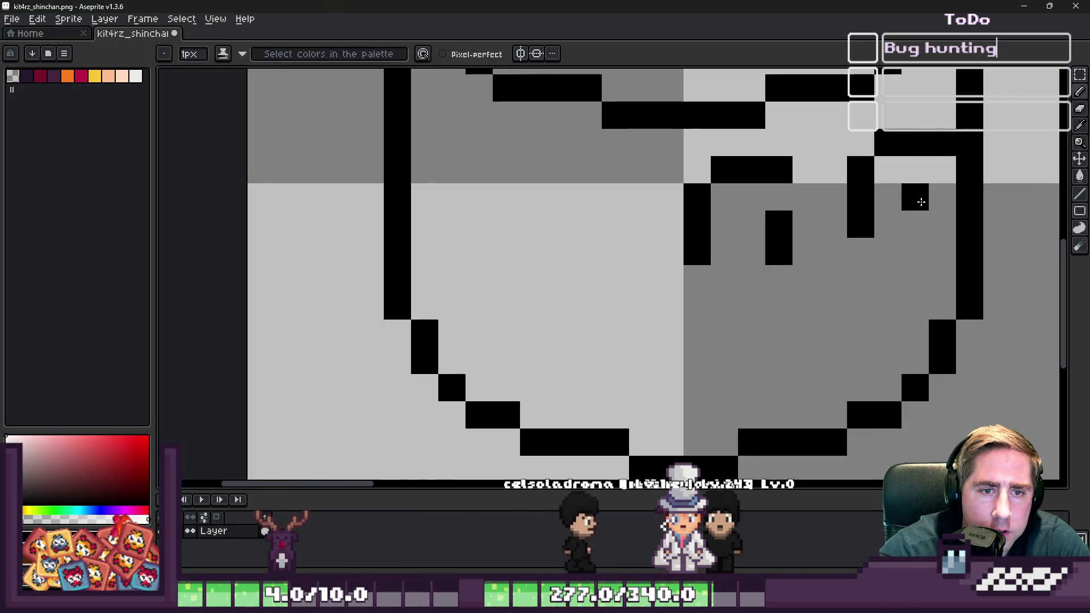
- Draw a small smiling mouth that curves up at its left end
{"action": "key", "text": "e"}
{"action": "key", "text": "b"}
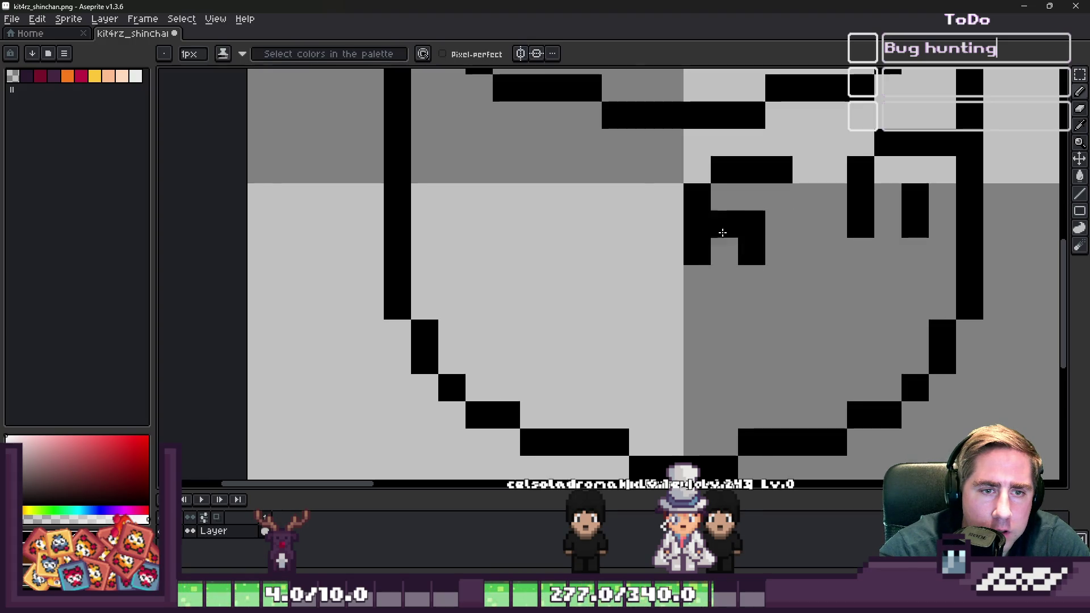
{"action": "scroll", "coordinate": [732, 238], "scroll_direction": "down", "scroll_amount": 5}
{"action": "scroll", "coordinate": [718, 240], "scroll_direction": "up", "scroll_amount": 5}
{"action": "left_click_drag", "start_coordinate": [732, 235], "coordinate": [677, 235]}
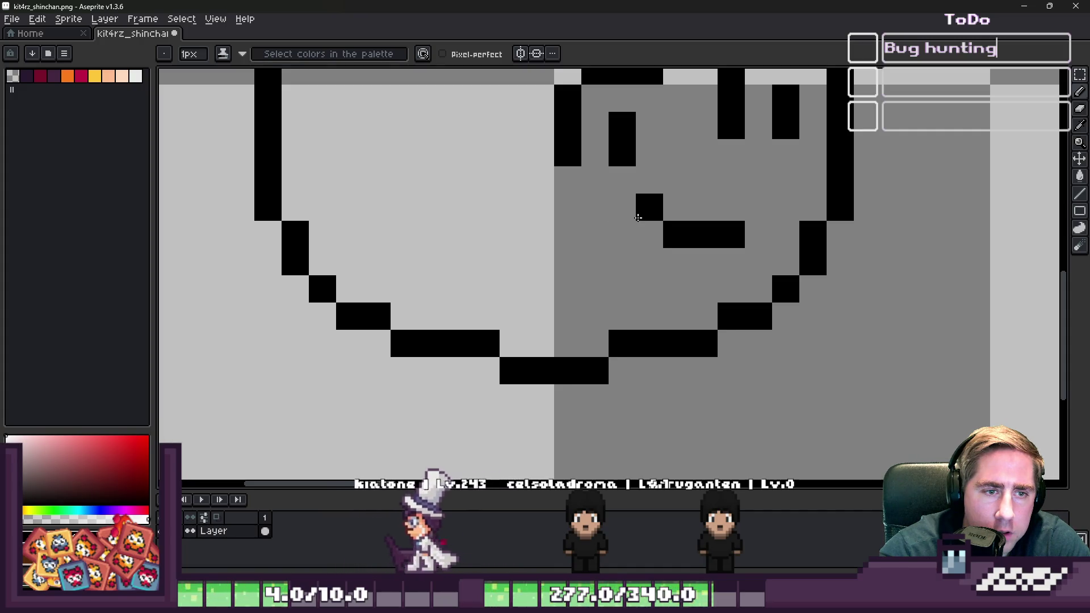
{"action": "left_click", "coordinate": [650, 234]}
{"action": "scroll", "coordinate": [578, 251], "scroll_direction": "down", "scroll_amount": 4}
{"action": "scroll", "coordinate": [578, 251], "scroll_direction": "down", "scroll_amount": 2}
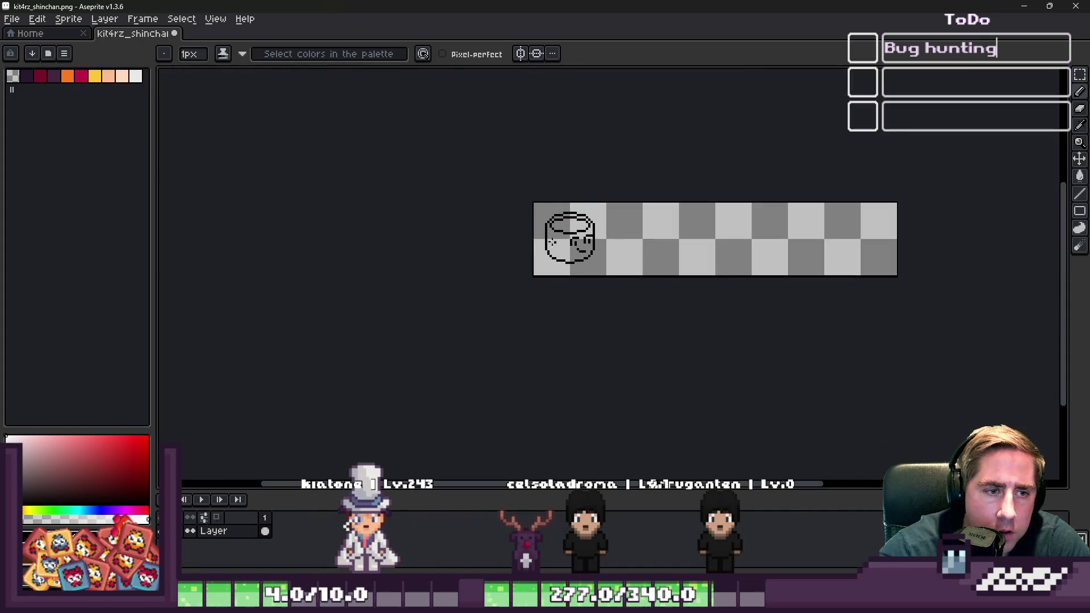
- Try extending the left outline stroke, undo it, and pick black with the Eyedropper
{"action": "scroll", "coordinate": [582, 247], "scroll_direction": "up", "scroll_amount": 7}
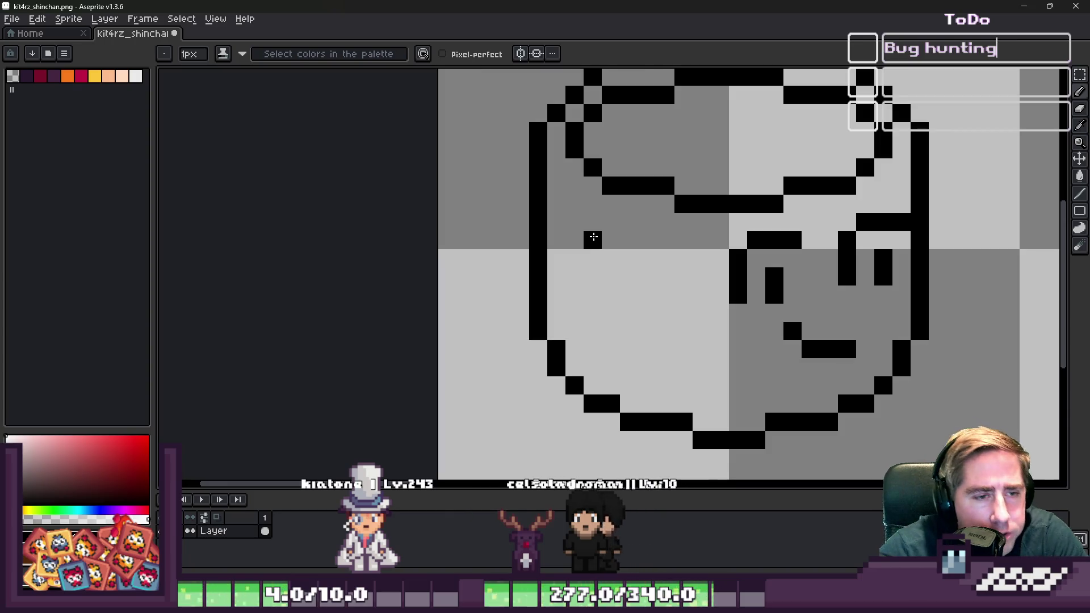
{"action": "left_click_drag", "start_coordinate": [589, 229], "coordinate": [575, 226]}
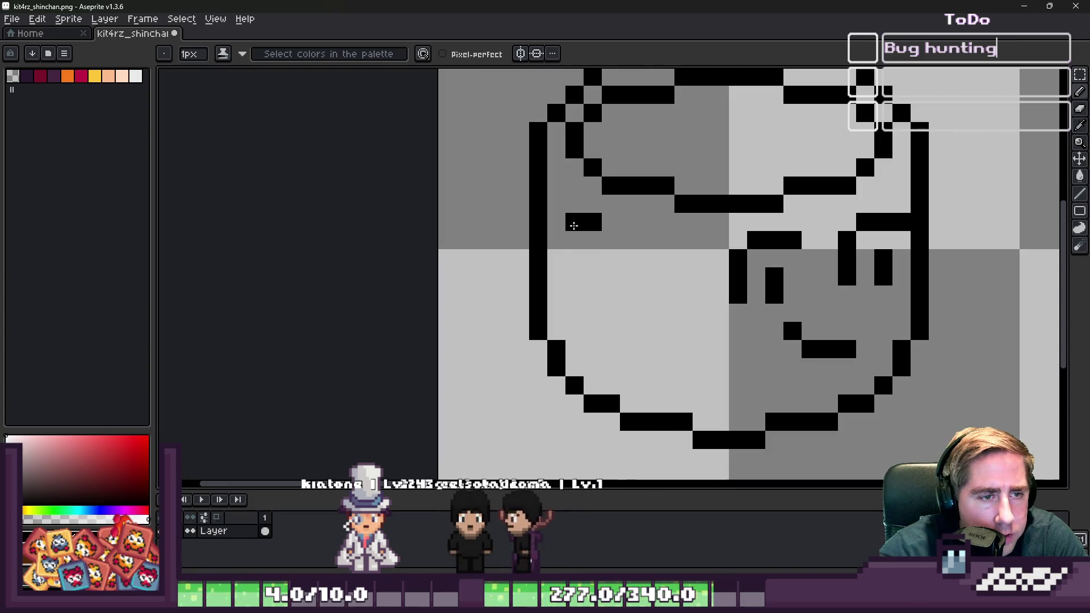
{"action": "key", "text": "ctrl+z"}
{"action": "key", "text": "ctrl+z"}
{"action": "key", "text": "ctrl+z"}
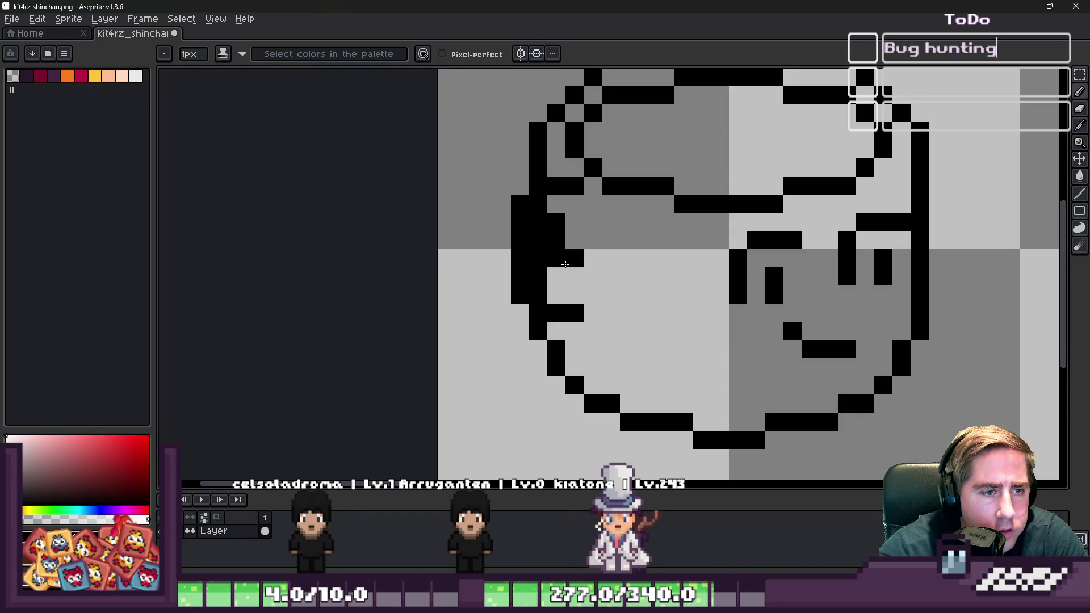
{"action": "key", "text": "b"}
{"action": "key", "text": "i"}
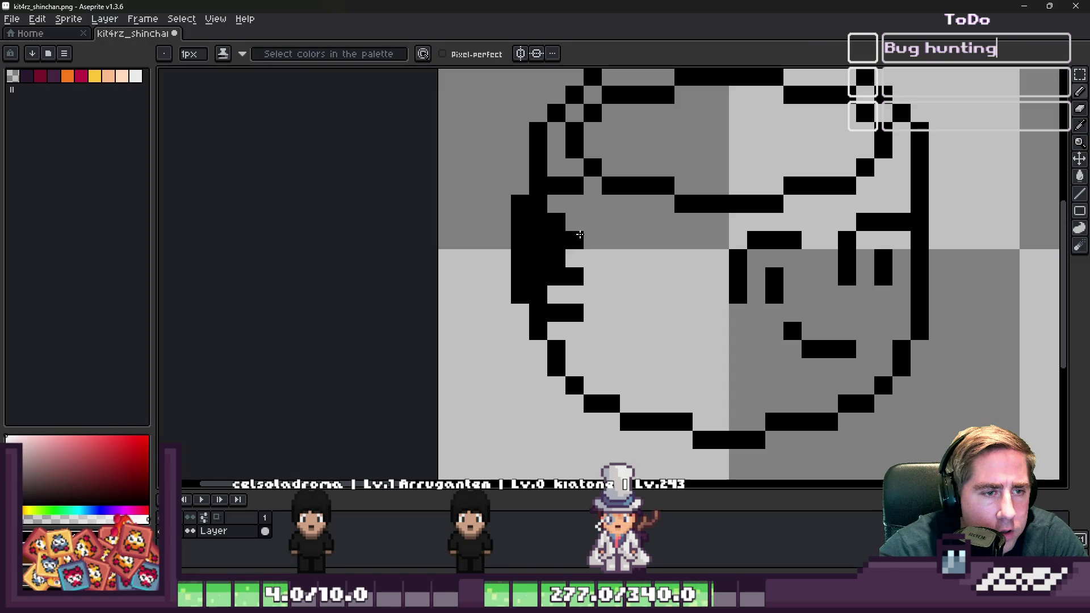
{"action": "key", "text": "b"}
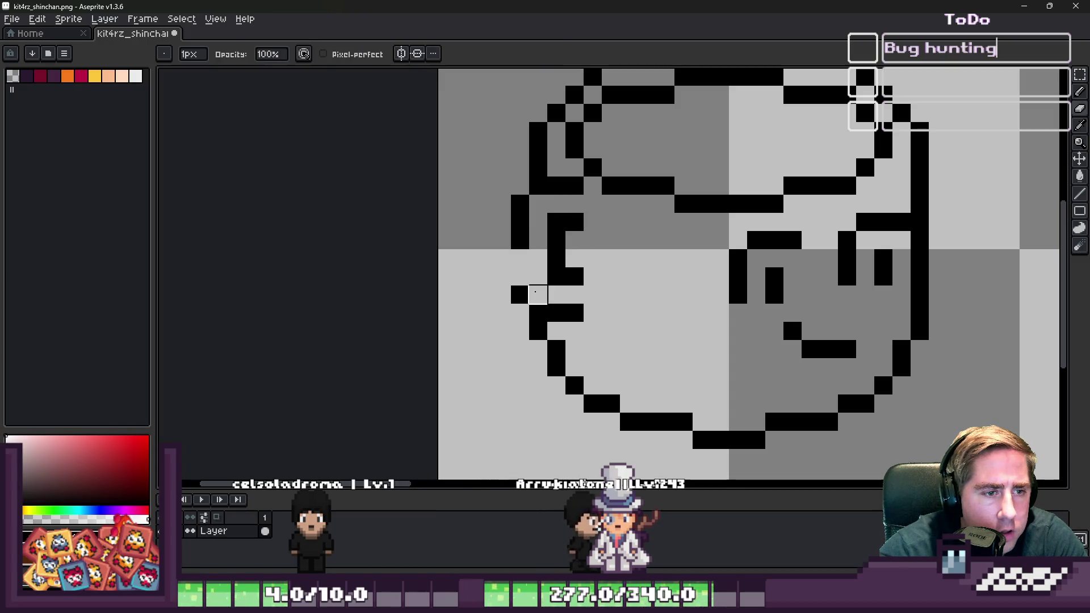
{"action": "key", "text": "i"}
{"action": "scroll", "coordinate": [535, 292], "scroll_direction": "down", "scroll_amount": 5}
{"action": "scroll", "coordinate": [524, 243], "scroll_direction": "up", "scroll_amount": 3}
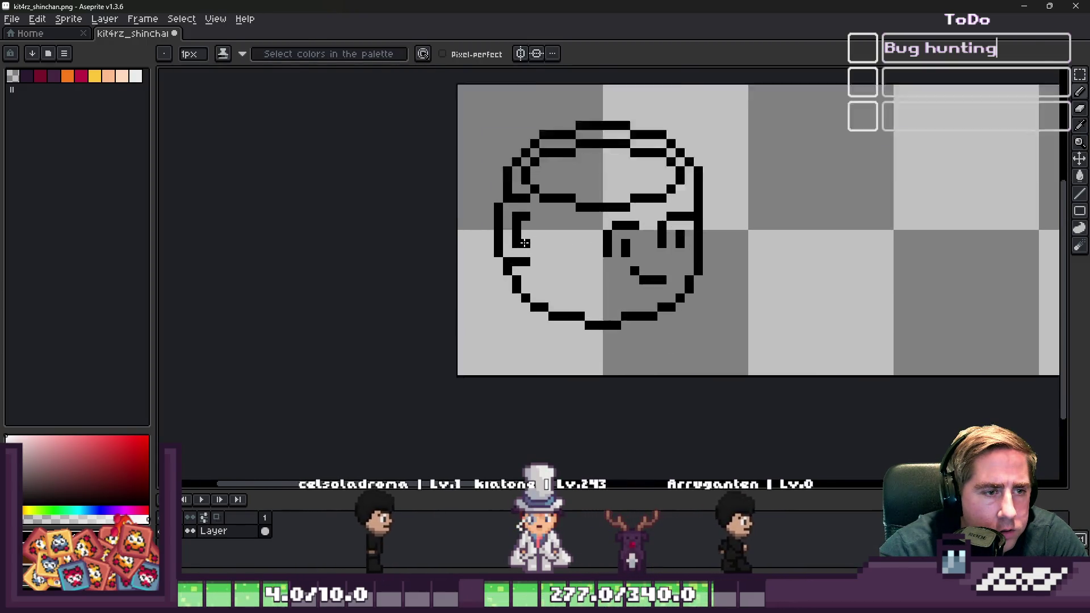
{"action": "scroll", "coordinate": [524, 243], "scroll_direction": "up", "scroll_amount": 2}
{"action": "key", "text": "b"}
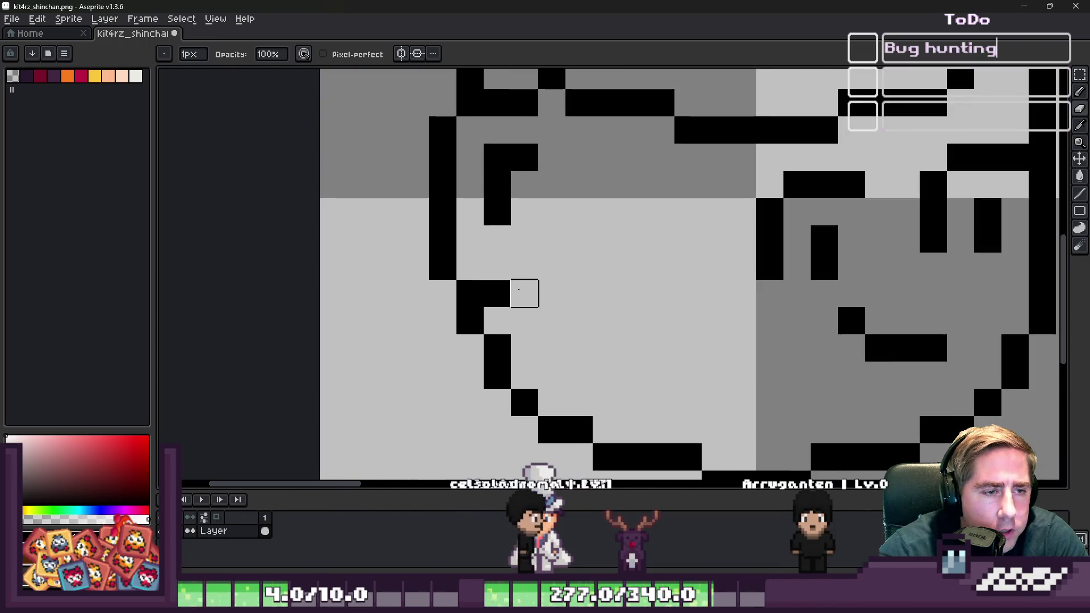
- Redraw the lower-left outline as stair-step black pixels, erasing the stray one
{"action": "left_click", "coordinate": [497, 239]}
{"action": "key", "text": "i"}
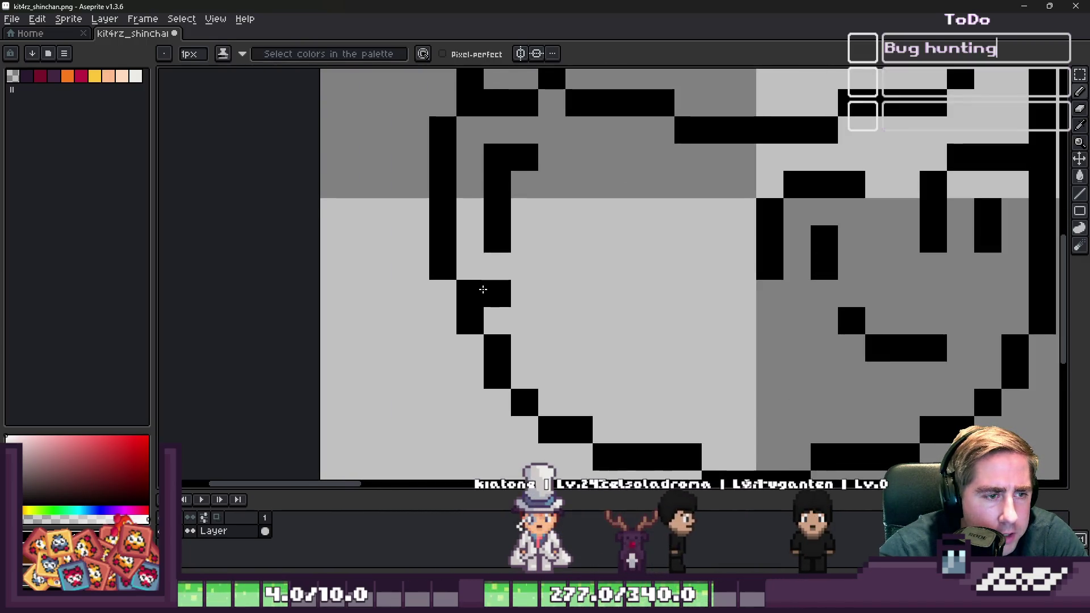
{"action": "right_click", "coordinate": [498, 294]}
{"action": "left_click", "coordinate": [443, 294]}
{"action": "left_click_drag", "start_coordinate": [487, 321], "coordinate": [520, 323]}
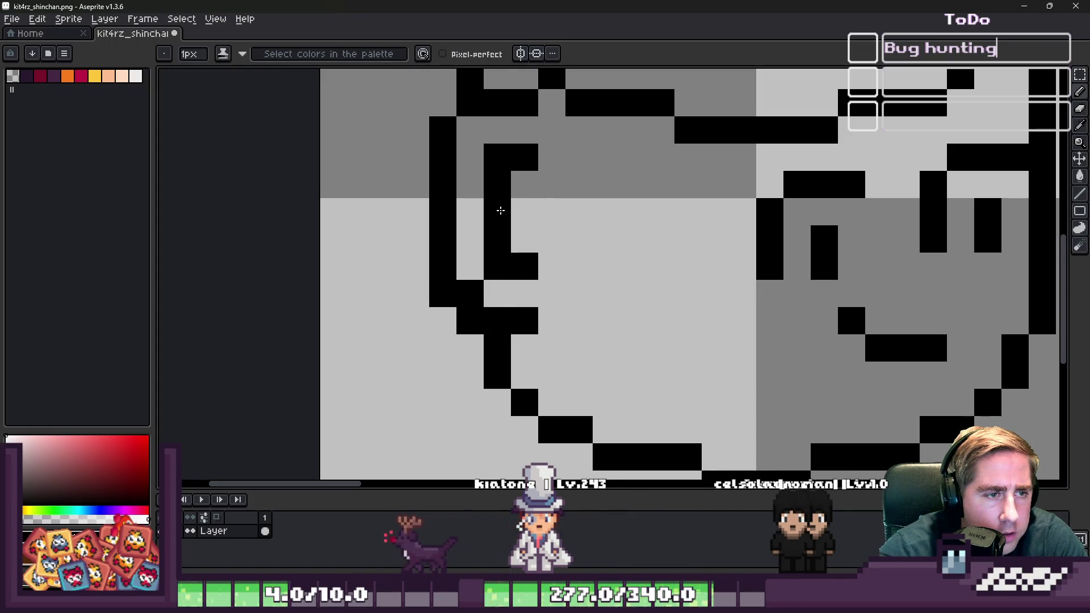
{"action": "scroll", "coordinate": [423, 255], "scroll_direction": "down", "scroll_amount": 2}
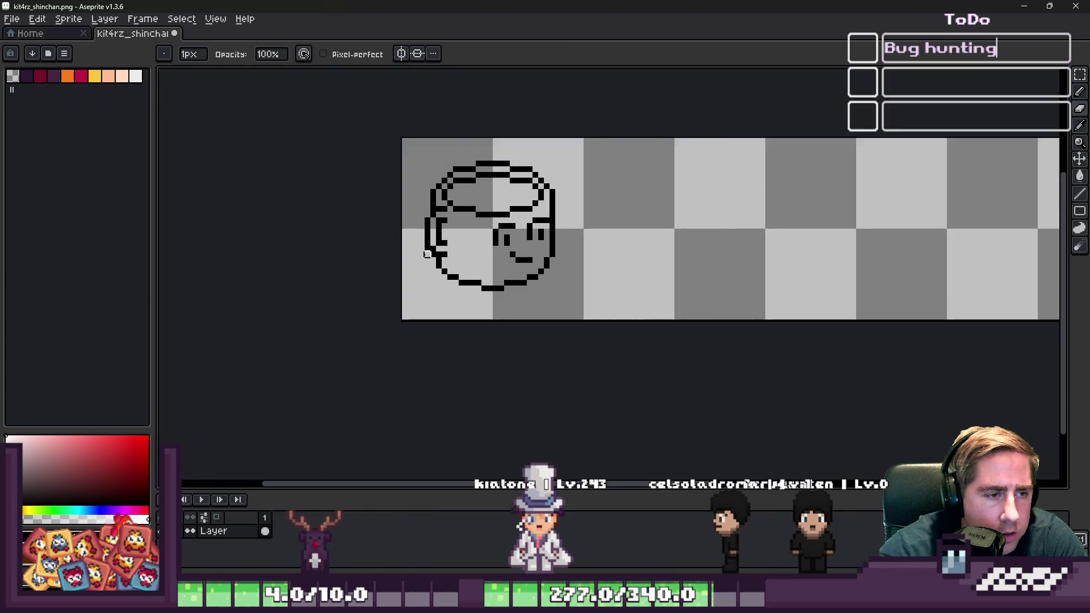
{"action": "scroll", "coordinate": [423, 255], "scroll_direction": "up", "scroll_amount": 4}
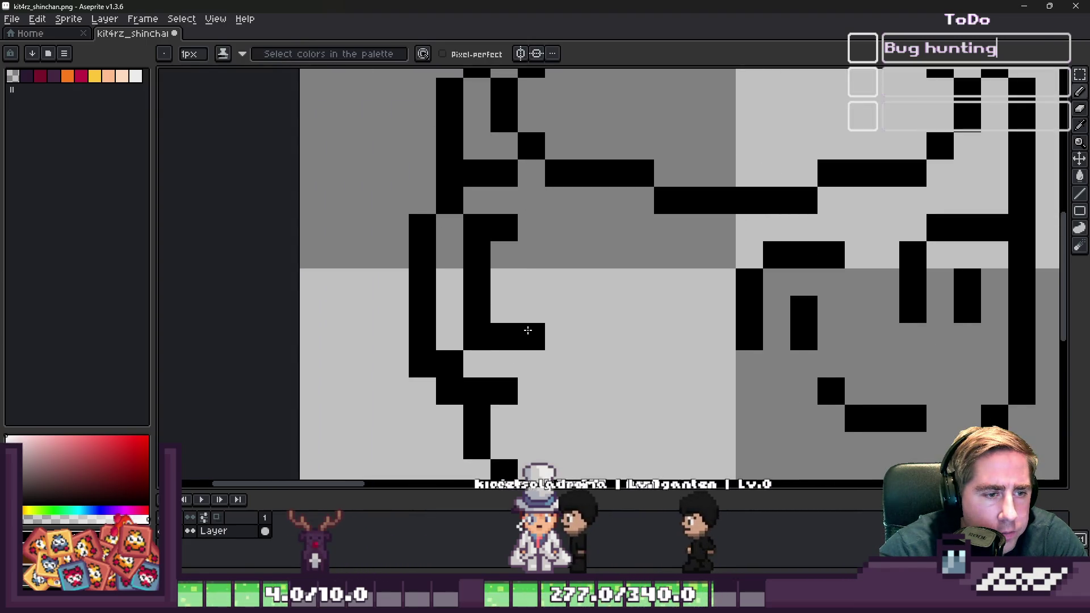
{"action": "scroll", "coordinate": [511, 233], "scroll_direction": "down", "scroll_amount": 2}
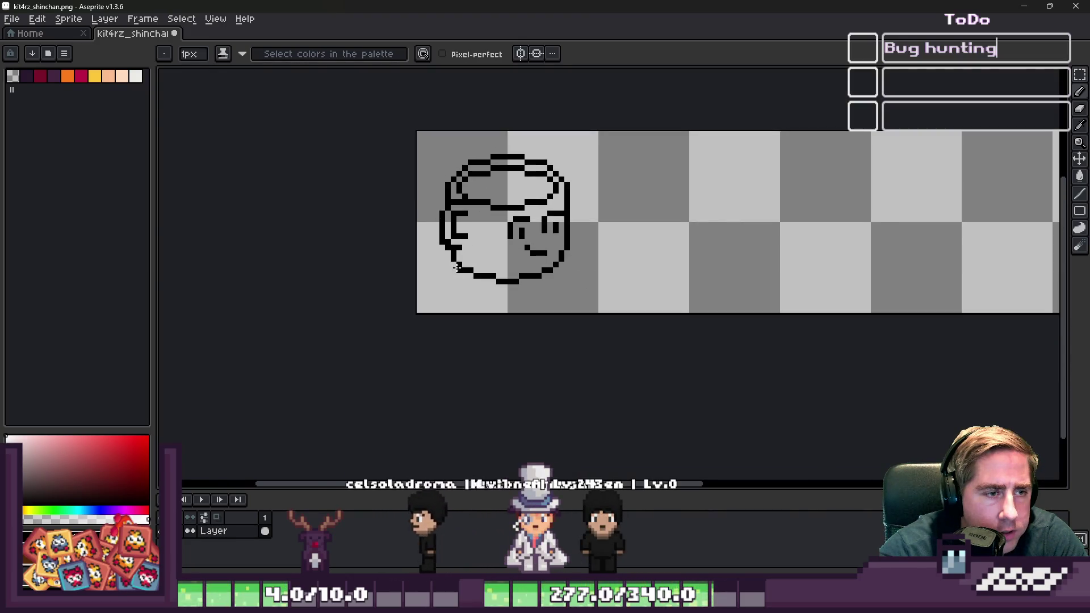
- Pencil two short black rectangular legs beneath the mug's chin
{"action": "scroll", "coordinate": [468, 253], "scroll_direction": "up", "scroll_amount": 2}
{"action": "scroll", "coordinate": [473, 266], "scroll_direction": "down", "scroll_amount": 3}
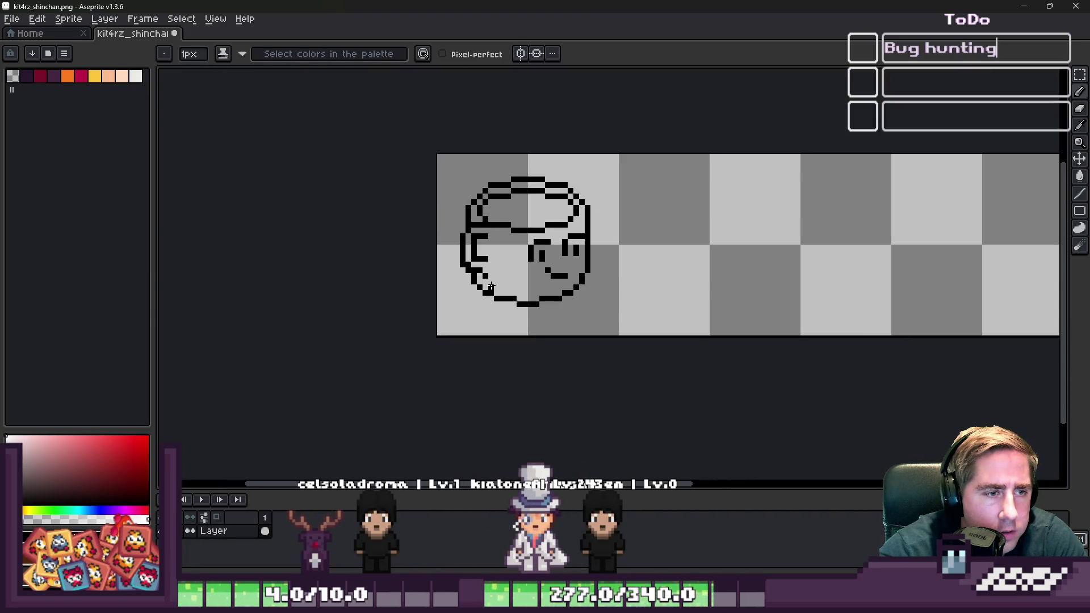
{"action": "scroll", "coordinate": [525, 253], "scroll_direction": "down", "scroll_amount": 2}
{"action": "scroll", "coordinate": [374, 317], "scroll_direction": "up", "scroll_amount": 4}
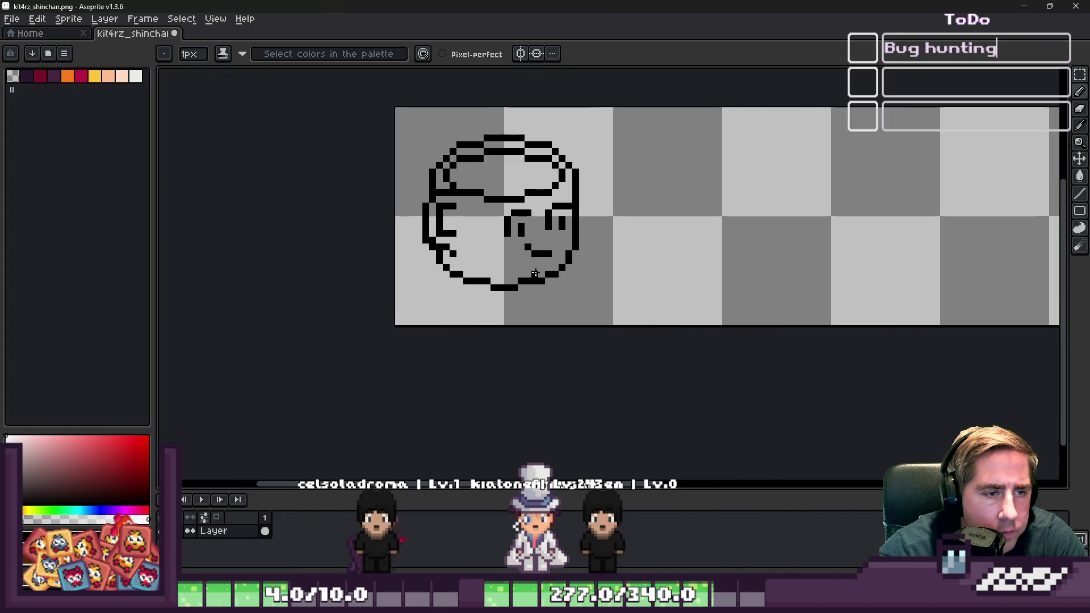
{"action": "scroll", "coordinate": [397, 293], "scroll_direction": "up", "scroll_amount": 2}
{"action": "scroll", "coordinate": [430, 306], "scroll_direction": "down", "scroll_amount": 1}
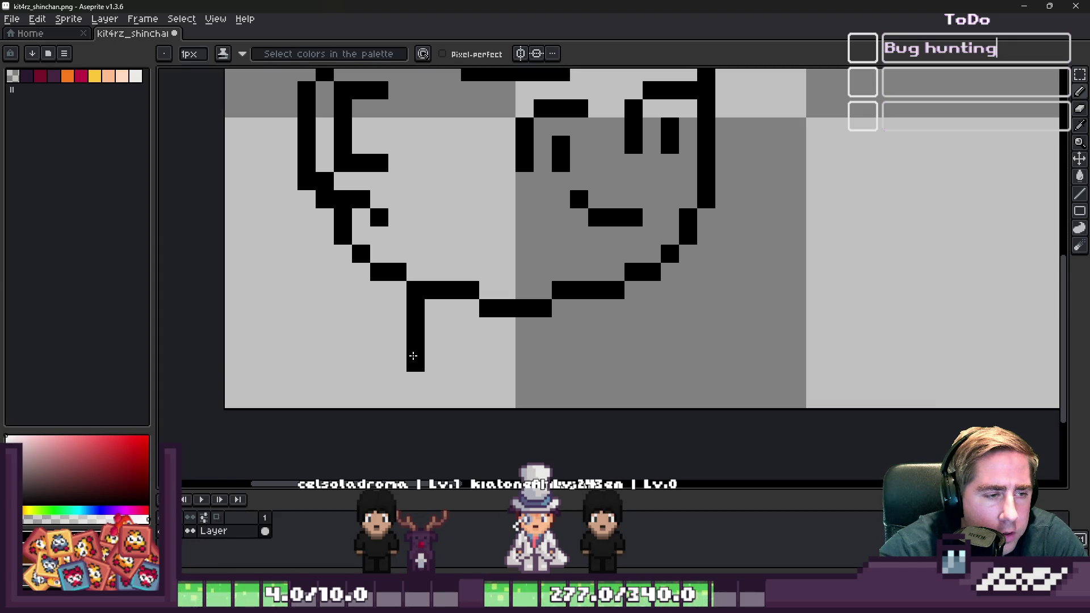
{"action": "left_click_drag", "start_coordinate": [466, 368], "coordinate": [466, 308]}
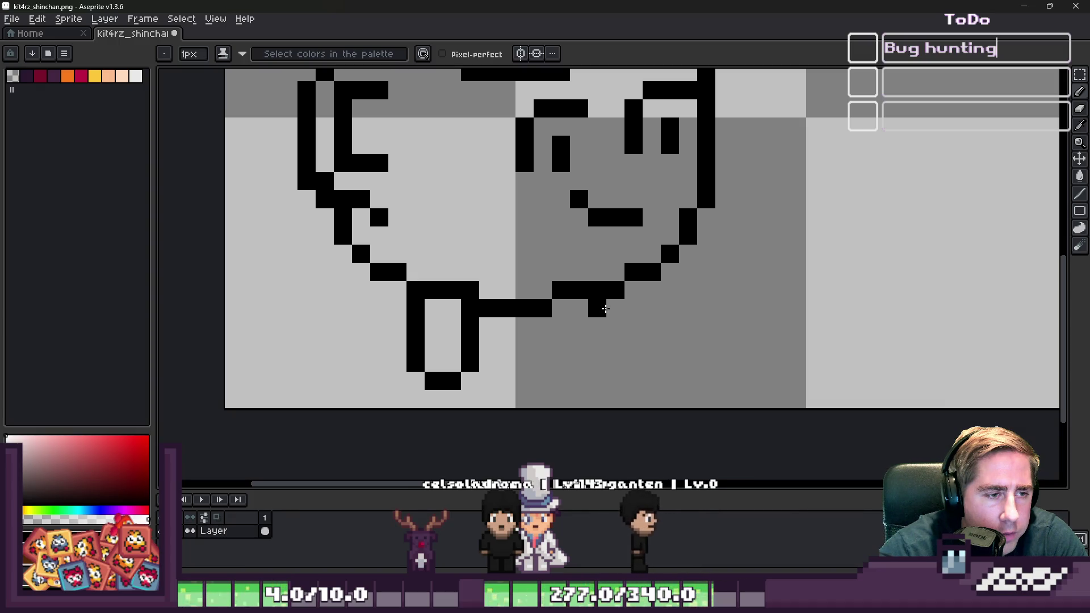
{"action": "mouse_move", "coordinate": [605, 309]}
{"action": "left_mouse_down"}
{"action": "mouse_move", "coordinate": [611, 363]}
{"action": "mouse_move", "coordinate": [591, 382]}
{"action": "left_mouse_up"}
{"action": "left_click", "coordinate": [554, 311]}
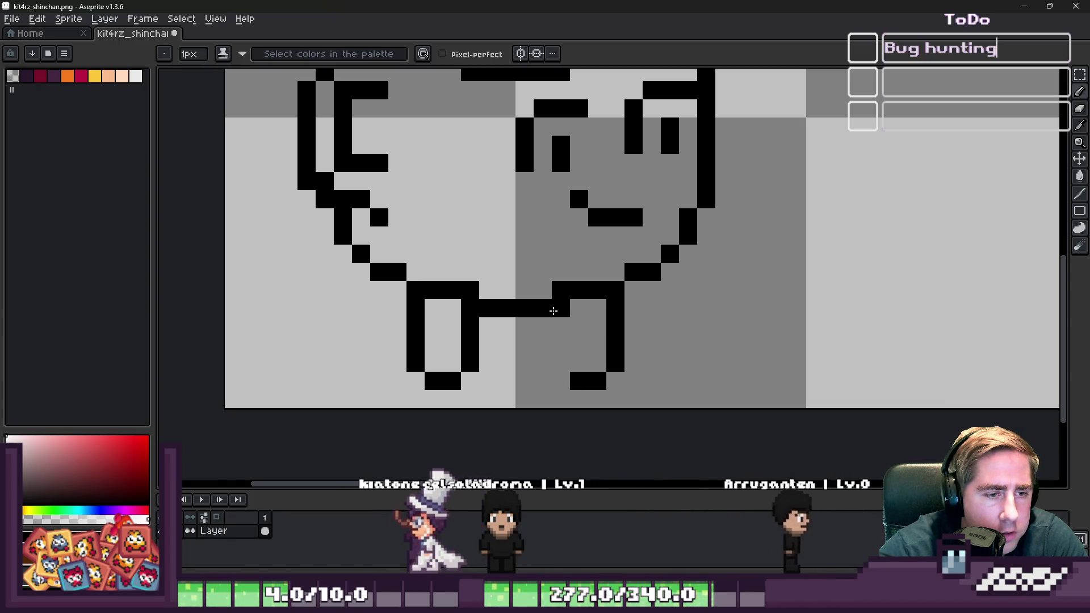
{"action": "scroll", "coordinate": [437, 273], "scroll_direction": "down", "scroll_amount": 6}
{"action": "scroll", "coordinate": [431, 272], "scroll_direction": "up", "scroll_amount": 3}
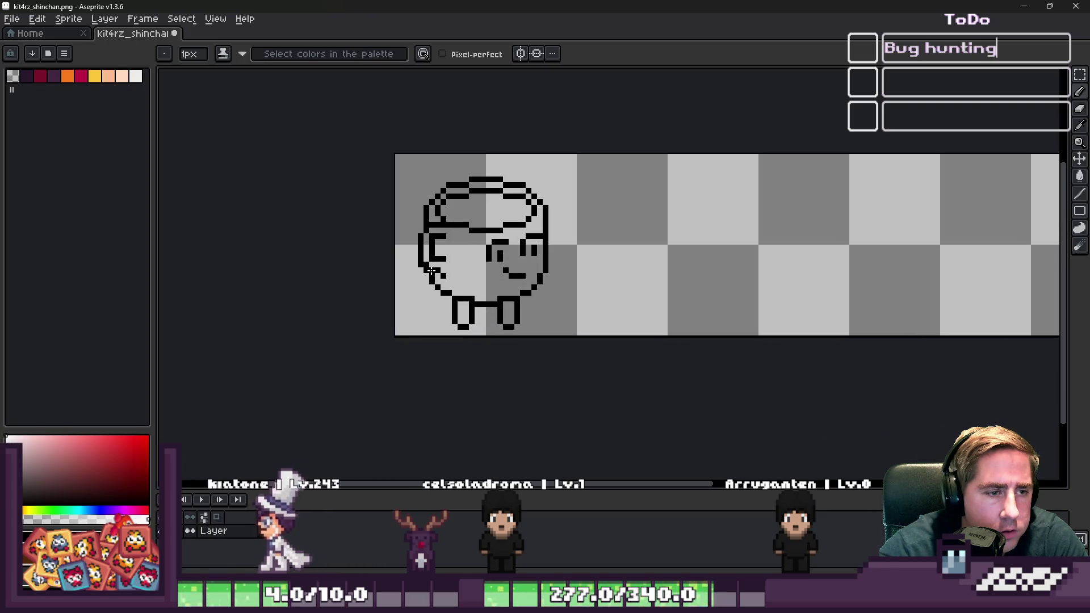
{"action": "scroll", "coordinate": [432, 272], "scroll_direction": "up", "scroll_amount": 3}
{"action": "scroll", "coordinate": [590, 267], "scroll_direction": "down", "scroll_amount": 4}
{"action": "scroll", "coordinate": [588, 260], "scroll_direction": "up", "scroll_amount": 1}
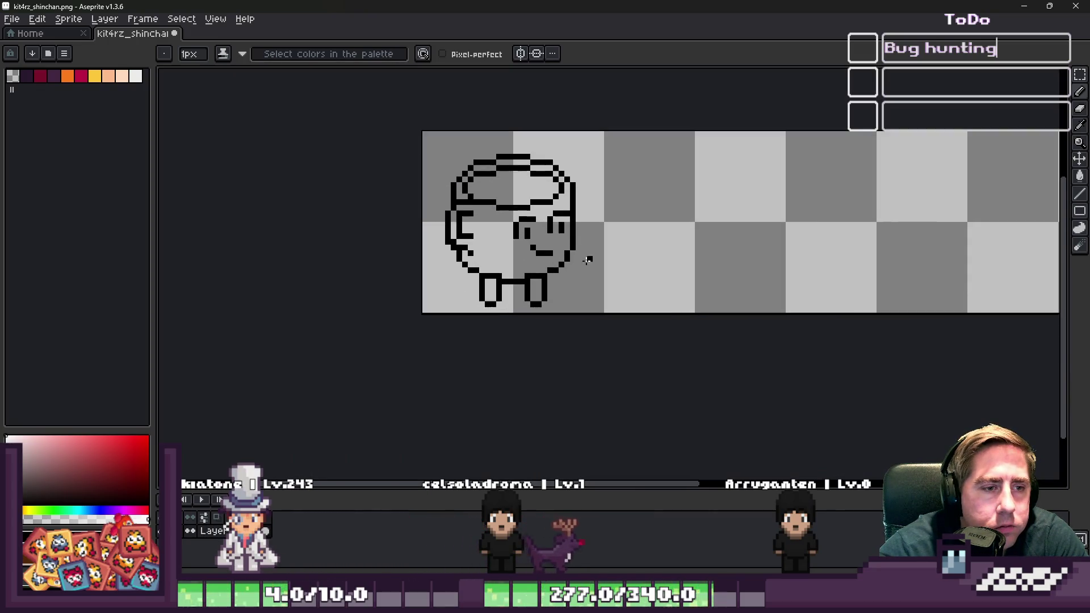
{"action": "scroll", "coordinate": [461, 211], "scroll_direction": "up", "scroll_amount": 3}
- Check the Palette Size setting from the palette options menu
{"action": "left_click", "coordinate": [65, 53]}
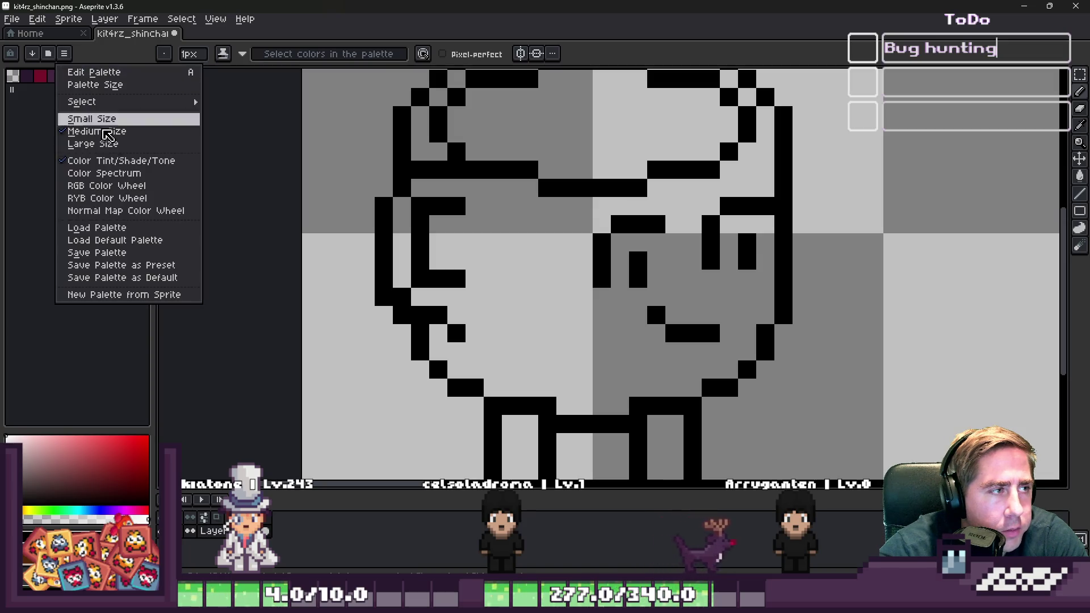
{"action": "left_click", "coordinate": [96, 131]}
{"action": "left_click", "coordinate": [66, 54]}
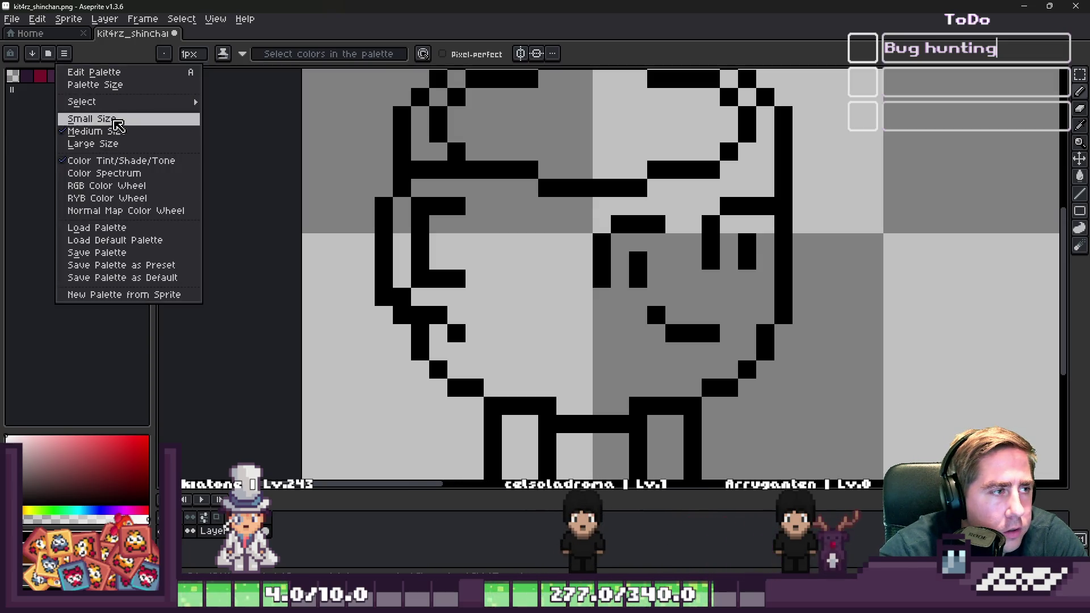
{"action": "left_click", "coordinate": [131, 95]}
{"action": "key", "text": "Return"}
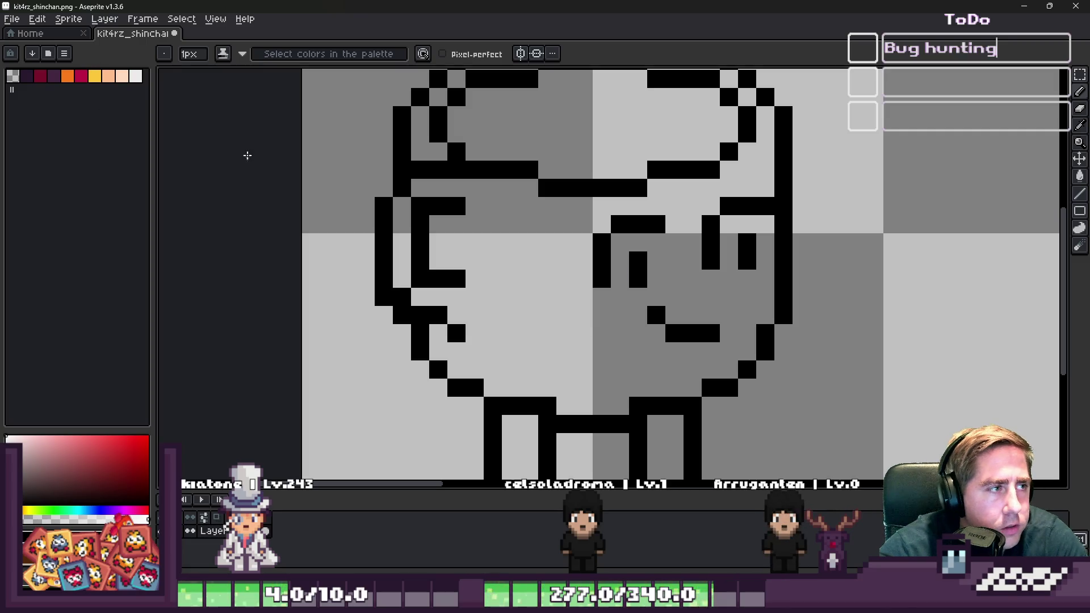
- Bucket-fill the face interior and inner-ear area with white
{"action": "key", "text": "g"}
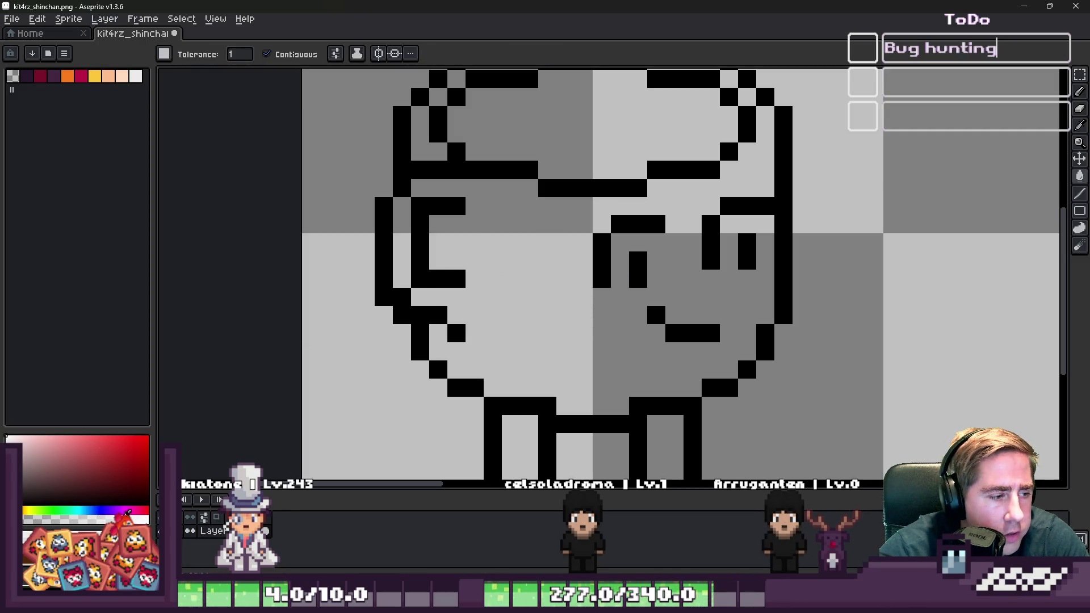
{"action": "left_click", "coordinate": [522, 259]}
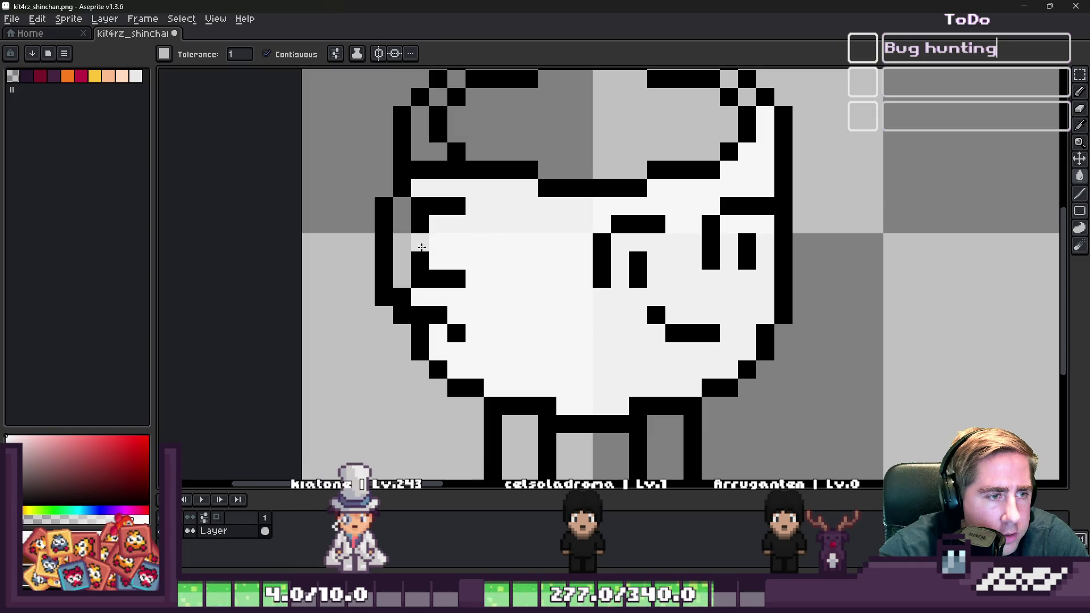
{"action": "left_click", "coordinate": [493, 211]}
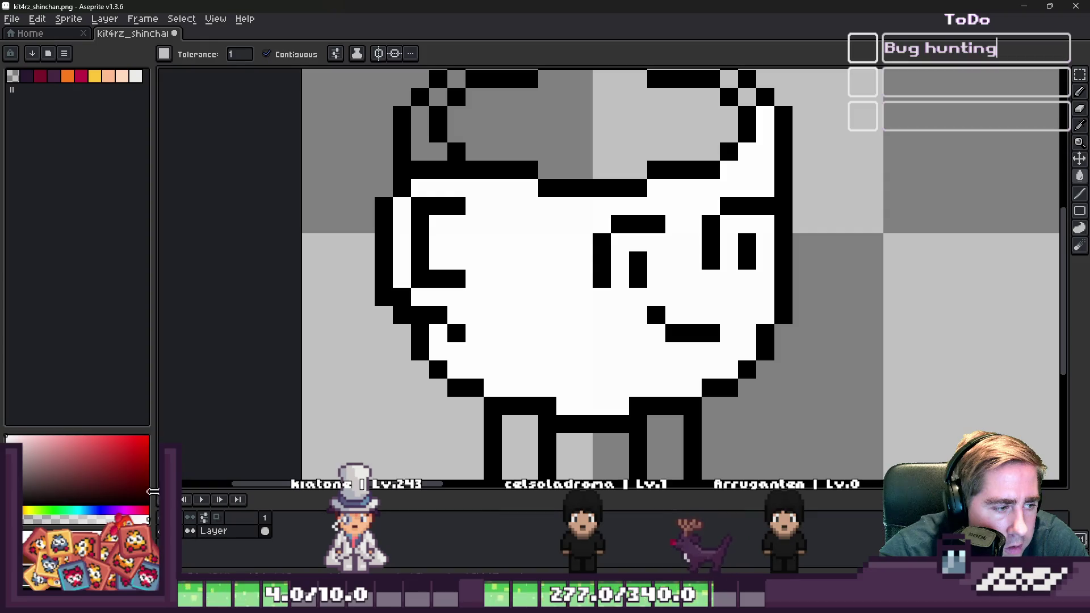
{"action": "left_click", "coordinate": [421, 148]}
{"action": "scroll", "coordinate": [421, 149], "scroll_direction": "down", "scroll_amount": 2}
{"action": "scroll", "coordinate": [418, 187], "scroll_direction": "up", "scroll_amount": 2}
{"action": "scroll", "coordinate": [391, 228], "scroll_direction": "down", "scroll_amount": 2}
{"action": "scroll", "coordinate": [354, 260], "scroll_direction": "up", "scroll_amount": 2}
- Repaint two pixels of the C-shaped ear mark in white
{"action": "key", "text": "b"}
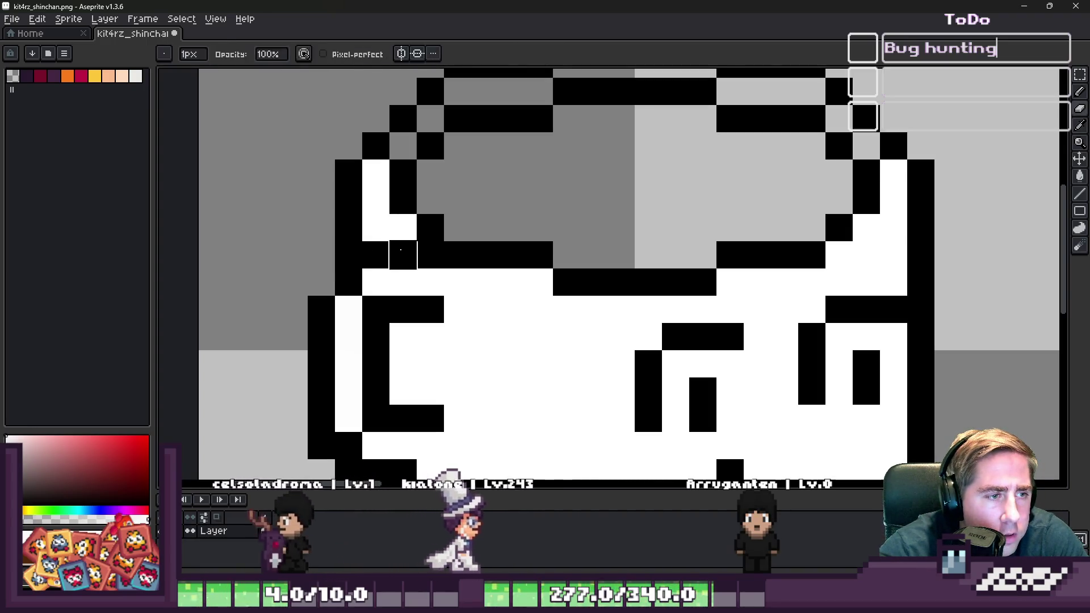
{"action": "left_click", "coordinate": [430, 310]}
{"action": "left_click", "coordinate": [388, 310]}
{"action": "scroll", "coordinate": [392, 309], "scroll_direction": "down", "scroll_amount": 2}
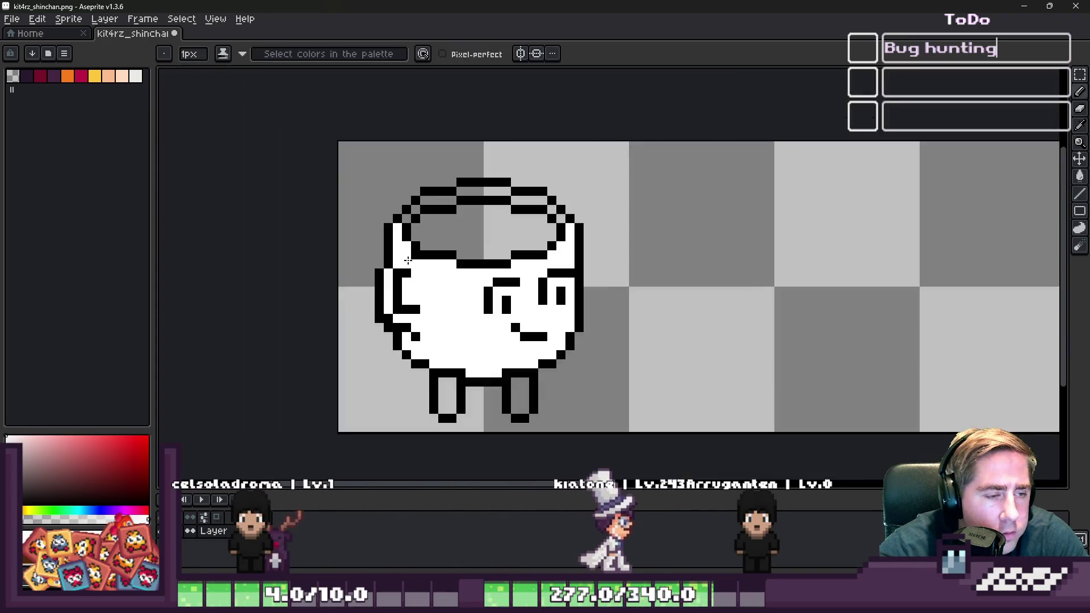
- Repaint pixels near the left eye and upper ear edge in white and black
{"action": "scroll", "coordinate": [407, 260], "scroll_direction": "up", "scroll_amount": 2}
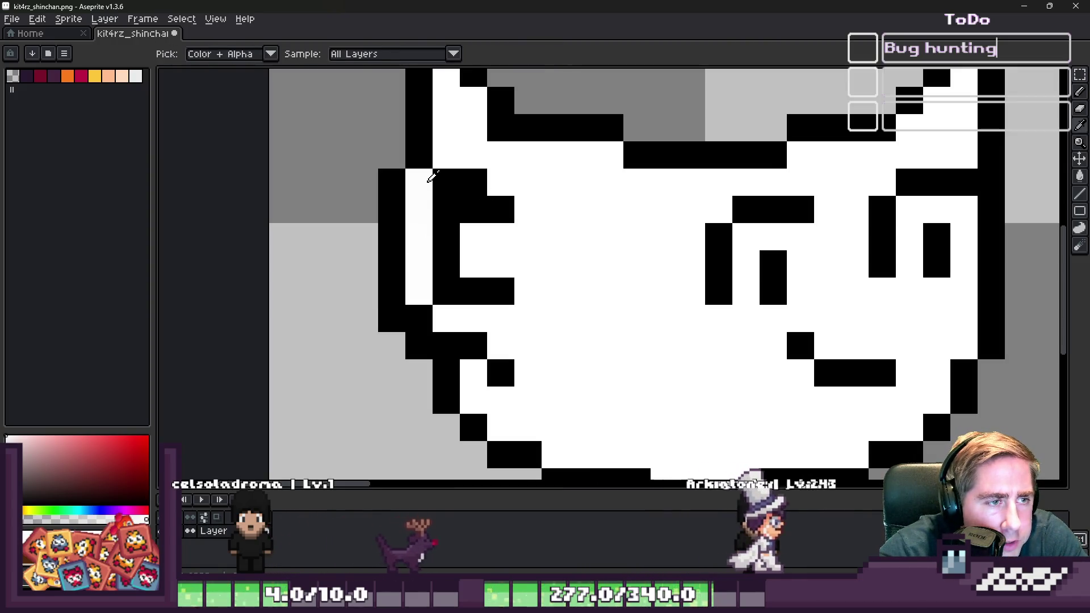
{"action": "left_click_drag", "start_coordinate": [429, 181], "coordinate": [448, 205]}
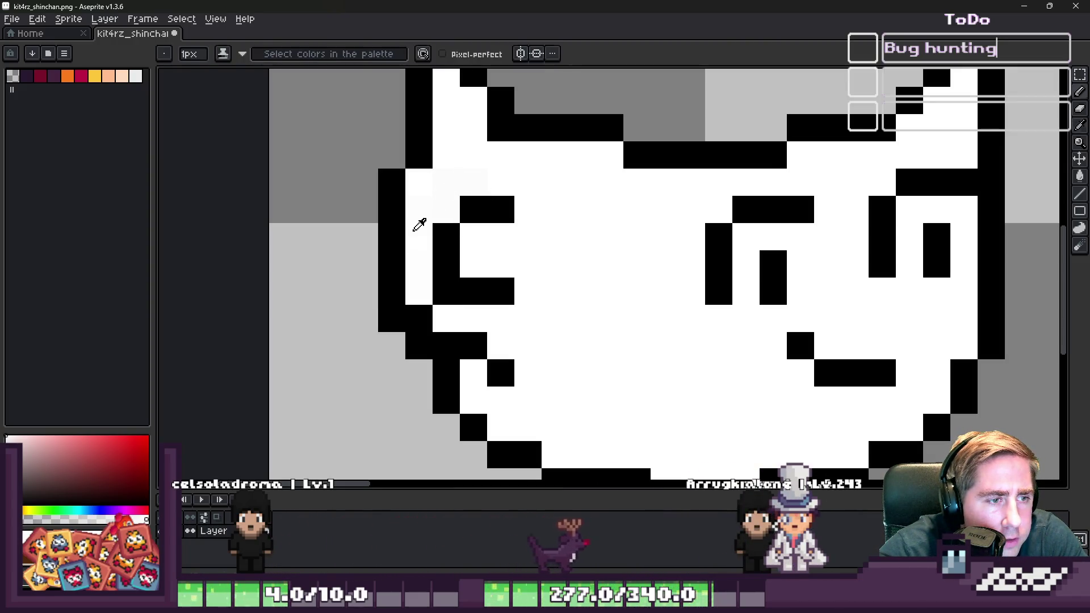
{"action": "left_click", "coordinate": [398, 187], "text": "alt"}
{"action": "left_click", "coordinate": [418, 181]}
{"action": "left_click", "coordinate": [446, 171]}
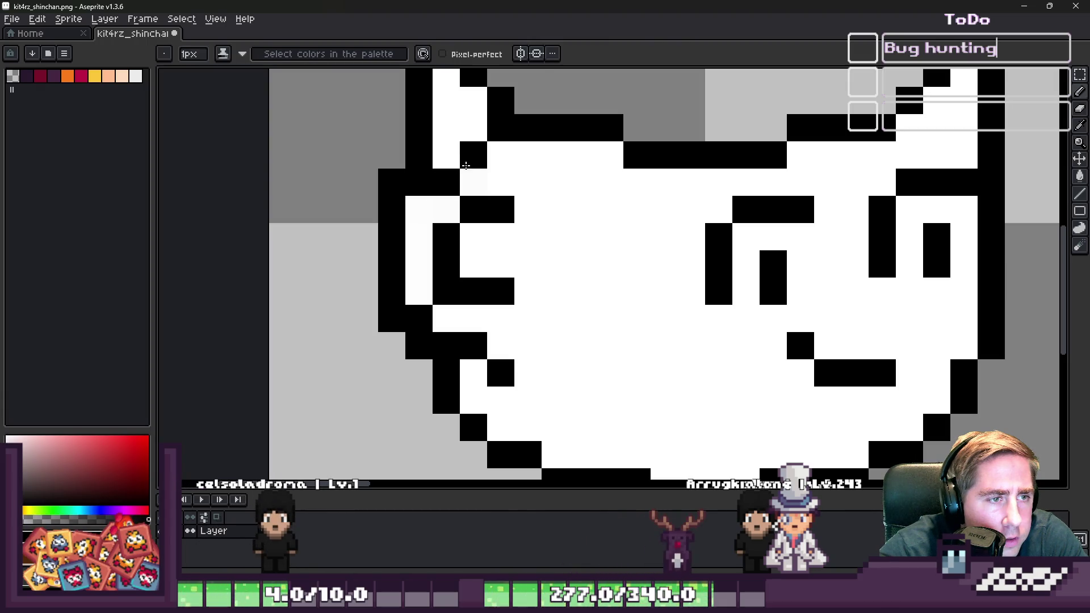
{"action": "left_click", "coordinate": [476, 182]}
{"action": "scroll", "coordinate": [476, 182], "scroll_direction": "down", "scroll_amount": 5}
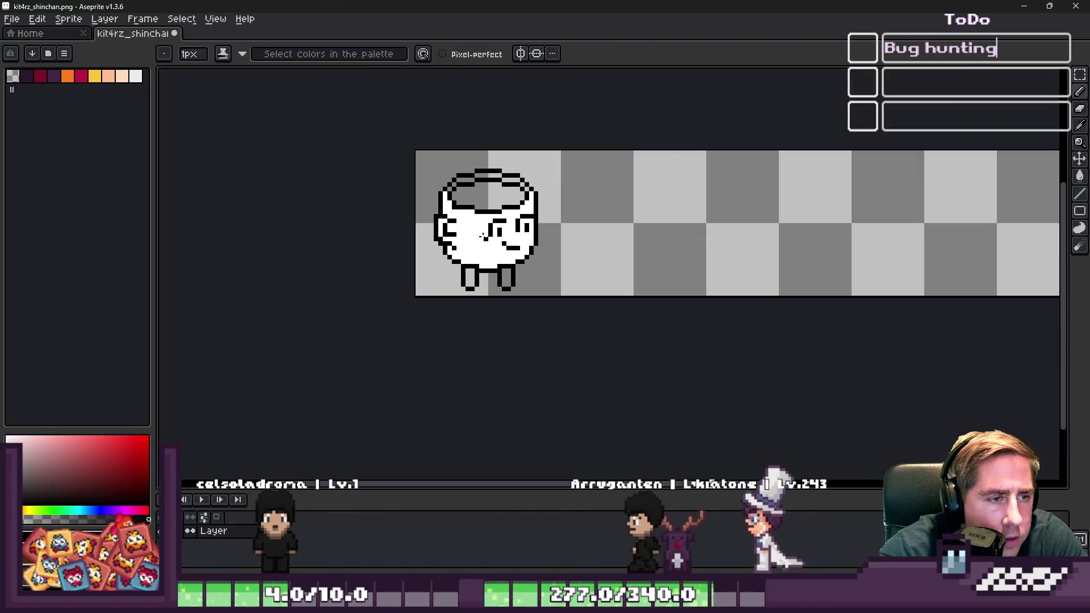
{"action": "scroll", "coordinate": [415, 150], "scroll_direction": "up", "scroll_amount": 5}
{"action": "left_click_drag", "start_coordinate": [414, 150], "coordinate": [486, 140]}
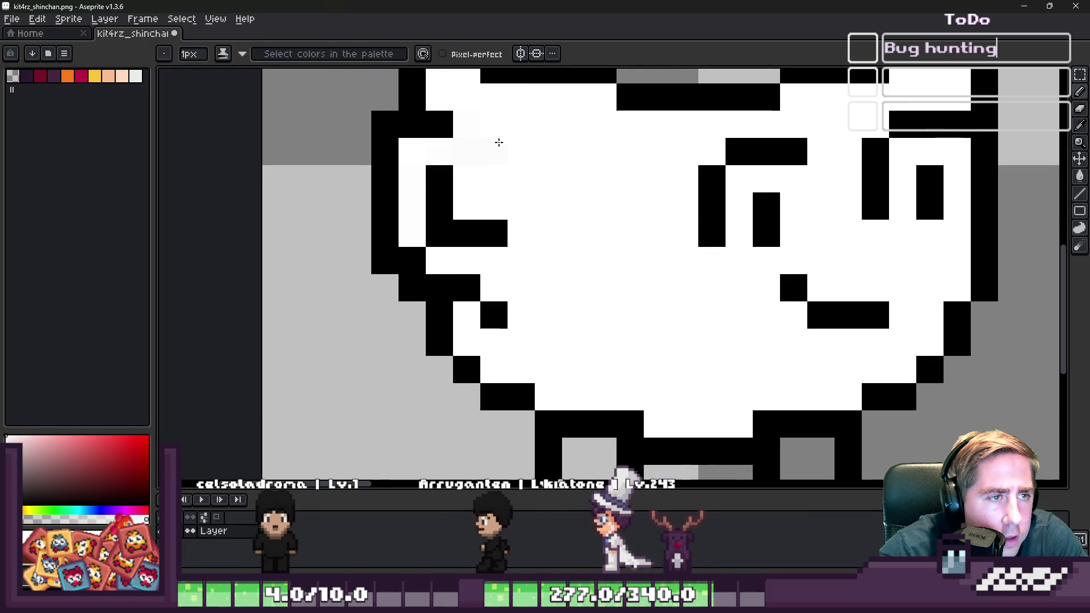
- Blacken the ear and outline pixels, undoing the stray one at the rim's bottom
{"action": "left_click", "coordinate": [377, 166], "text": "alt"}
{"action": "left_click", "coordinate": [405, 143]}
{"action": "scroll", "coordinate": [406, 144], "scroll_direction": "down", "scroll_amount": 4}
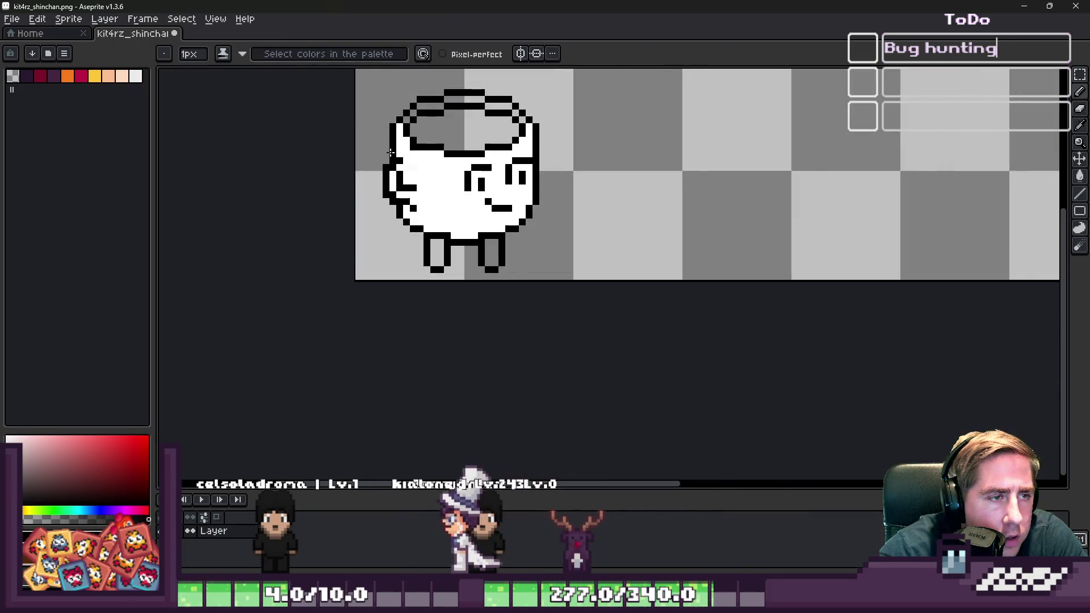
{"action": "scroll", "coordinate": [421, 170], "scroll_direction": "up", "scroll_amount": 3}
{"action": "left_click", "coordinate": [431, 192]}
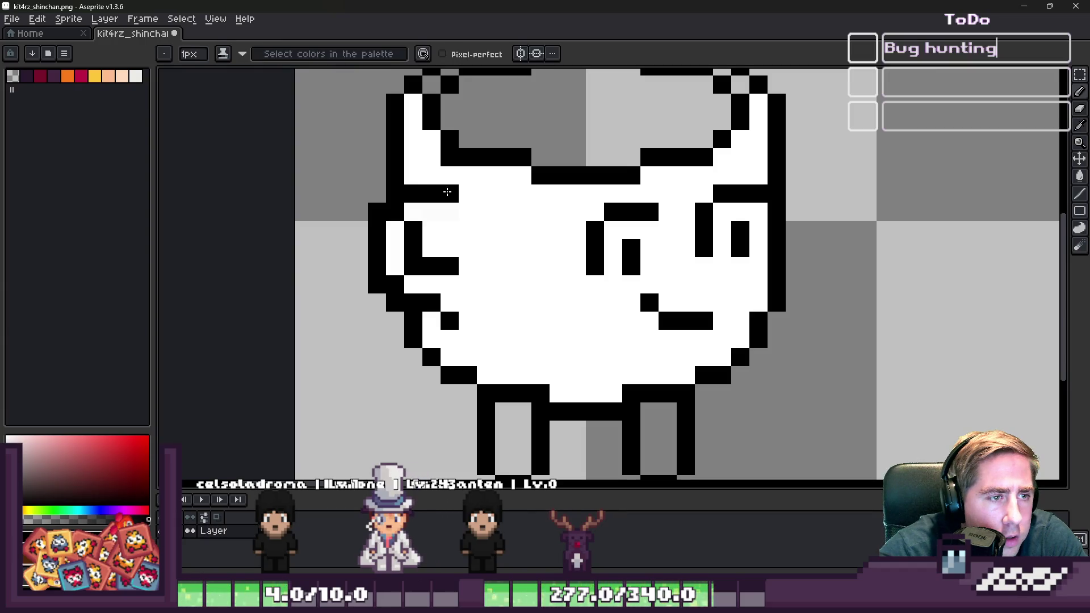
{"action": "scroll", "coordinate": [454, 225], "scroll_direction": "down", "scroll_amount": 3}
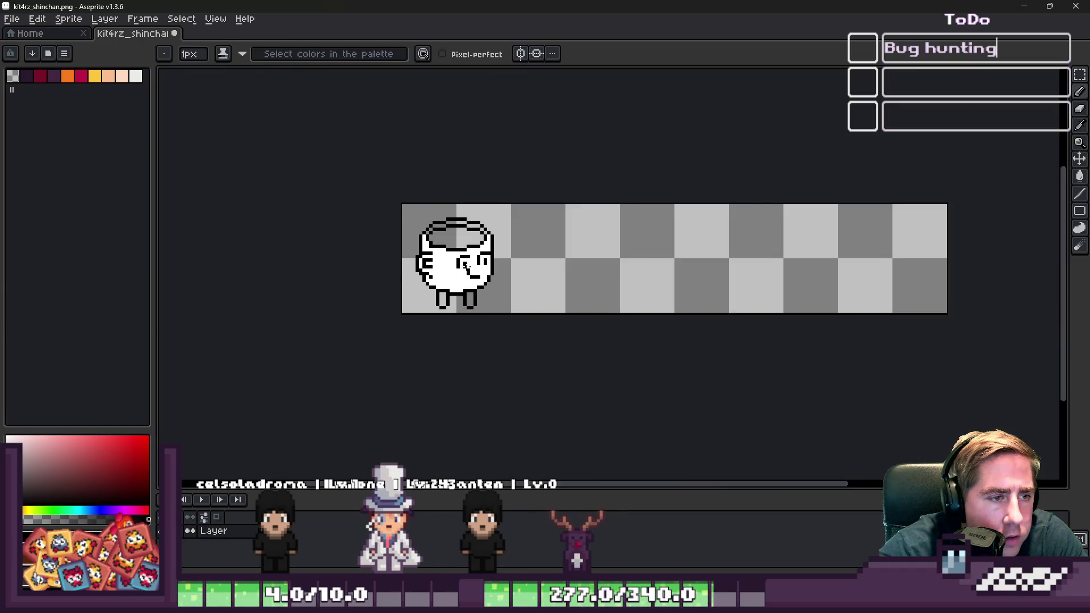
{"action": "scroll", "coordinate": [417, 214], "scroll_direction": "up", "scroll_amount": 3}
{"action": "left_click", "coordinate": [417, 215]}
{"action": "key", "text": "ctrl+z"}
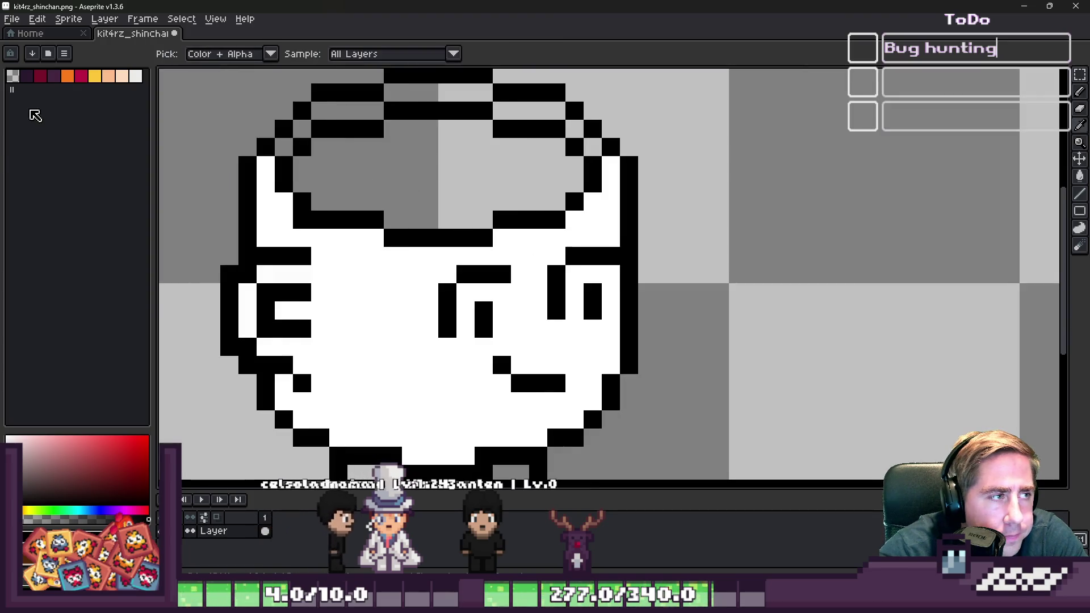
- Shift the colour toward orange-brown and bucket-fill the cup's interior as brown coffee
{"action": "left_click", "coordinate": [17, 509]}
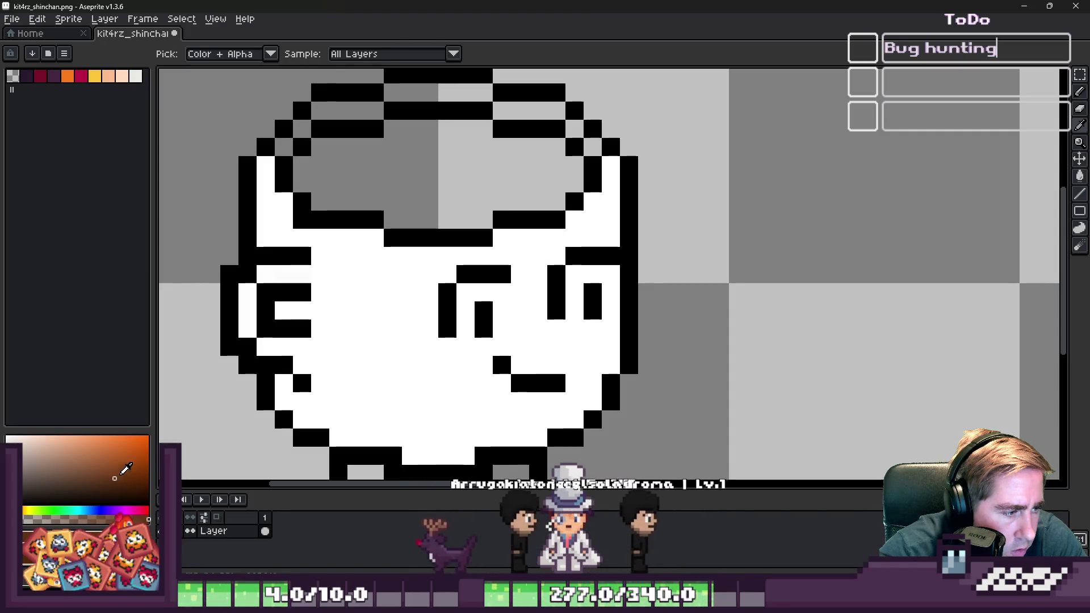
{"action": "key", "text": "g"}
{"action": "left_click", "coordinate": [418, 189]}
- Pick light grey and bucket-fill the cup's white body with it
{"action": "scroll", "coordinate": [419, 189], "scroll_direction": "down", "scroll_amount": 4}
{"action": "scroll", "coordinate": [404, 303], "scroll_direction": "up", "scroll_amount": 4}
{"action": "scroll", "coordinate": [387, 130], "scroll_direction": "up", "scroll_amount": 2}
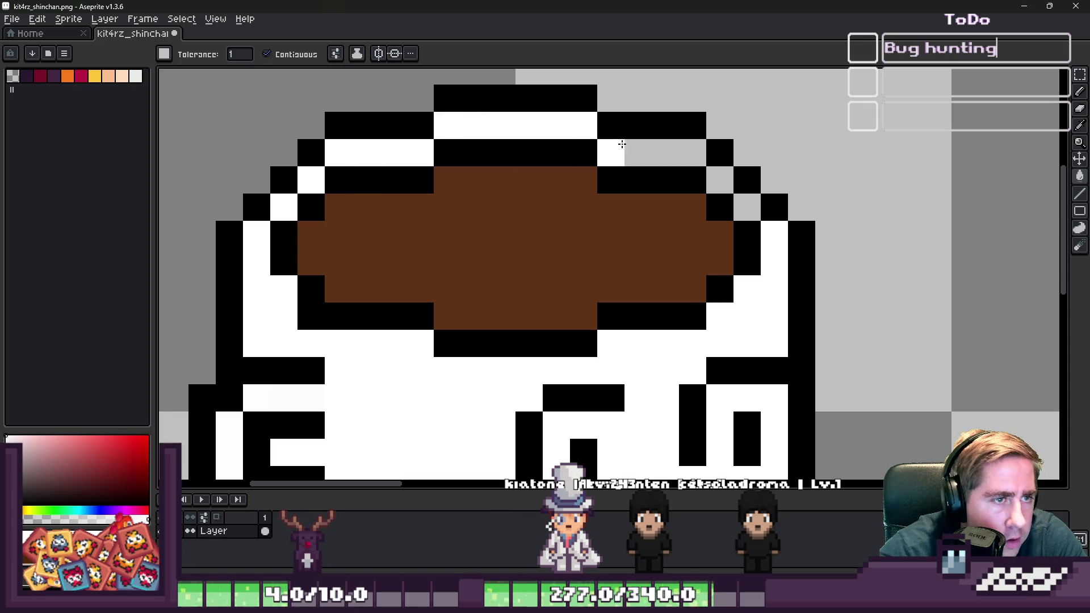
{"action": "scroll", "coordinate": [479, 182], "scroll_direction": "down", "scroll_amount": 4}
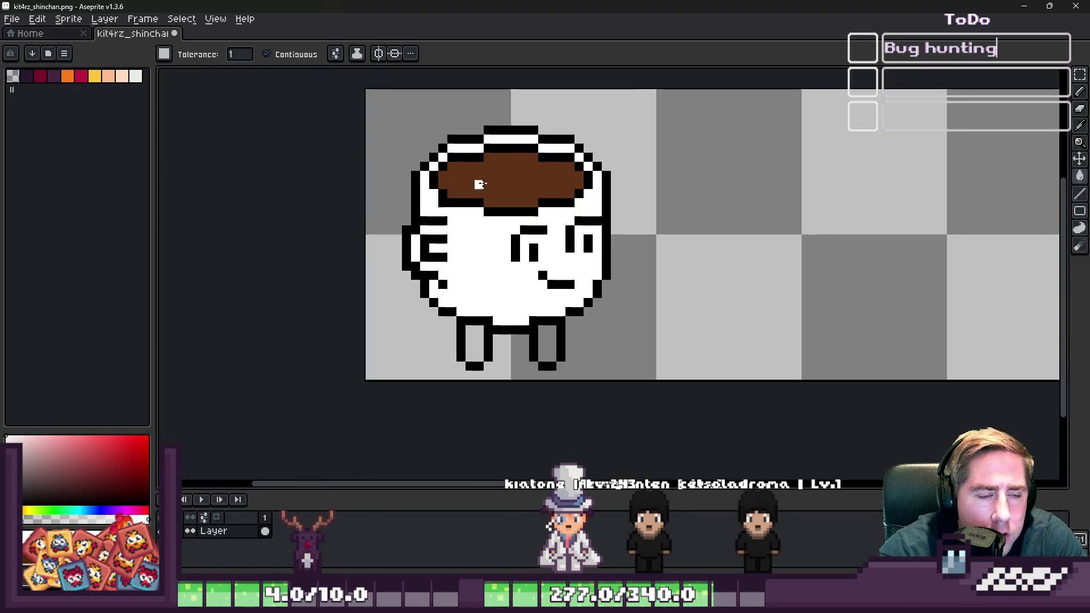
{"action": "key", "text": "i"}
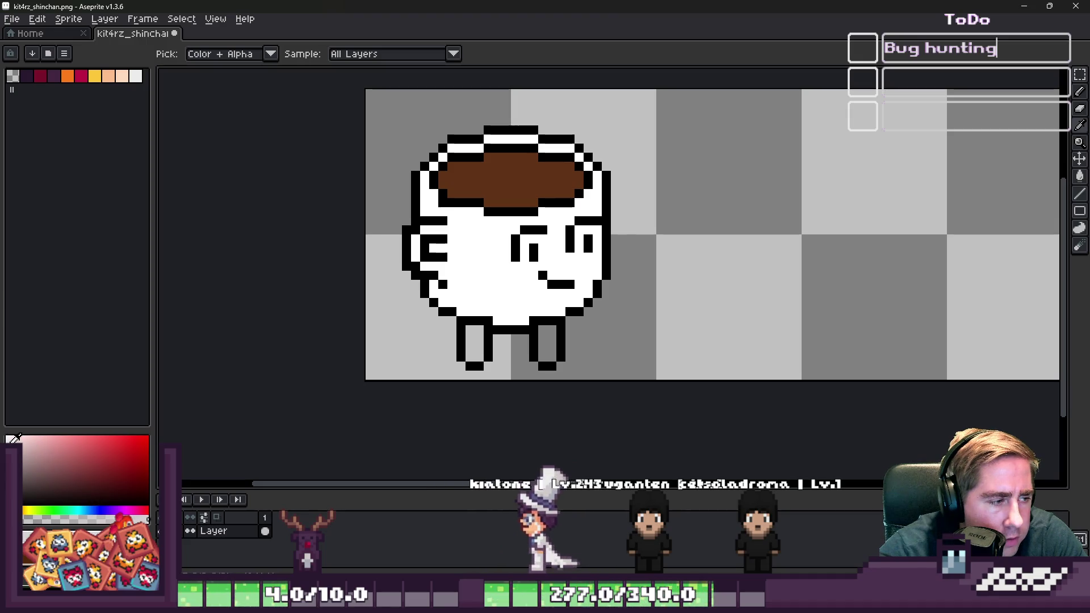
{"action": "key", "text": "g"}
{"action": "left_click", "coordinate": [467, 244]}
{"action": "scroll", "coordinate": [431, 243], "scroll_direction": "up", "scroll_amount": 2}
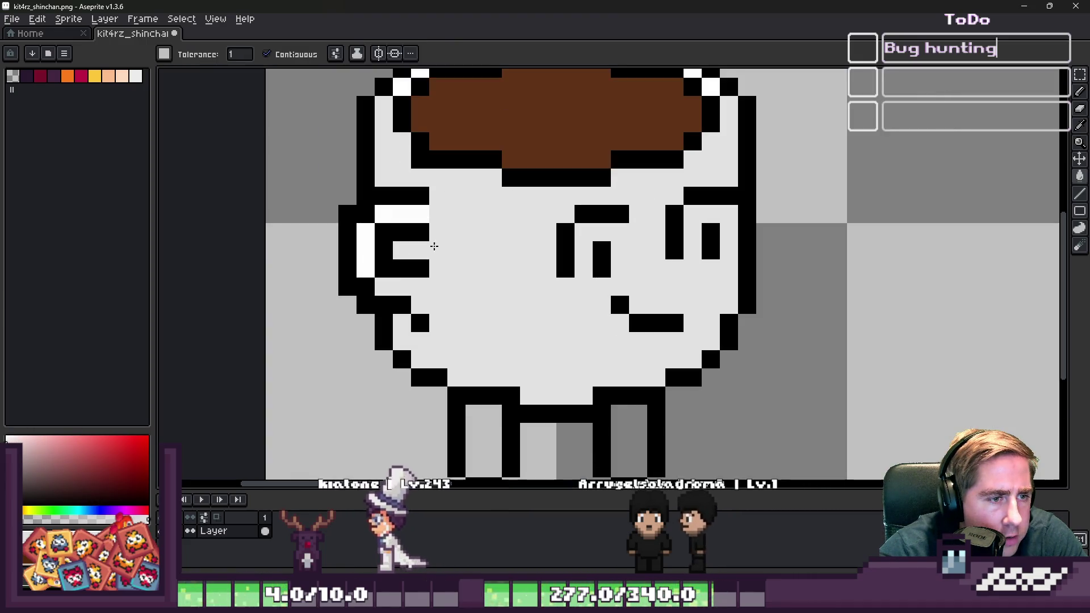
- Fill the white rim runs light grey, unchecking Contiguous to reach the unconnected white pixels
{"action": "scroll", "coordinate": [380, 211], "scroll_direction": "down", "scroll_amount": 2}
{"action": "scroll", "coordinate": [394, 176], "scroll_direction": "up", "scroll_amount": 3}
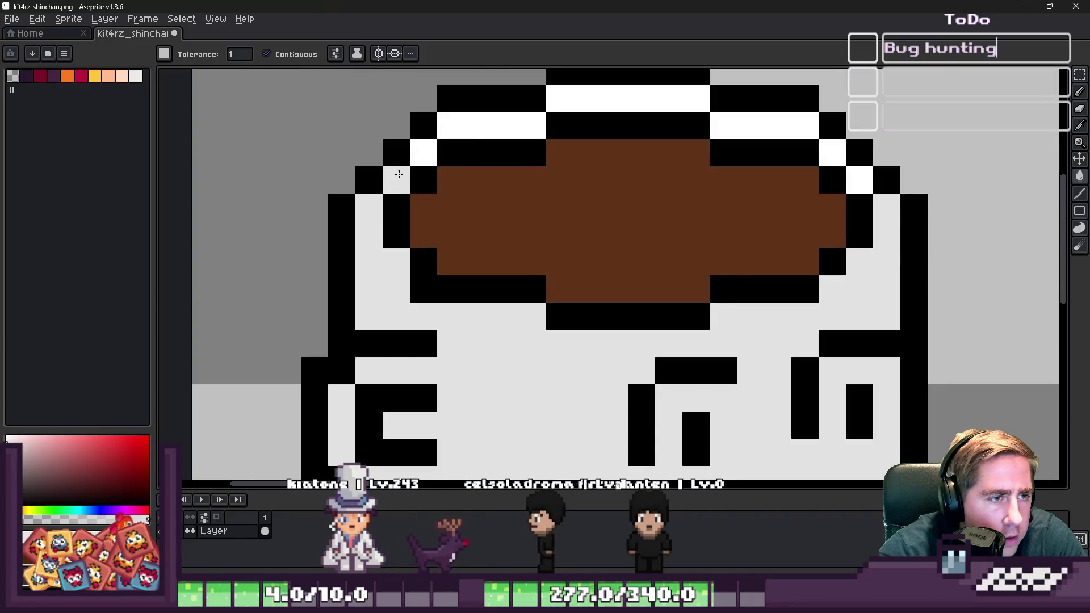
{"action": "left_click", "coordinate": [424, 153]}
{"action": "left_click", "coordinate": [492, 125]}
{"action": "left_click", "coordinate": [316, 54]}
{"action": "left_click", "coordinate": [613, 97]}
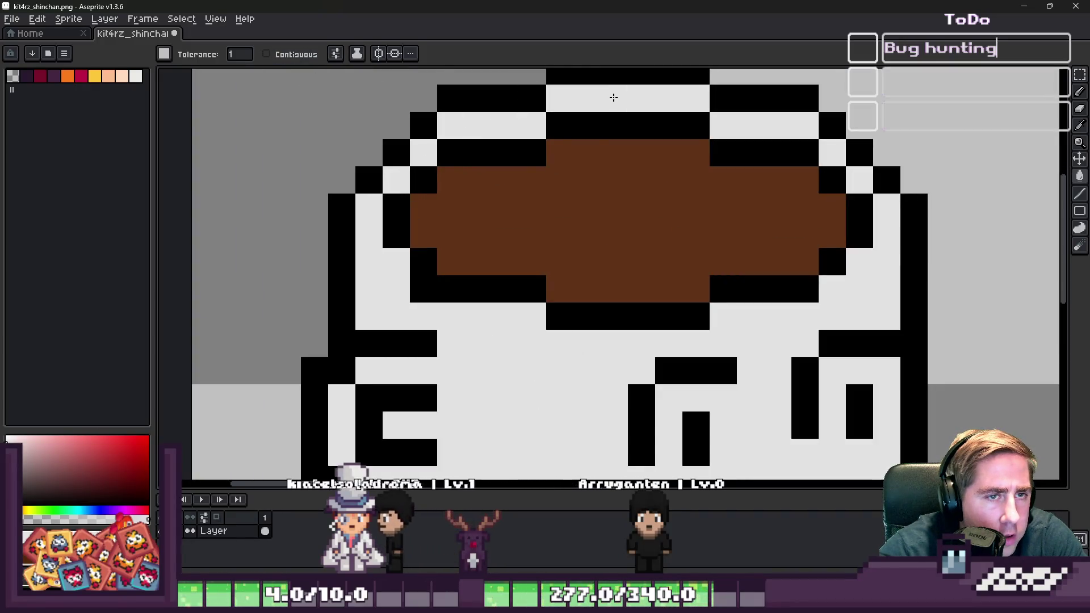
- Return to the Pencil and sample a colour from the canvas for the next strokes
{"action": "scroll", "coordinate": [613, 97], "scroll_direction": "down", "scroll_amount": 3}
{"action": "scroll", "coordinate": [694, 277], "scroll_direction": "up", "scroll_amount": 2}
{"action": "scroll", "coordinate": [687, 271], "scroll_direction": "up", "scroll_amount": 1}
{"action": "key", "text": "i"}
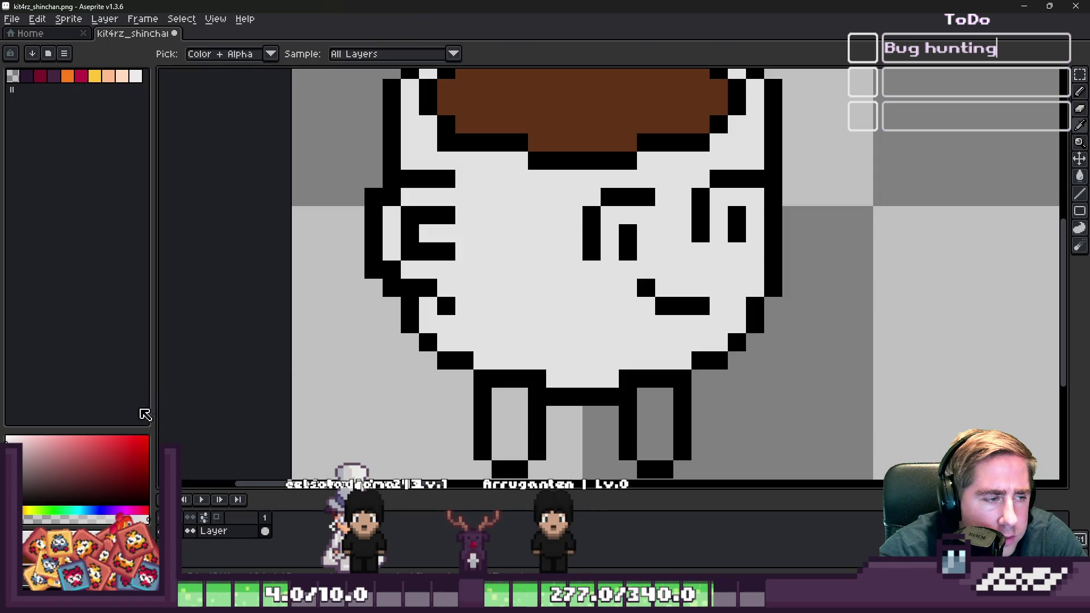
{"action": "key", "text": "b"}
{"action": "scroll", "coordinate": [658, 206], "scroll_direction": "up", "scroll_amount": 1}
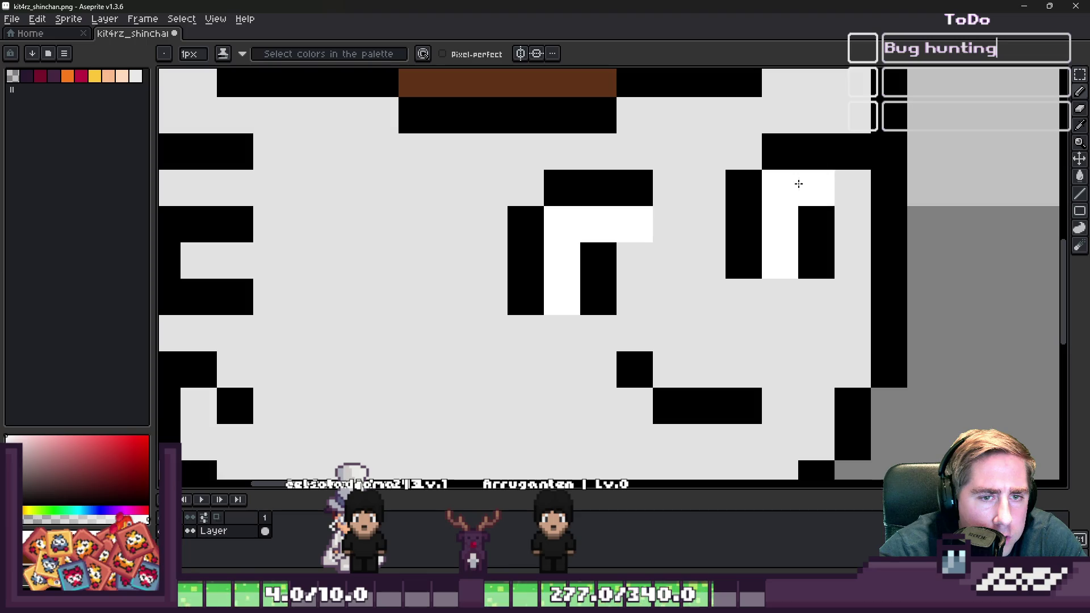
{"action": "scroll", "coordinate": [792, 210], "scroll_direction": "down", "scroll_amount": 3}
{"action": "scroll", "coordinate": [653, 212], "scroll_direction": "up", "scroll_amount": 3}
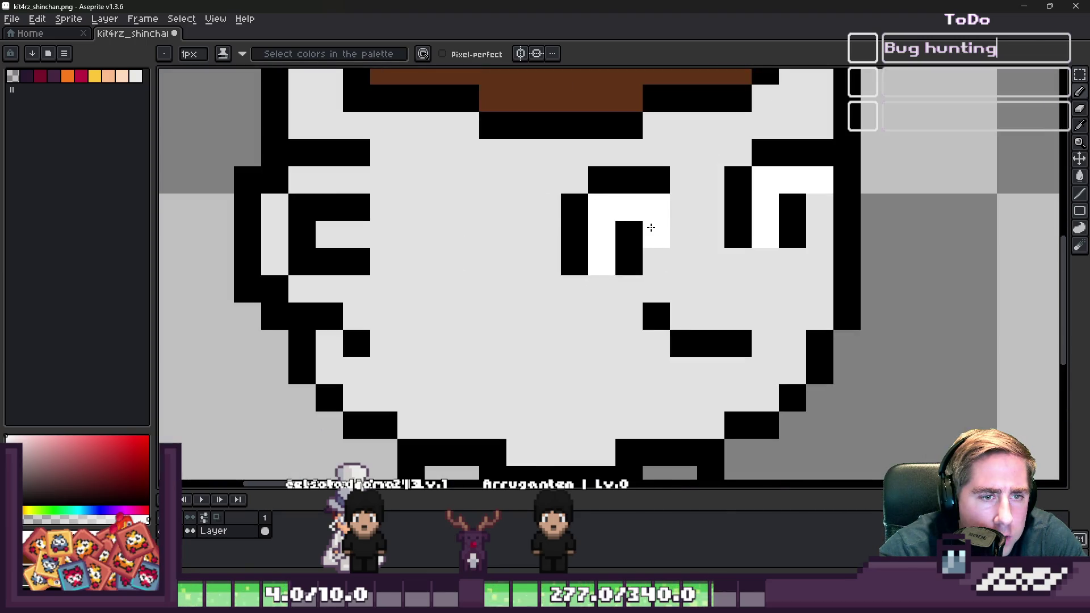
{"action": "scroll", "coordinate": [650, 231], "scroll_direction": "down", "scroll_amount": 3}
{"action": "scroll", "coordinate": [597, 196], "scroll_direction": "down", "scroll_amount": 2}
{"action": "scroll", "coordinate": [572, 211], "scroll_direction": "up", "scroll_amount": 5}
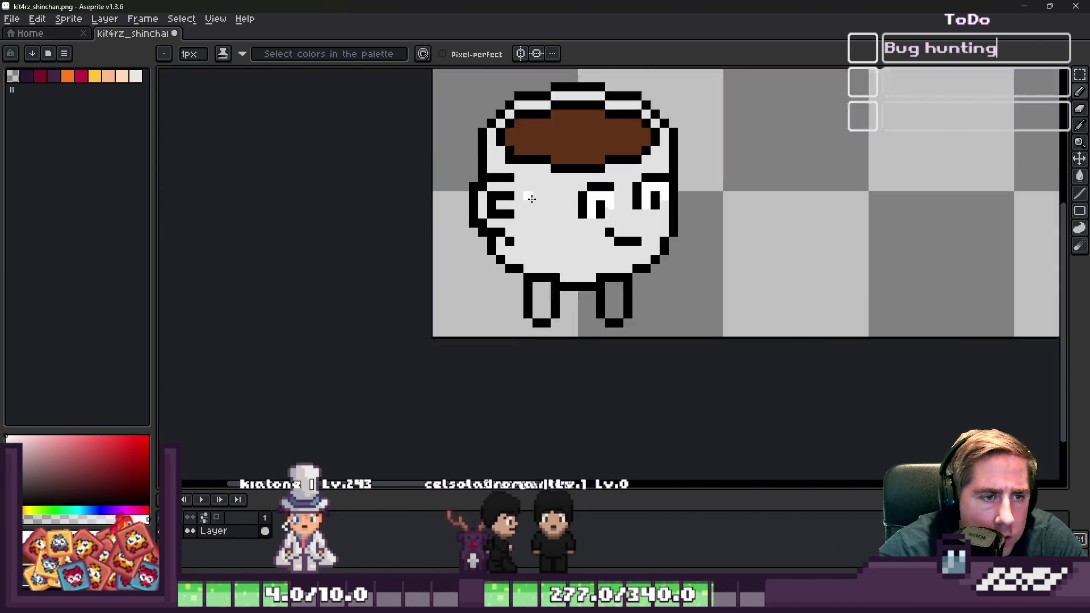
{"action": "scroll", "coordinate": [572, 211], "scroll_direction": "up", "scroll_amount": 1}
{"action": "key", "text": "alt"}
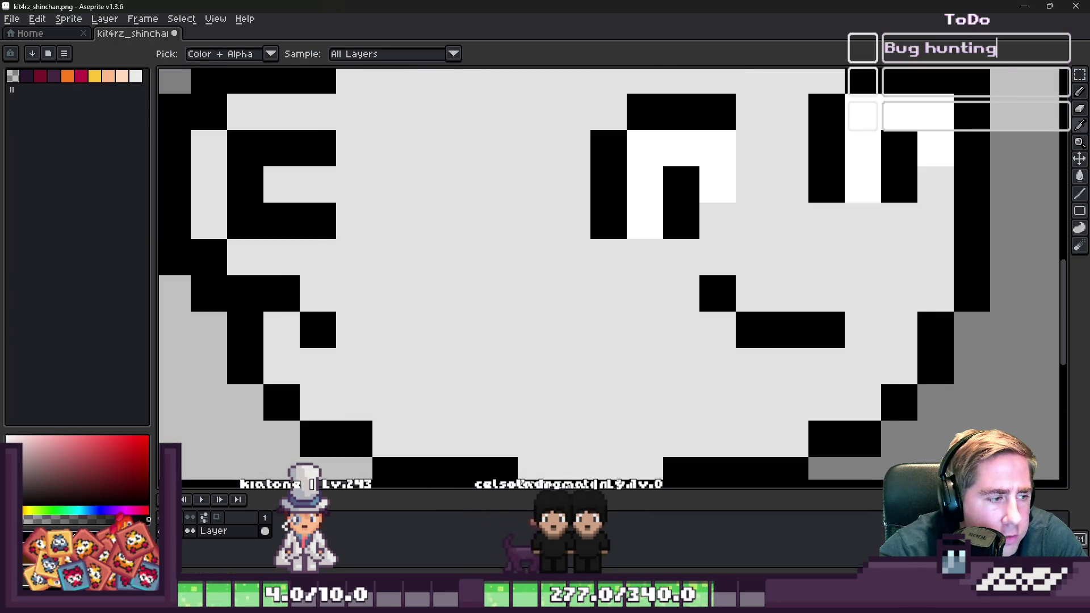
- Pencil light grey down the columns of both legs, then sample black from the right foot
{"action": "scroll", "coordinate": [434, 276], "scroll_direction": "down", "scroll_amount": 4}
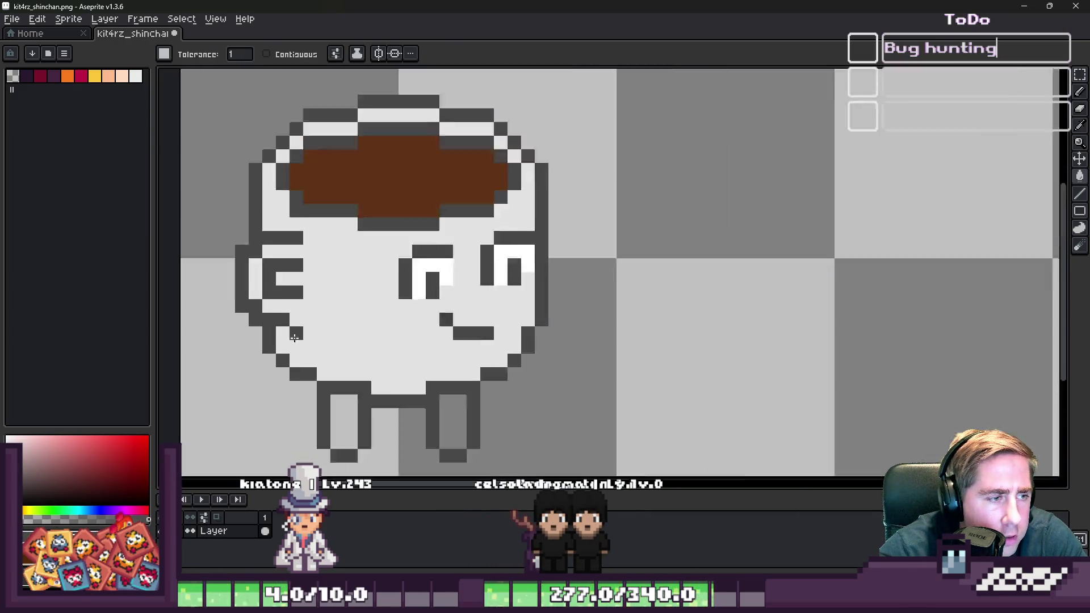
{"action": "scroll", "coordinate": [433, 276], "scroll_direction": "up", "scroll_amount": 2}
{"action": "scroll", "coordinate": [380, 312], "scroll_direction": "down", "scroll_amount": 3}
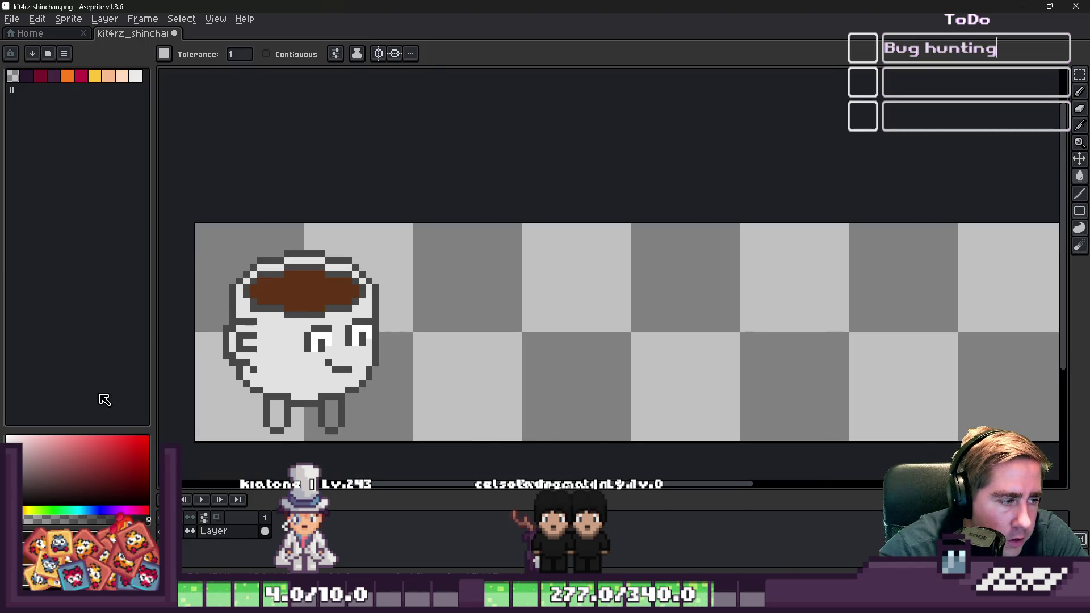
{"action": "scroll", "coordinate": [446, 288], "scroll_direction": "up", "scroll_amount": 3}
{"action": "scroll", "coordinate": [446, 288], "scroll_direction": "down", "scroll_amount": 3}
{"action": "scroll", "coordinate": [445, 288], "scroll_direction": "up", "scroll_amount": 3}
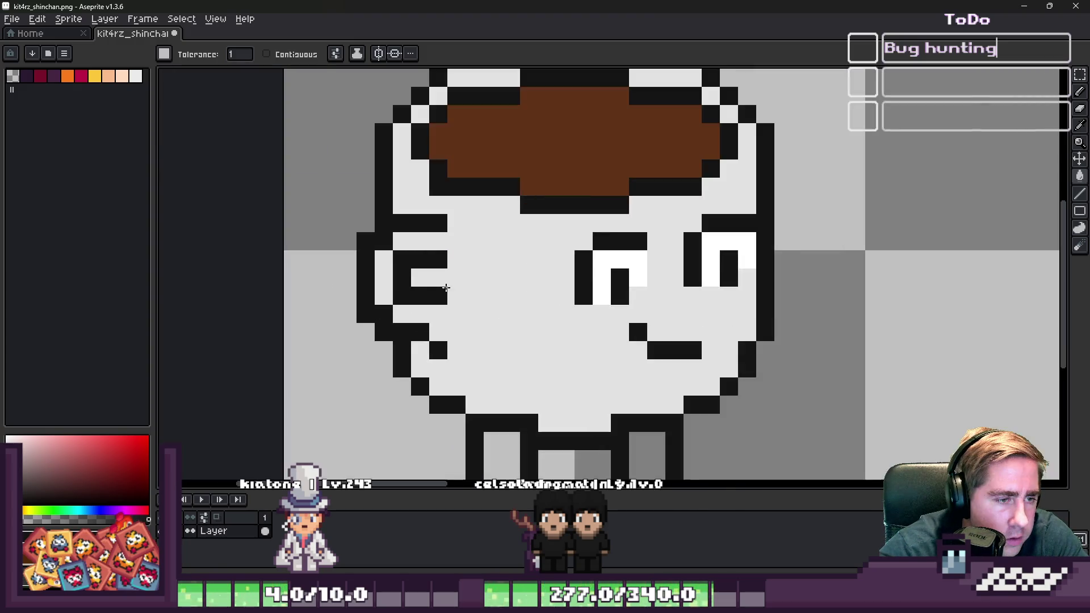
{"action": "scroll", "coordinate": [446, 288], "scroll_direction": "down", "scroll_amount": 3}
{"action": "key", "text": "b"}
{"action": "scroll", "coordinate": [474, 316], "scroll_direction": "up", "scroll_amount": 3}
{"action": "mouse_move", "coordinate": [475, 290]}
{"action": "left_mouse_down"}
{"action": "mouse_move", "coordinate": [475, 370]}
{"action": "mouse_move", "coordinate": [480, 295]}
{"action": "left_mouse_up"}
{"action": "left_click_drag", "start_coordinate": [681, 294], "coordinate": [710, 312]}
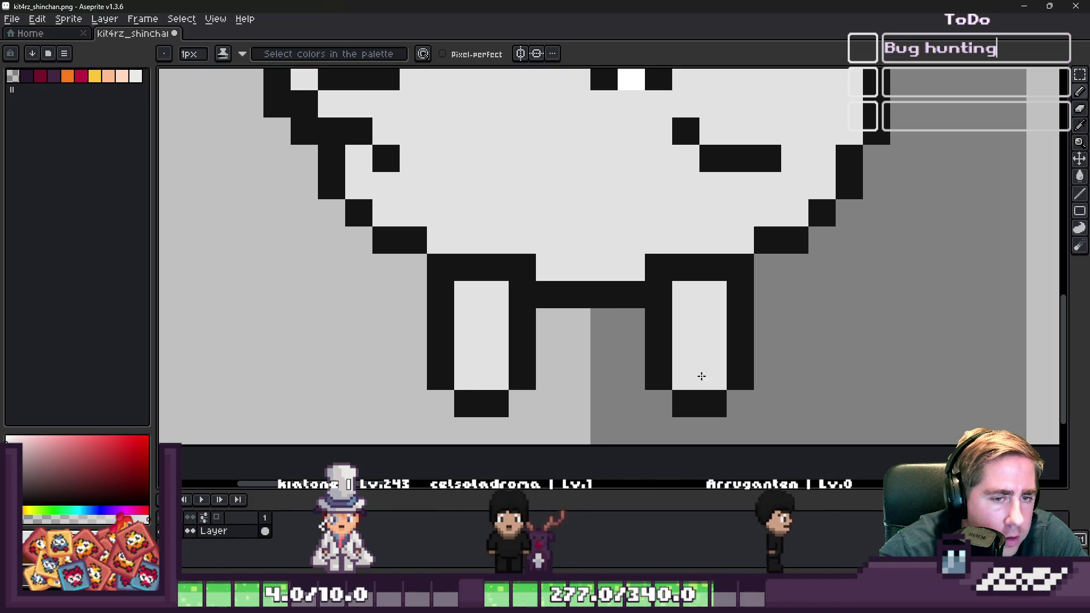
{"action": "left_click", "coordinate": [710, 396], "text": "alt"}
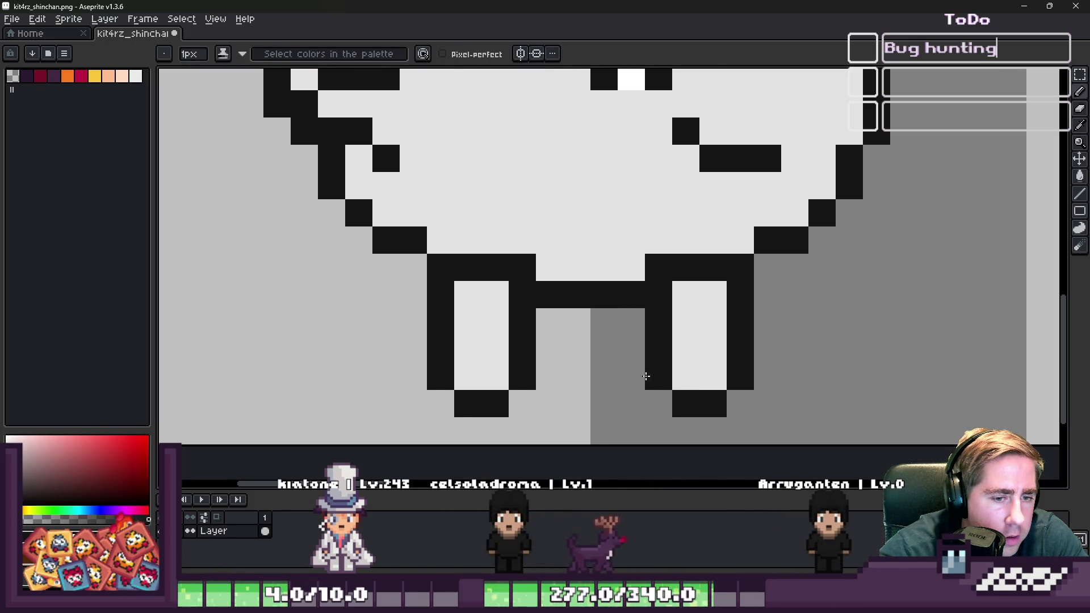
{"action": "scroll", "coordinate": [647, 376], "scroll_direction": "down", "scroll_amount": 5}
{"action": "scroll", "coordinate": [582, 325], "scroll_direction": "up", "scroll_amount": 5}
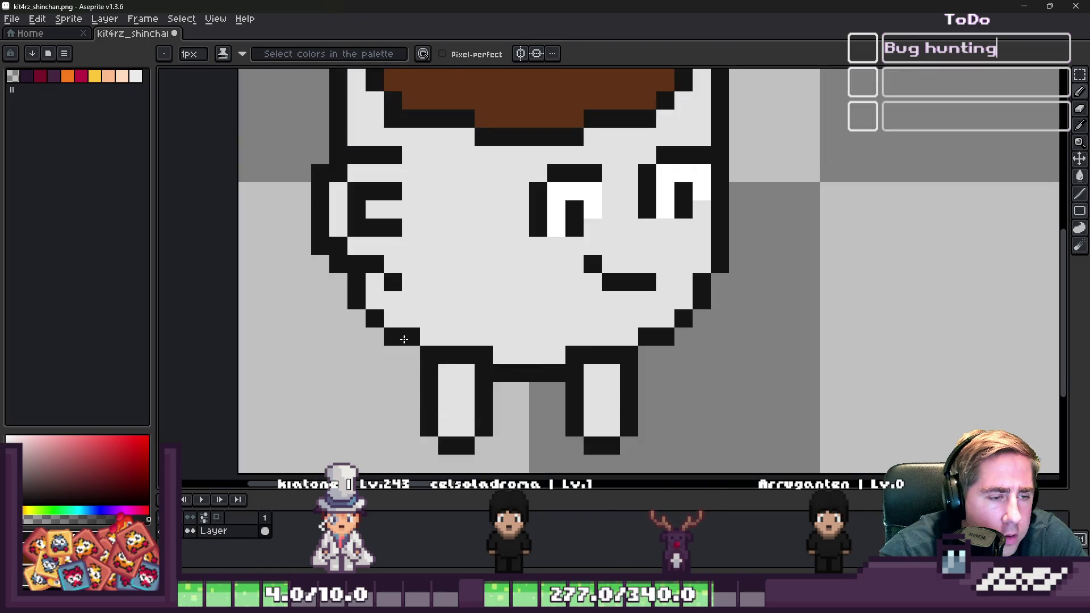
- Sample the coffee brown and paint a lighter-brown highlight streak across the coffee surface
{"action": "scroll", "coordinate": [455, 309], "scroll_direction": "down", "scroll_amount": 3}
{"action": "scroll", "coordinate": [456, 274], "scroll_direction": "up", "scroll_amount": 1}
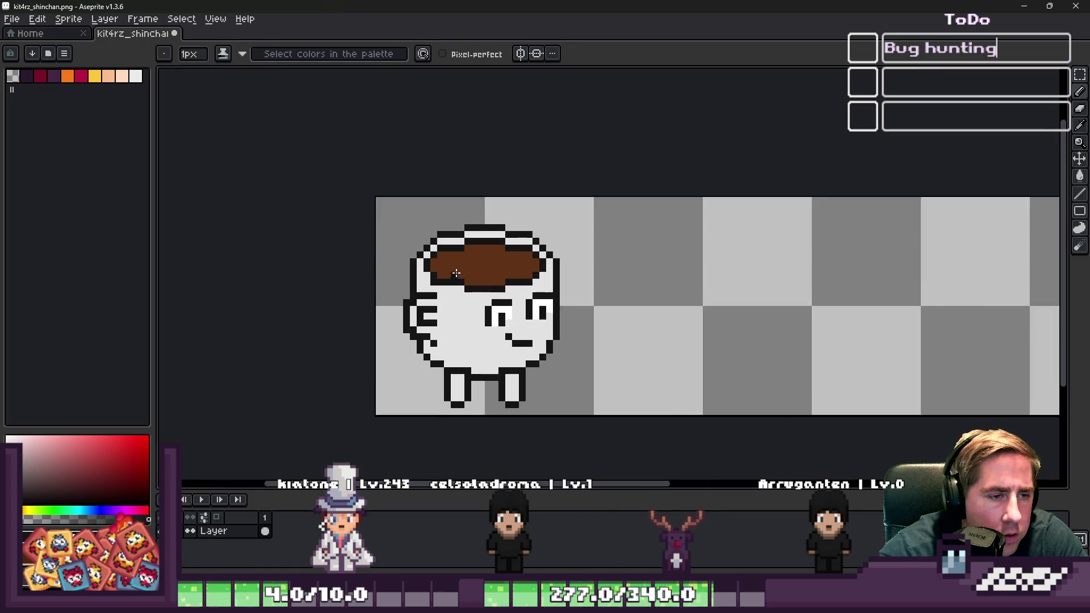
{"action": "scroll", "coordinate": [456, 273], "scroll_direction": "up", "scroll_amount": 3}
{"action": "left_click", "coordinate": [552, 239], "text": "alt"}
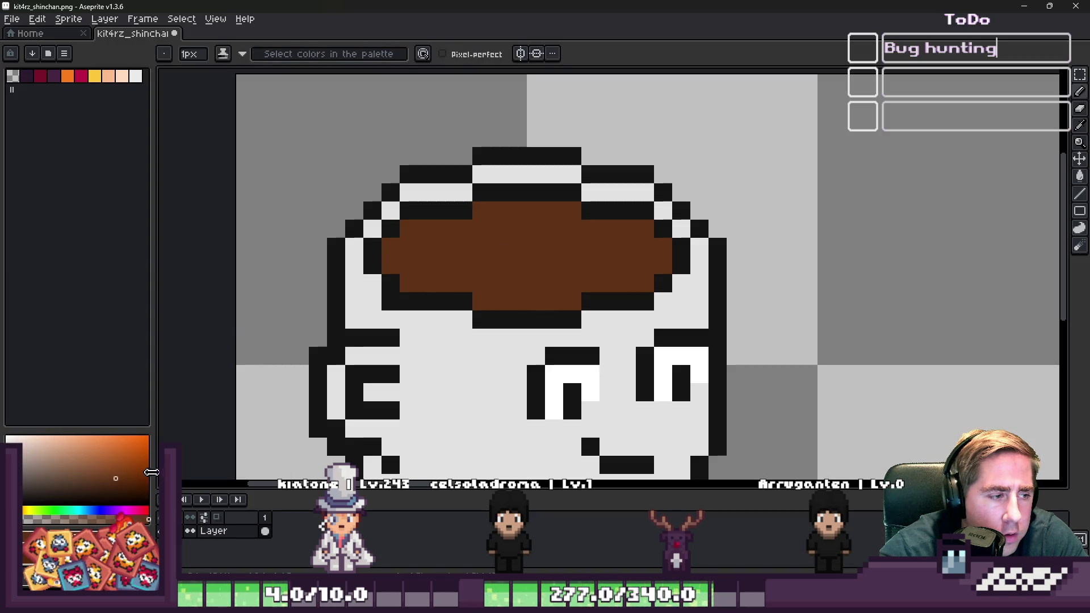
{"action": "mouse_move", "coordinate": [454, 229]}
{"action": "left_mouse_down"}
{"action": "mouse_move", "coordinate": [558, 251]}
{"action": "mouse_move", "coordinate": [552, 267]}
{"action": "mouse_move", "coordinate": [489, 282]}
{"action": "left_mouse_up"}
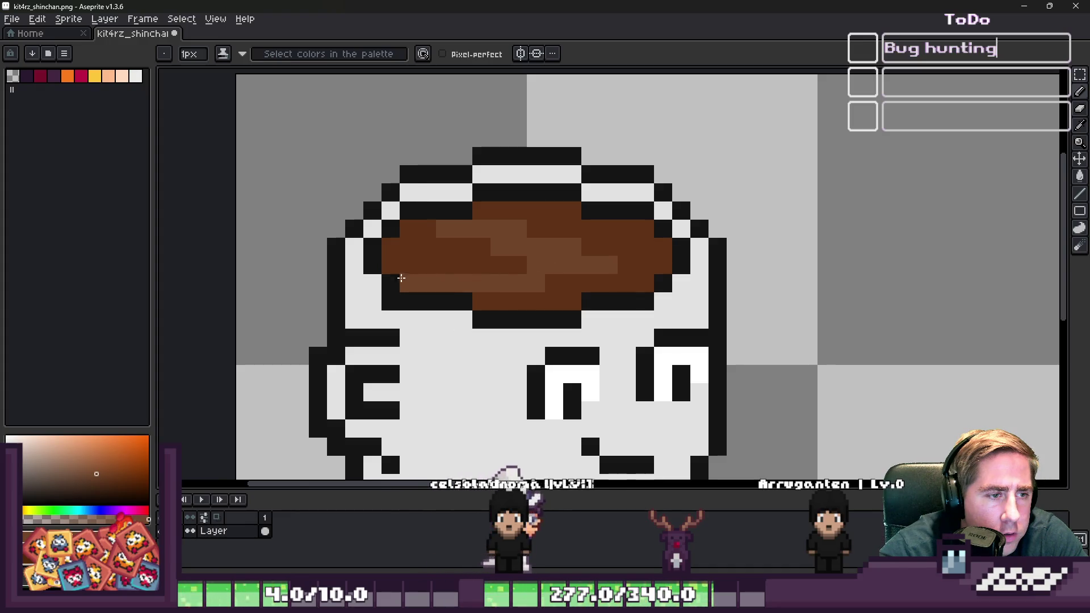
{"action": "scroll", "coordinate": [406, 255], "scroll_direction": "down", "scroll_amount": 3}
{"action": "scroll", "coordinate": [557, 241], "scroll_direction": "up", "scroll_amount": 4}
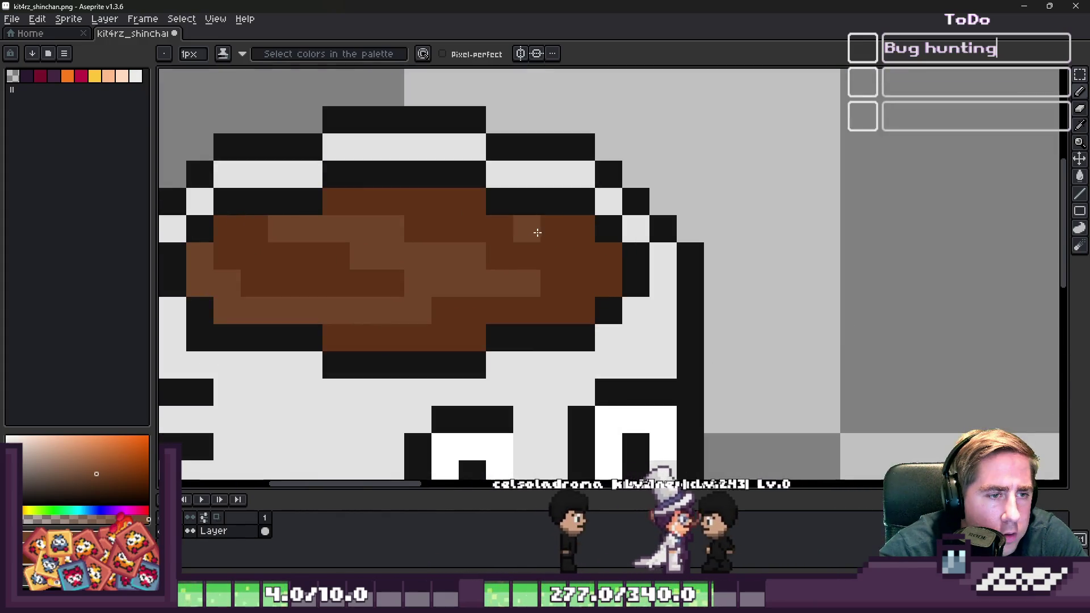
{"action": "scroll", "coordinate": [588, 244], "scroll_direction": "down", "scroll_amount": 3}
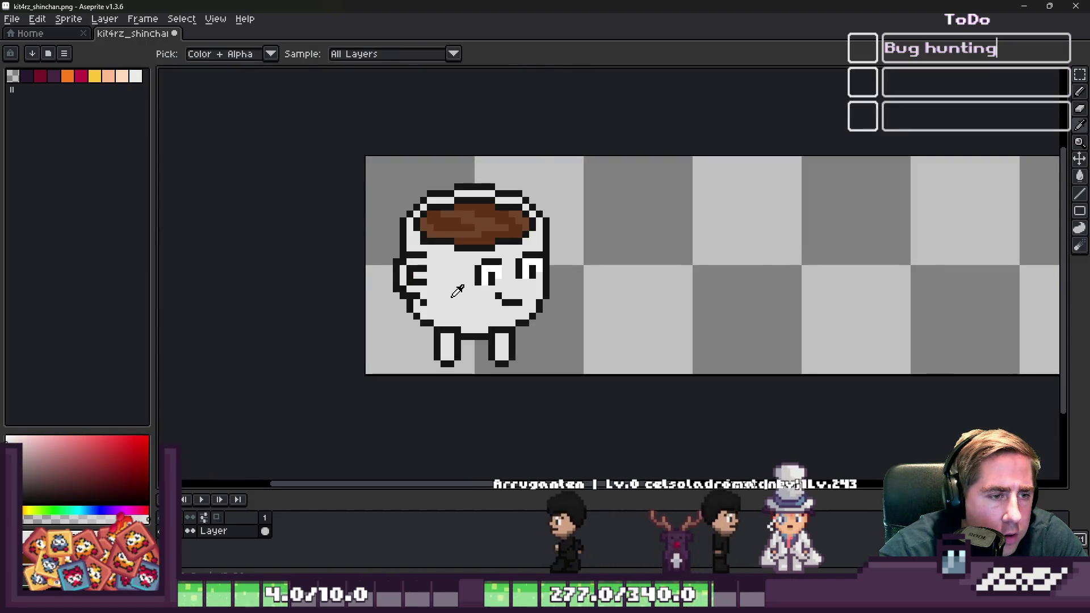
{"action": "scroll", "coordinate": [464, 275], "scroll_direction": "up", "scroll_amount": 2}
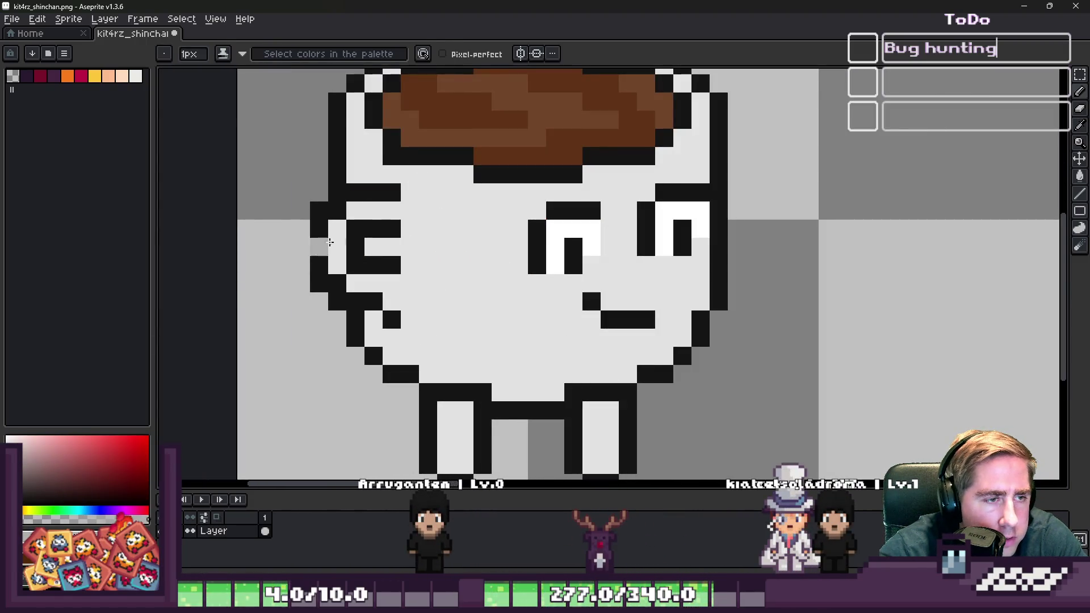
- Try a light grey diagonal stroke and a grey face fill, undoing both
{"action": "mouse_move", "coordinate": [357, 130]}
{"action": "left_mouse_down"}
{"action": "mouse_move", "coordinate": [372, 165]}
{"action": "mouse_move", "coordinate": [443, 233]}
{"action": "mouse_move", "coordinate": [481, 327]}
{"action": "left_mouse_up"}
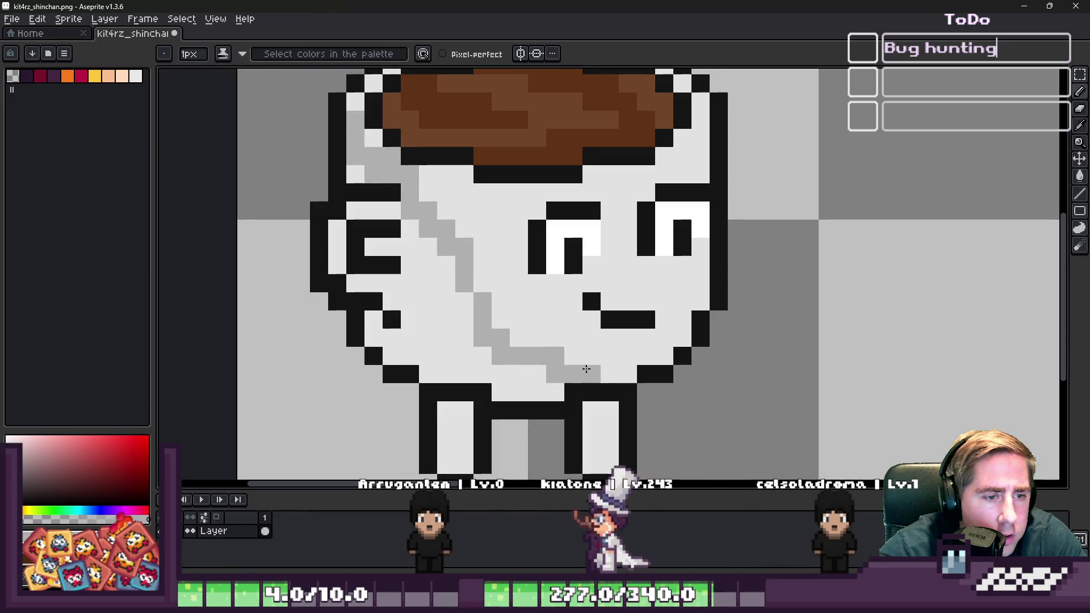
{"action": "key", "text": "g"}
{"action": "left_click", "coordinate": [435, 338]}
{"action": "key", "text": "ctrl+z"}
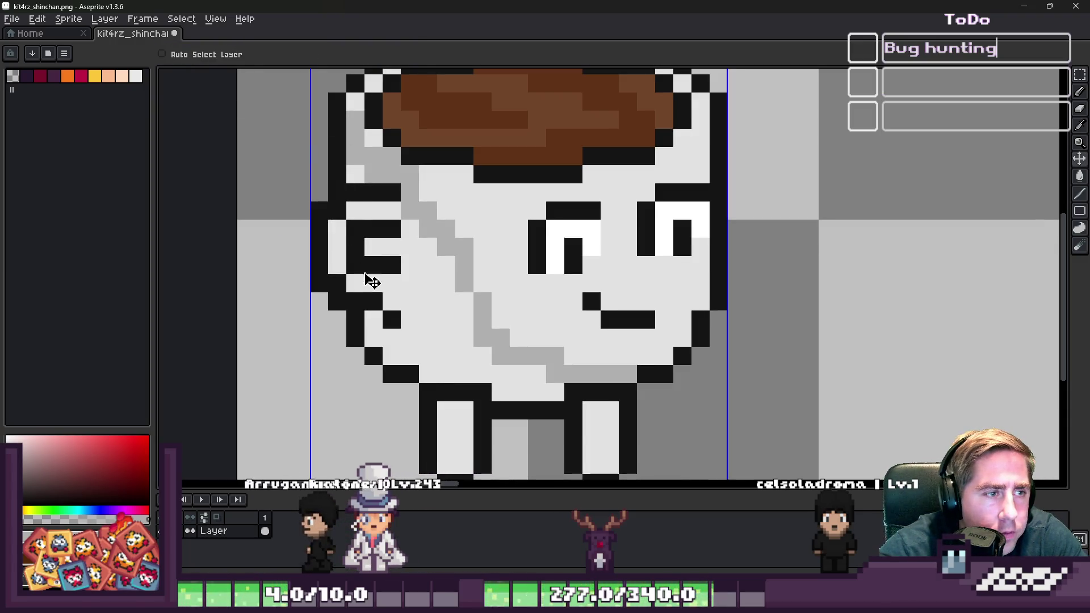
{"action": "left_click", "coordinate": [319, 265]}
{"action": "left_click_drag", "start_coordinate": [423, 298], "coordinate": [426, 300]}
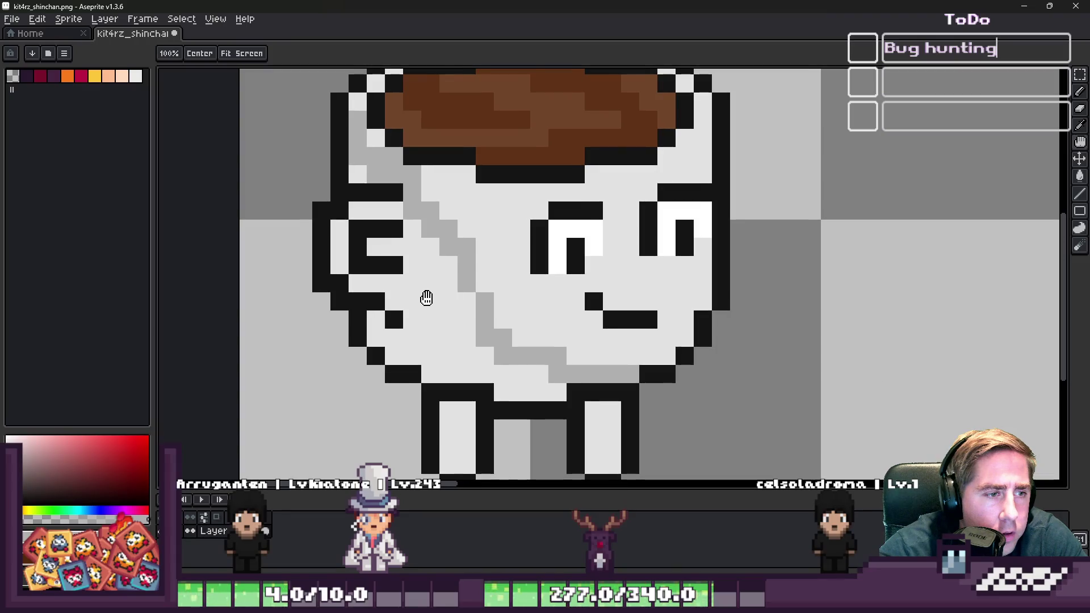
{"action": "key", "text": "ctrl+z"}
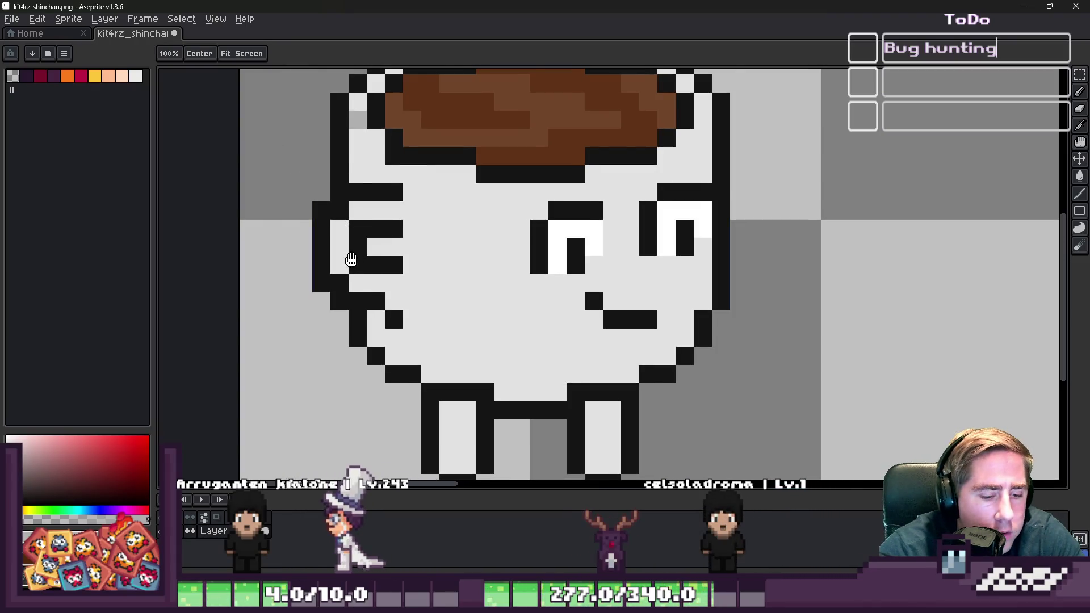
- Try darker grey fills on the face's left side, undo the one covering the outline, and return to the Pencil
{"action": "left_click", "coordinate": [369, 279]}
{"action": "scroll", "coordinate": [377, 267], "scroll_direction": "down", "scroll_amount": 2}
{"action": "scroll", "coordinate": [378, 277], "scroll_direction": "up", "scroll_amount": 2}
{"action": "key", "text": "ctrl+z"}
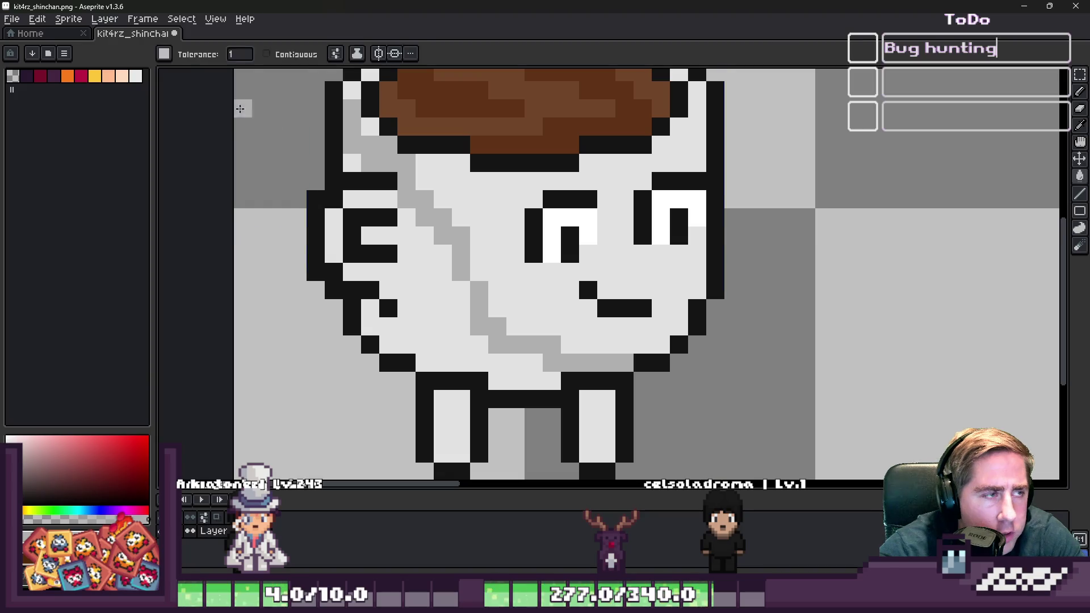
{"action": "left_click", "coordinate": [392, 286]}
{"action": "scroll", "coordinate": [355, 229], "scroll_direction": "up", "scroll_amount": 1}
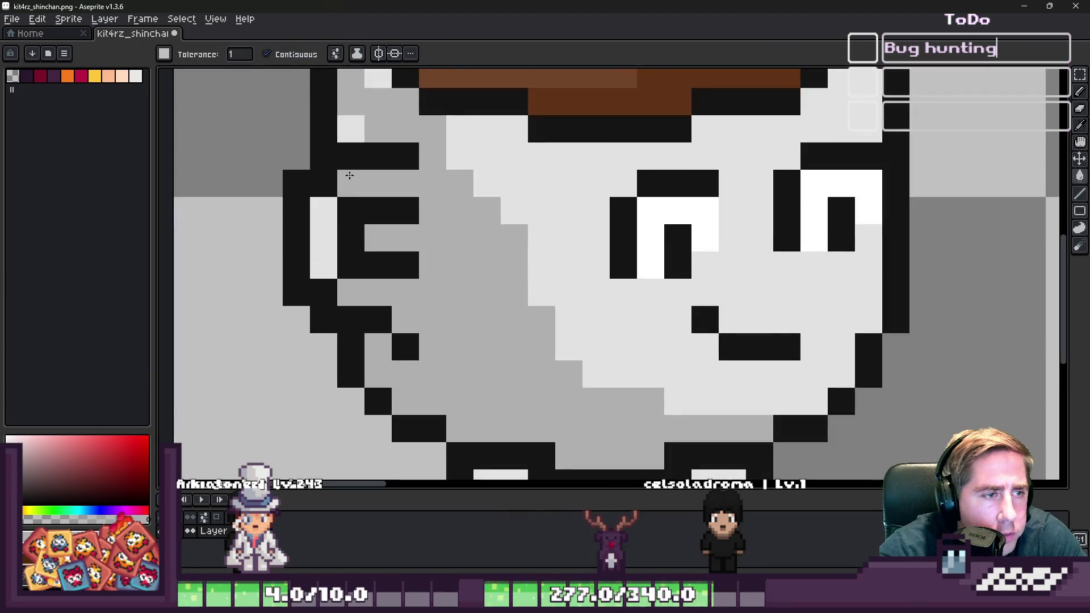
{"action": "key", "text": "ctrl+z"}
{"action": "key", "text": "b"}
{"action": "scroll", "coordinate": [344, 122], "scroll_direction": "down", "scroll_amount": 3}
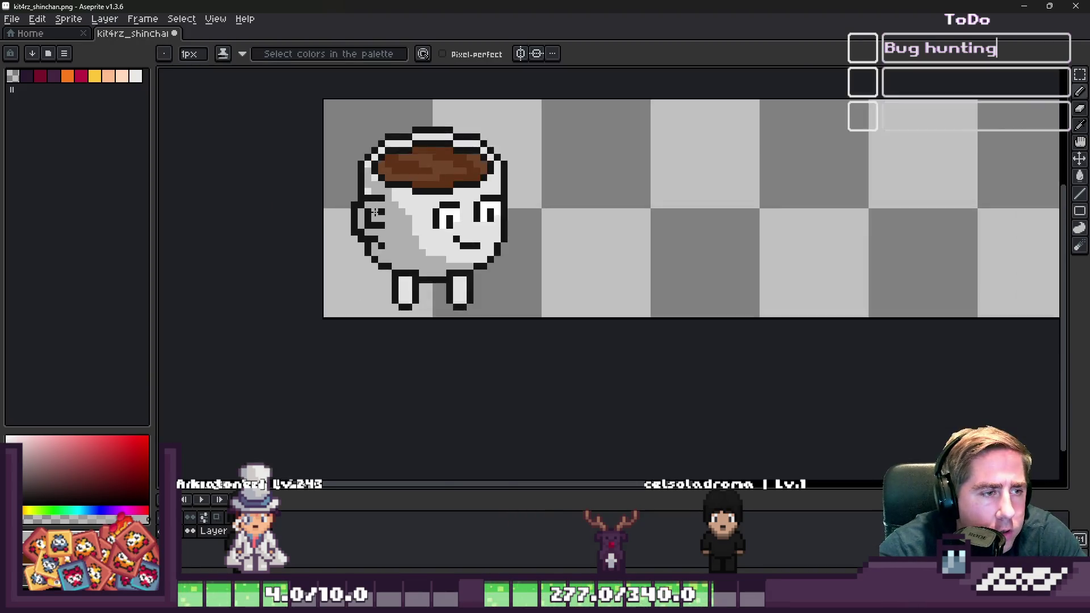
{"action": "scroll", "coordinate": [343, 122], "scroll_direction": "up", "scroll_amount": 3}
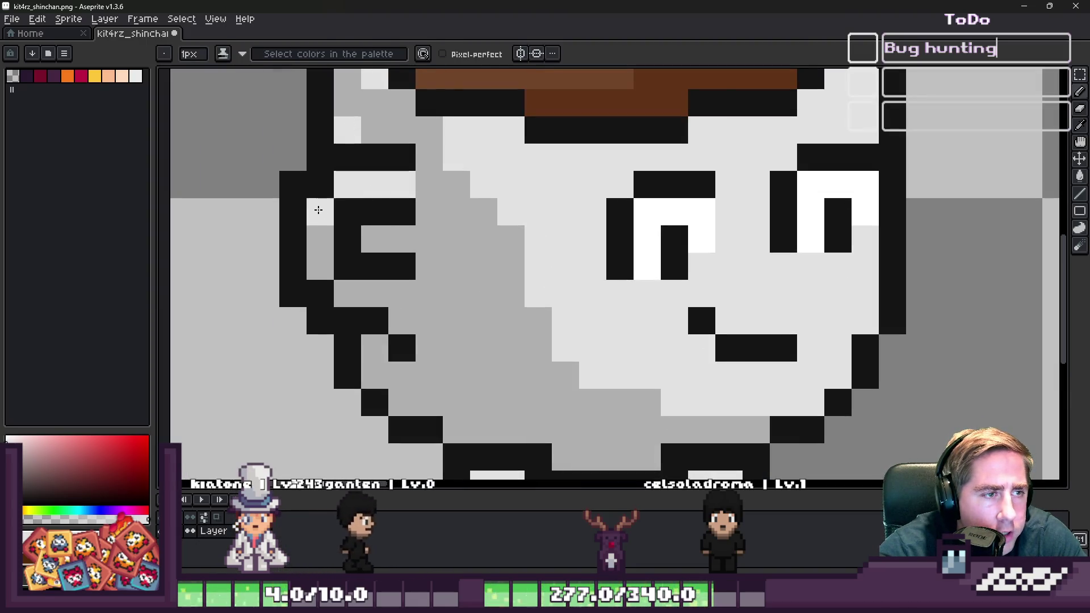
{"action": "scroll", "coordinate": [407, 194], "scroll_direction": "down", "scroll_amount": 3}
{"action": "scroll", "coordinate": [408, 194], "scroll_direction": "up", "scroll_amount": 2}
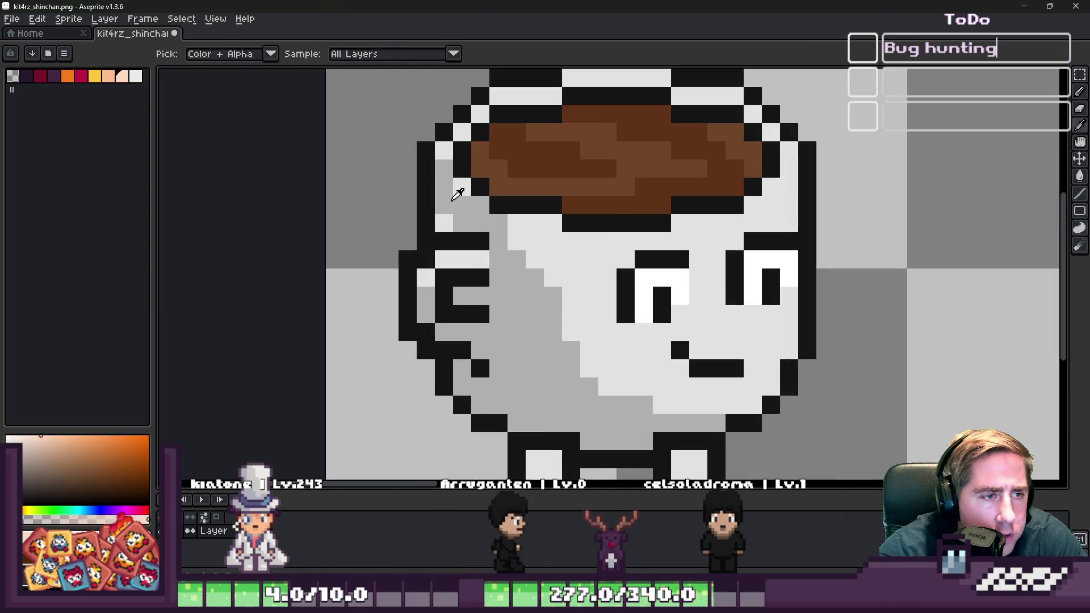
{"action": "scroll", "coordinate": [434, 148], "scroll_direction": "down", "scroll_amount": 3}
{"action": "scroll", "coordinate": [448, 188], "scroll_direction": "up", "scroll_amount": 4}
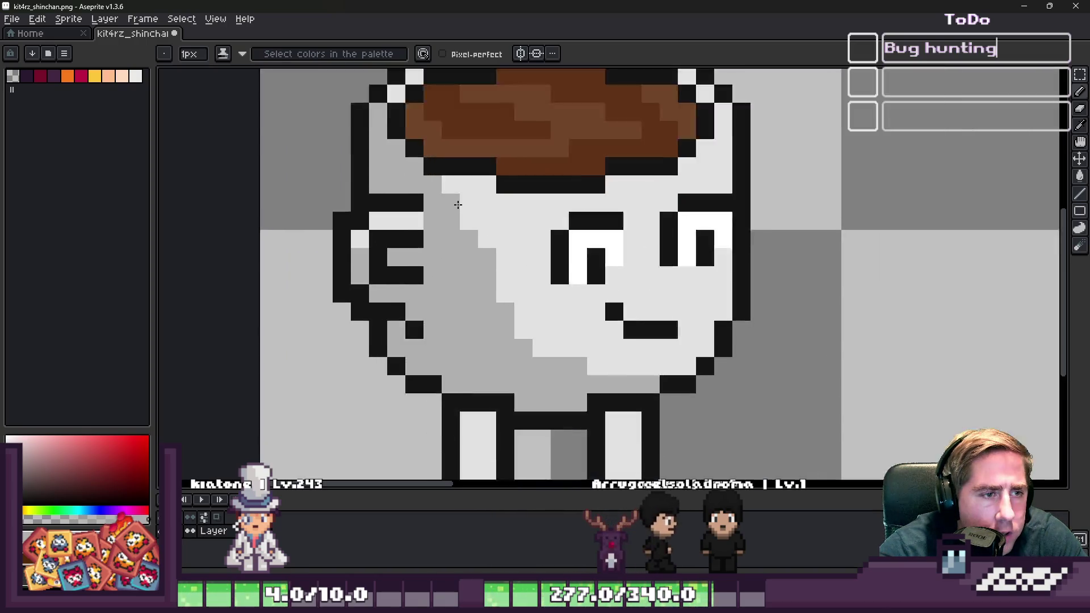
{"action": "scroll", "coordinate": [467, 237], "scroll_direction": "down", "scroll_amount": 2}
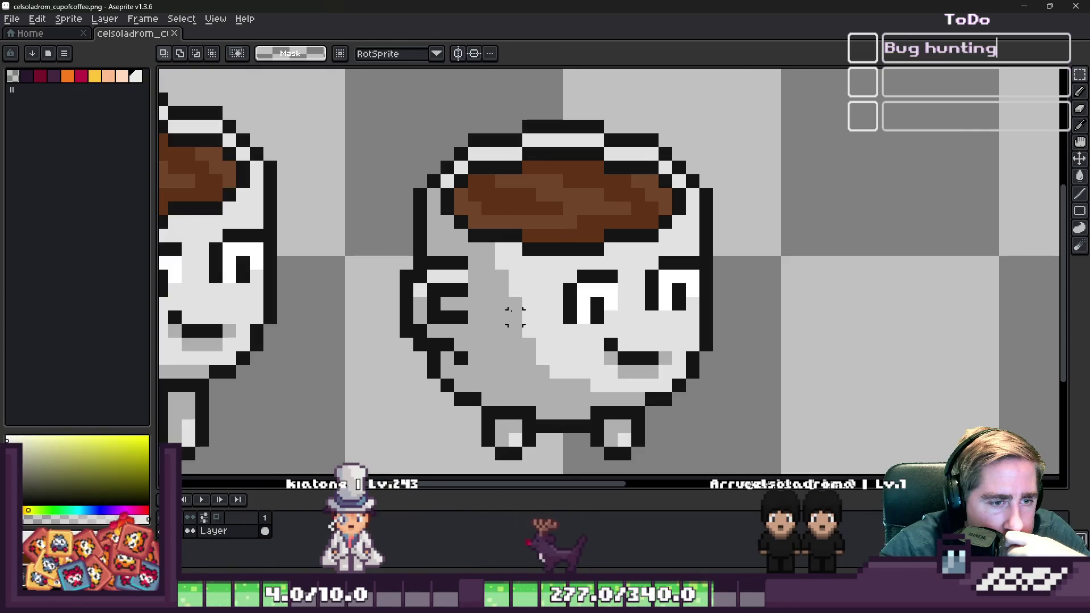
- Sample black from the cup outline and pencil a black pixel below the right cup's left eye
{"action": "scroll", "coordinate": [640, 316], "scroll_direction": "up", "scroll_amount": 4}
{"action": "left_click", "coordinate": [611, 253], "text": "alt"}
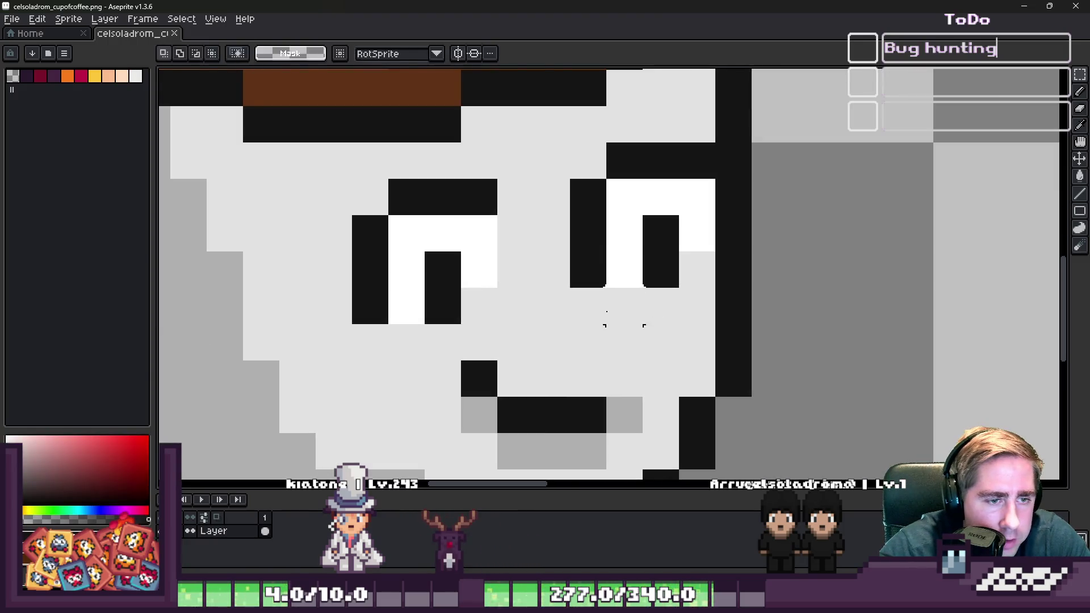
{"action": "key", "text": "b"}
{"action": "left_click", "coordinate": [609, 313]}
{"action": "scroll", "coordinate": [607, 312], "scroll_direction": "down", "scroll_amount": 6}
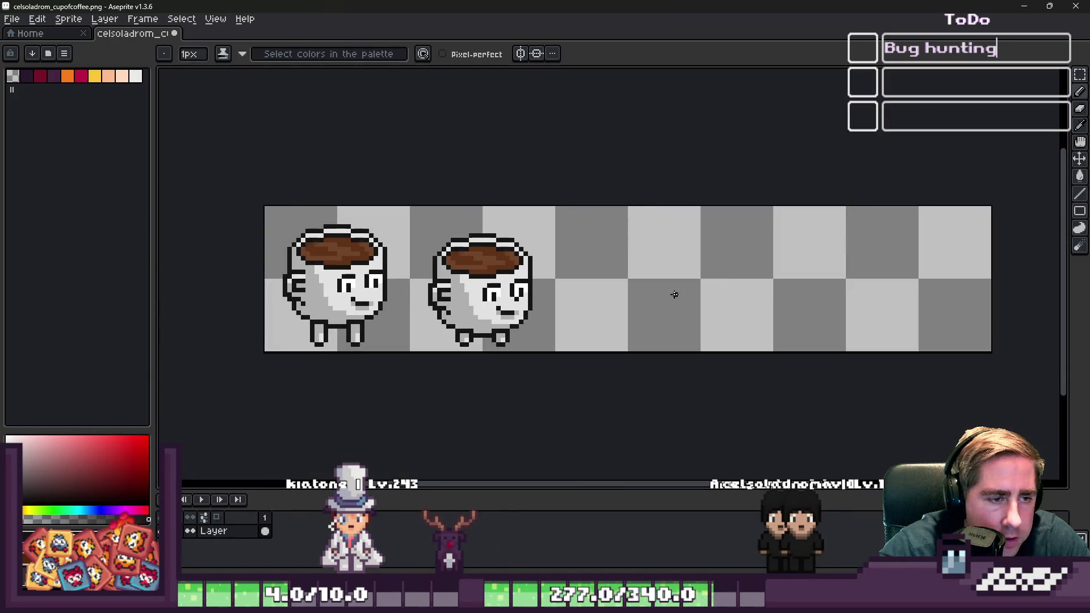
{"action": "scroll", "coordinate": [527, 305], "scroll_direction": "up", "scroll_amount": 6}
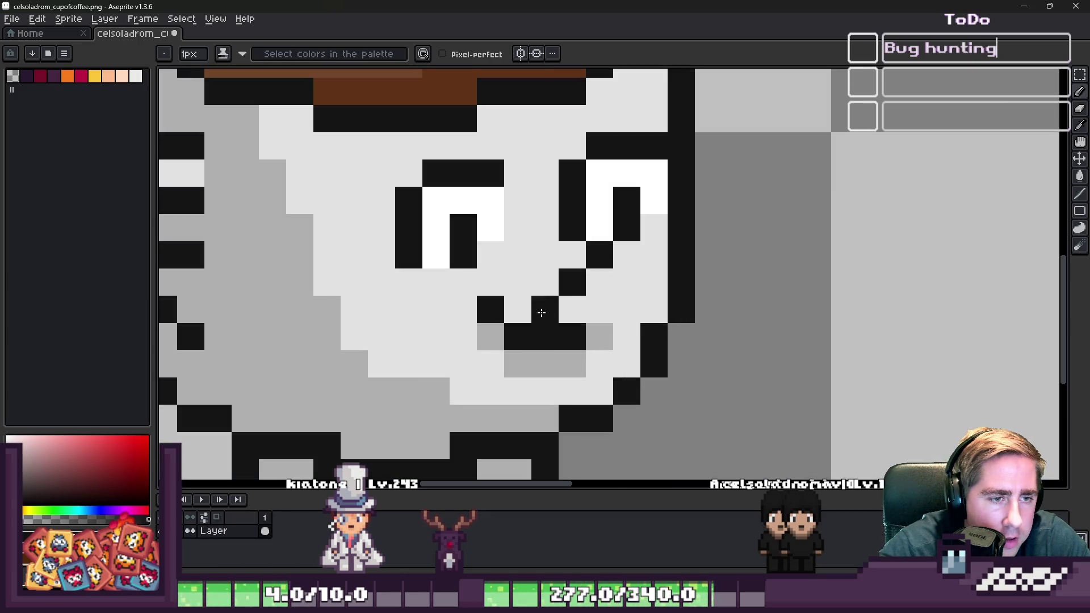
{"action": "scroll", "coordinate": [542, 313], "scroll_direction": "down", "scroll_amount": 6}
{"action": "scroll", "coordinate": [488, 254], "scroll_direction": "up", "scroll_amount": 5}
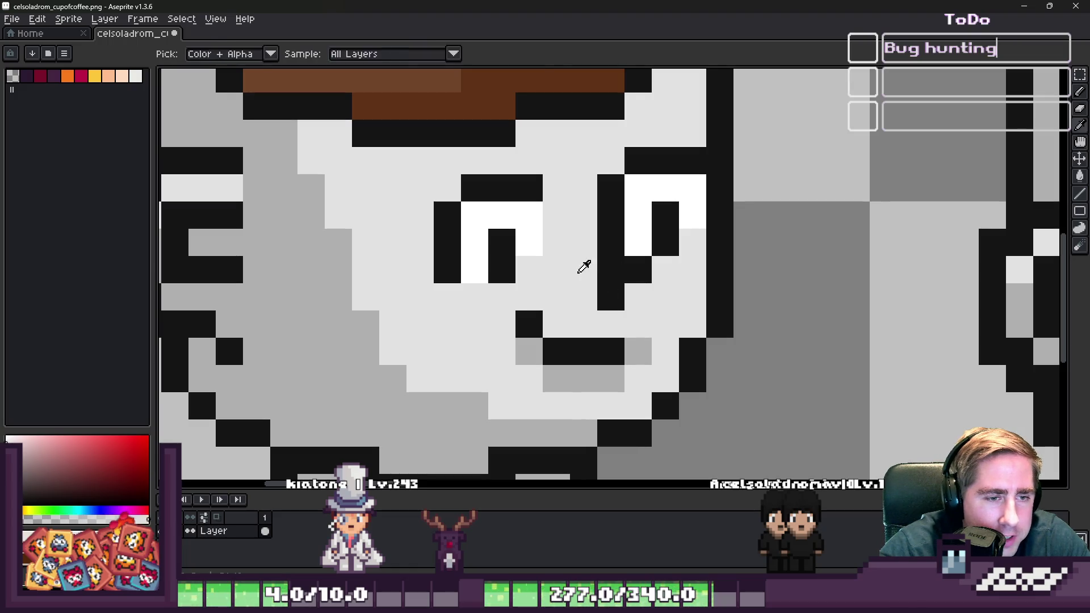
{"action": "scroll", "coordinate": [584, 267], "scroll_direction": "down", "scroll_amount": 8}
{"action": "scroll", "coordinate": [593, 282], "scroll_direction": "up", "scroll_amount": 1}
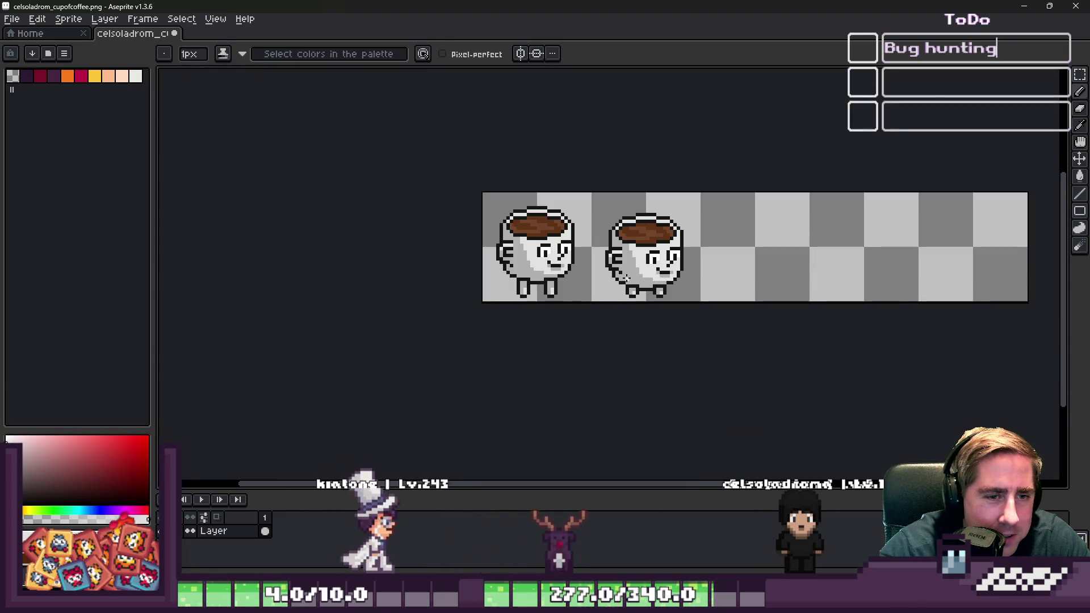
{"action": "scroll", "coordinate": [606, 262], "scroll_direction": "up", "scroll_amount": 2}
{"action": "scroll", "coordinate": [489, 267], "scroll_direction": "down", "scroll_amount": 2}
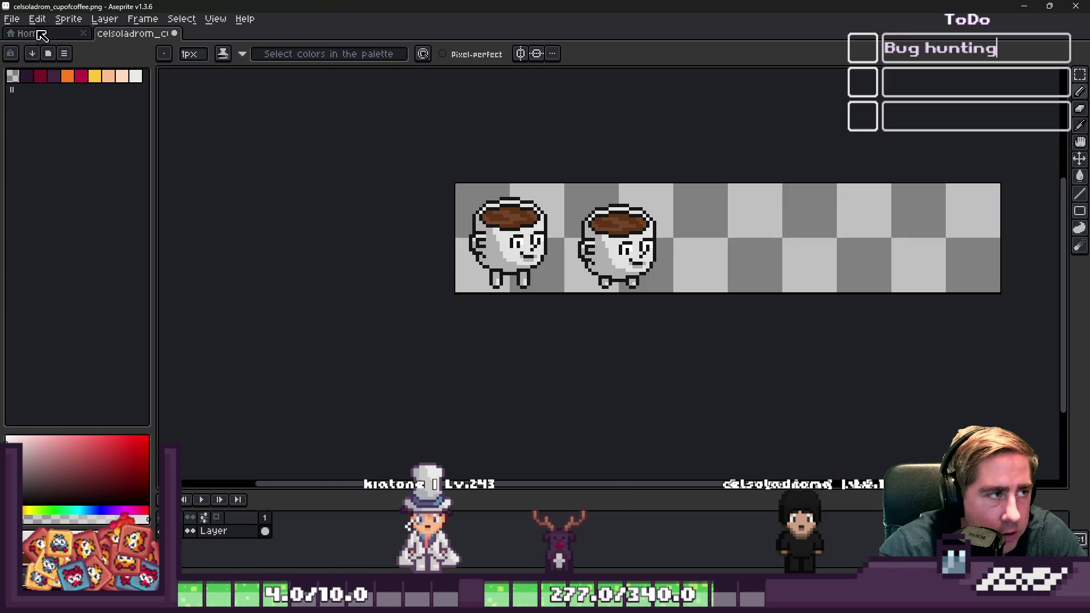
{"action": "mouse_move", "coordinate": [750, 602]}
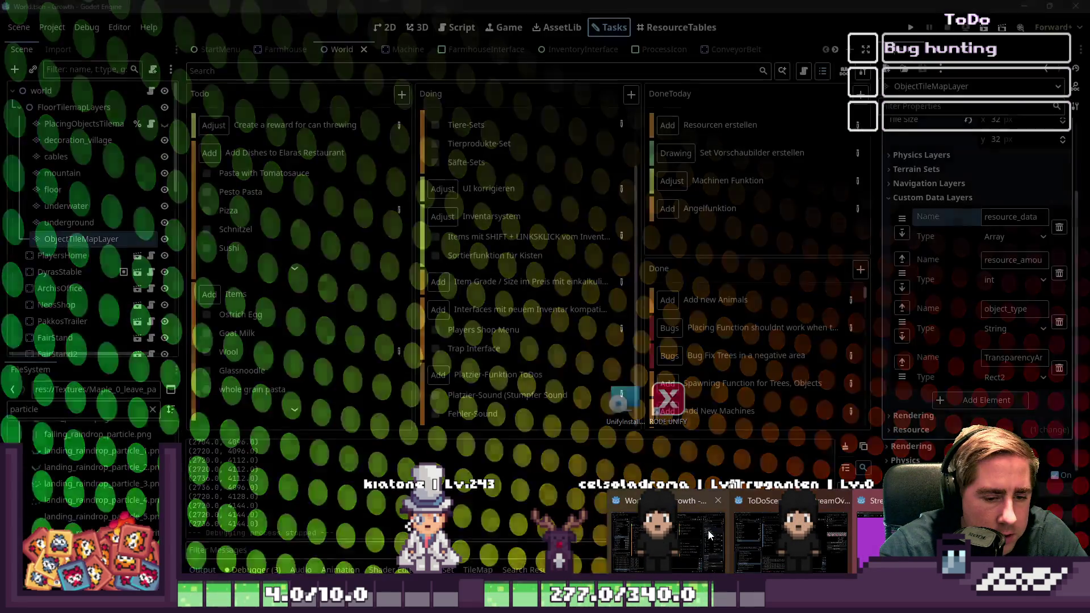
{"action": "mouse_move", "coordinate": [708, 536]}
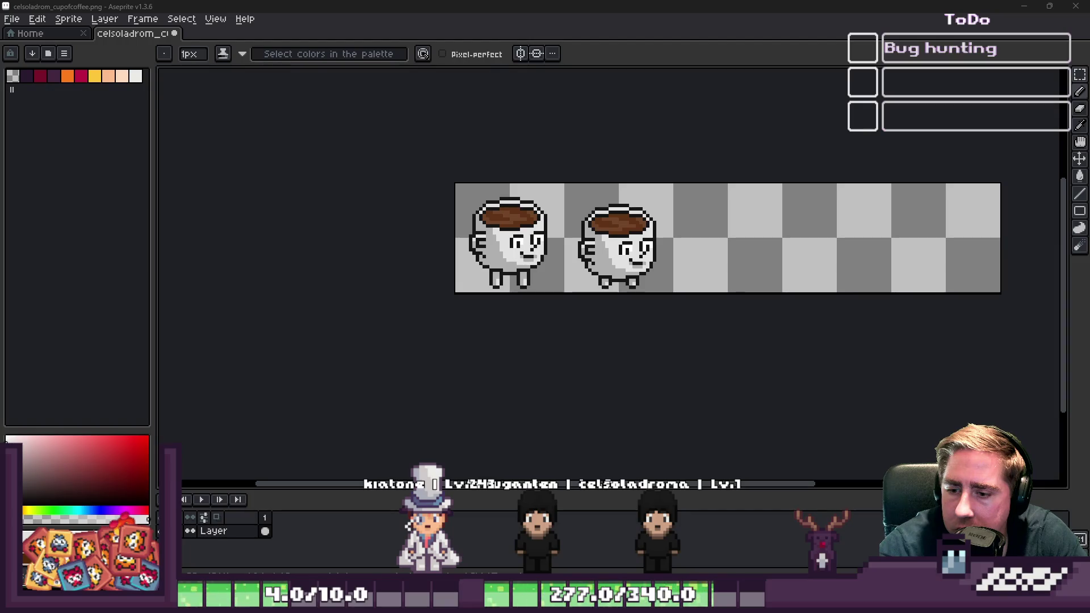
{"action": "scroll", "coordinate": [526, 238], "scroll_direction": "up", "scroll_amount": 4}
{"action": "scroll", "coordinate": [457, 245], "scroll_direction": "down", "scroll_amount": 3}
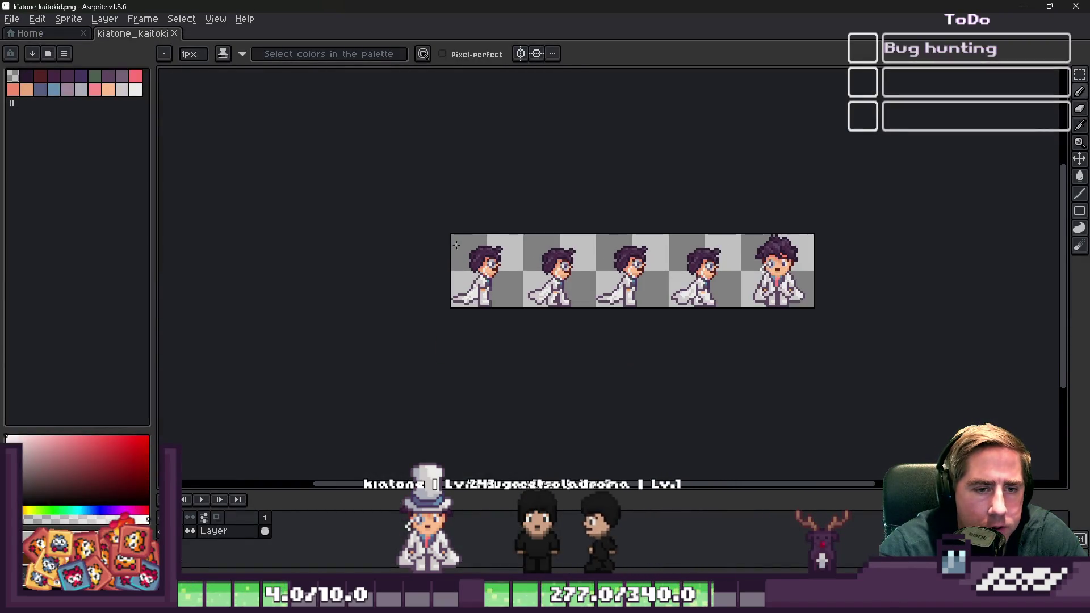
{"action": "scroll", "coordinate": [710, 330], "scroll_direction": "up", "scroll_amount": 2}
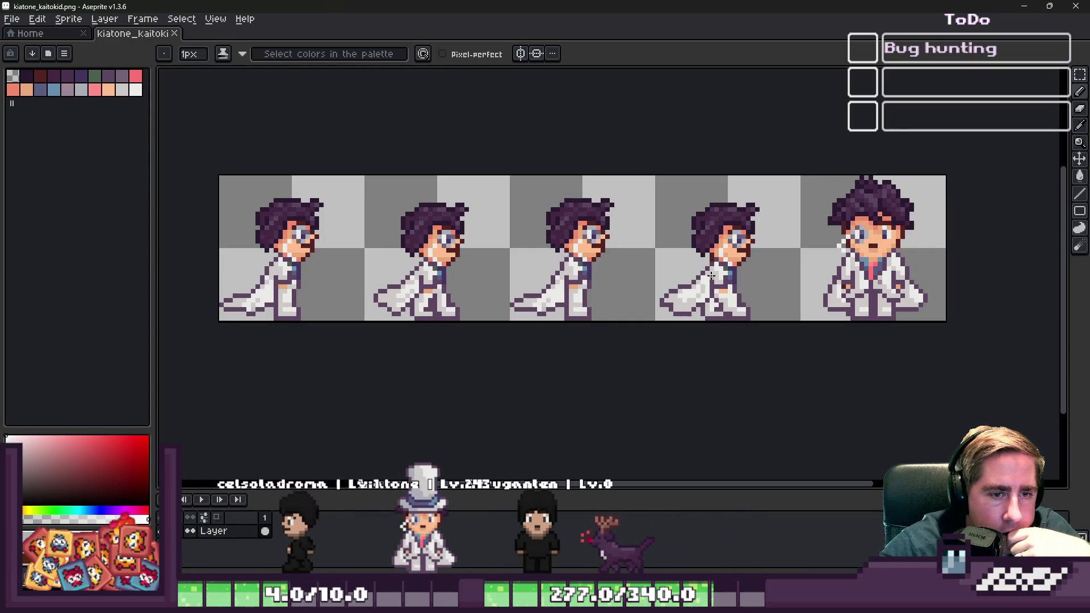
{"action": "left_click", "coordinate": [1018, 5]}
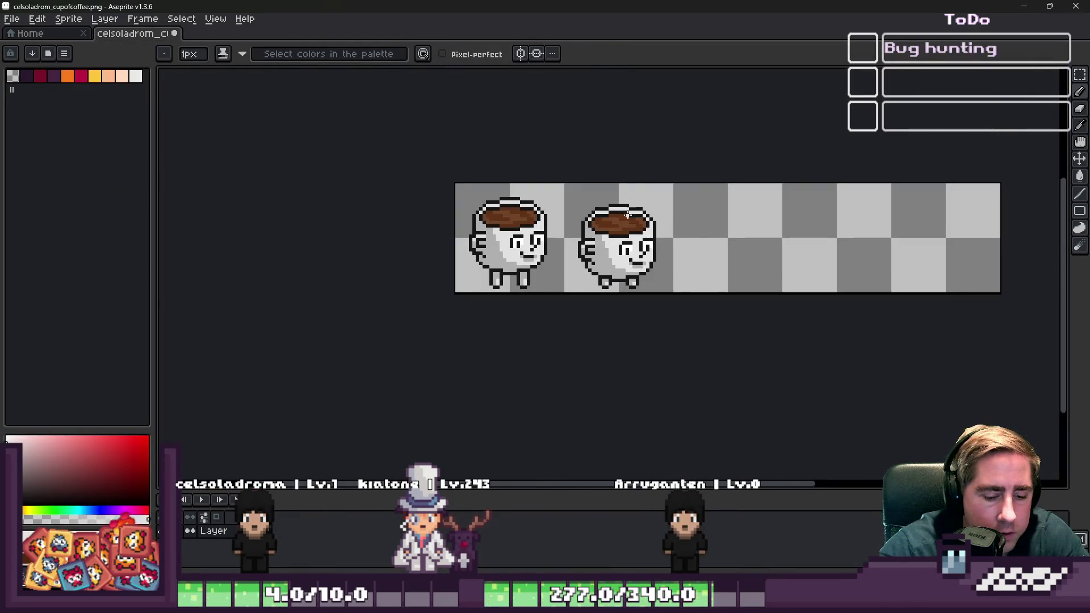
{"action": "key", "text": "m"}
{"action": "scroll", "coordinate": [567, 188], "scroll_direction": "up", "scroll_amount": 1}
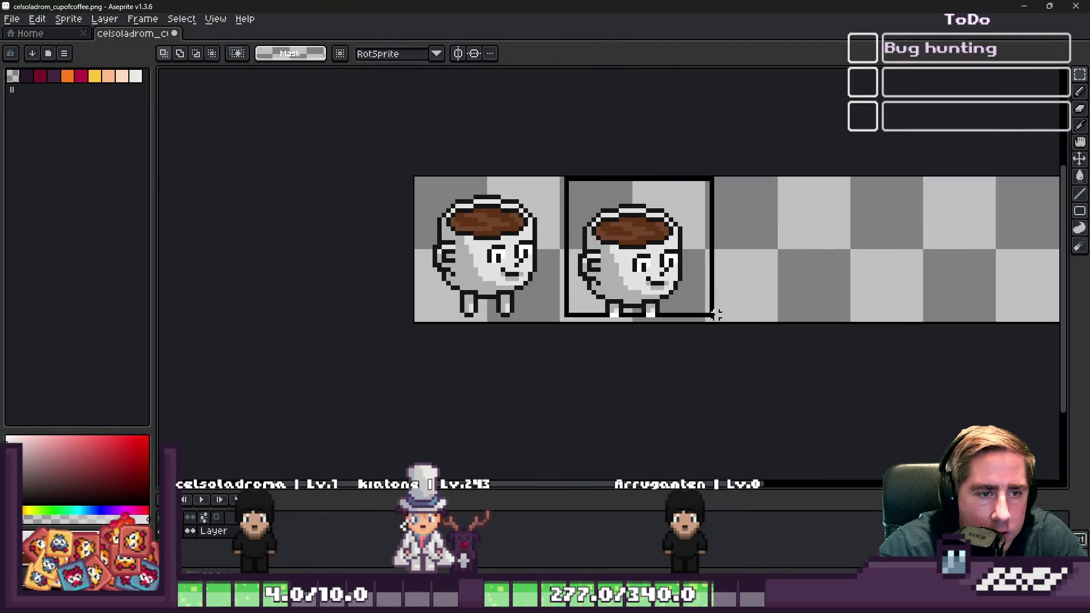
{"action": "scroll", "coordinate": [633, 310], "scroll_direction": "up", "scroll_amount": 5}
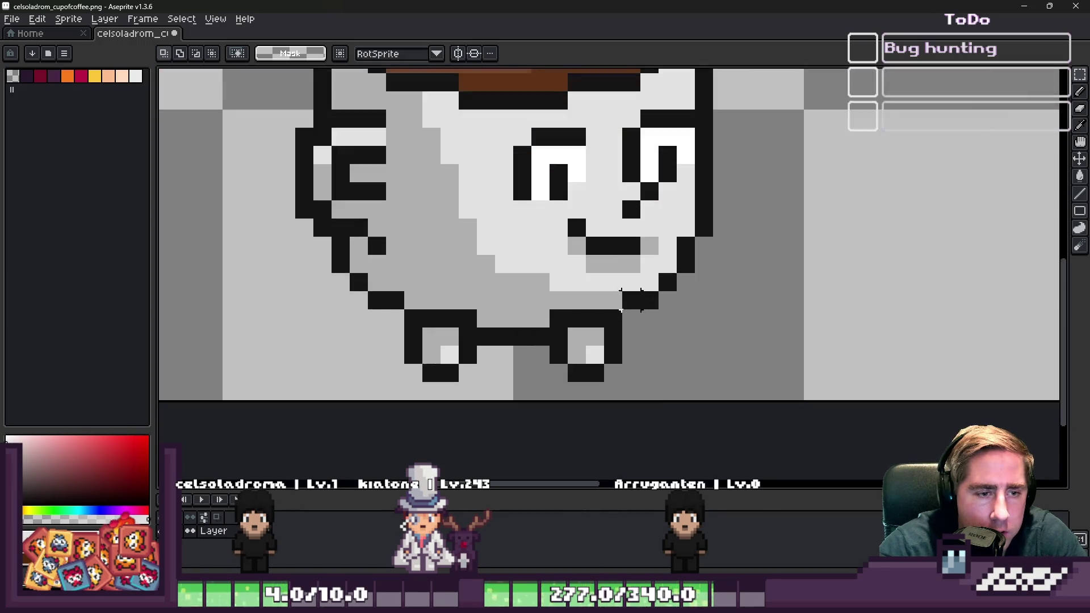
{"action": "left_click_drag", "start_coordinate": [539, 341], "coordinate": [690, 419]}
{"action": "key", "text": "ctrl+d"}
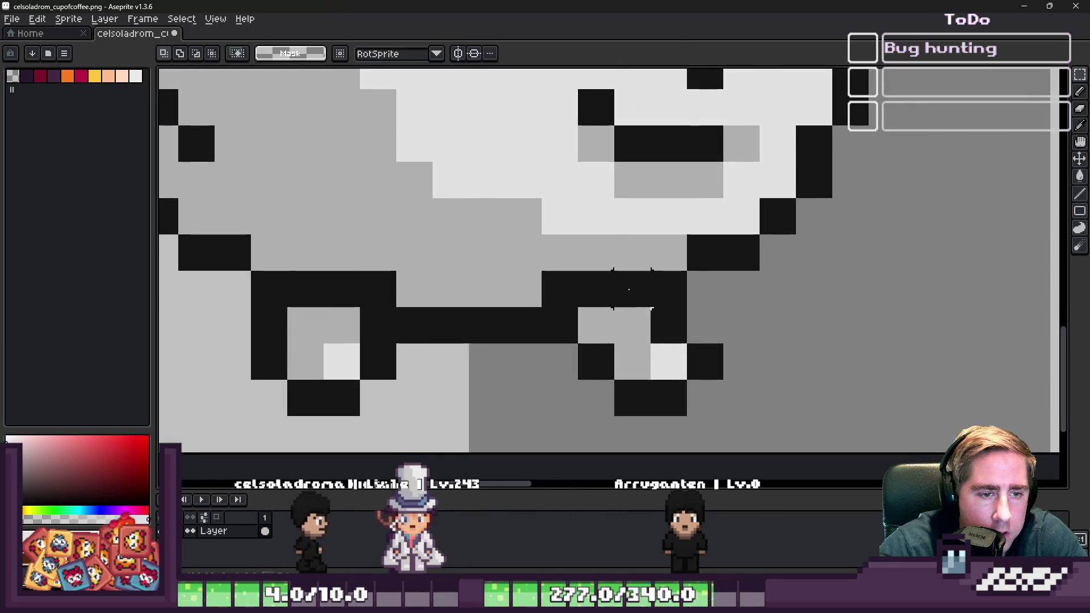
{"action": "scroll", "coordinate": [657, 402], "scroll_direction": "down", "scroll_amount": 5}
{"action": "scroll", "coordinate": [657, 287], "scroll_direction": "up", "scroll_amount": 2}
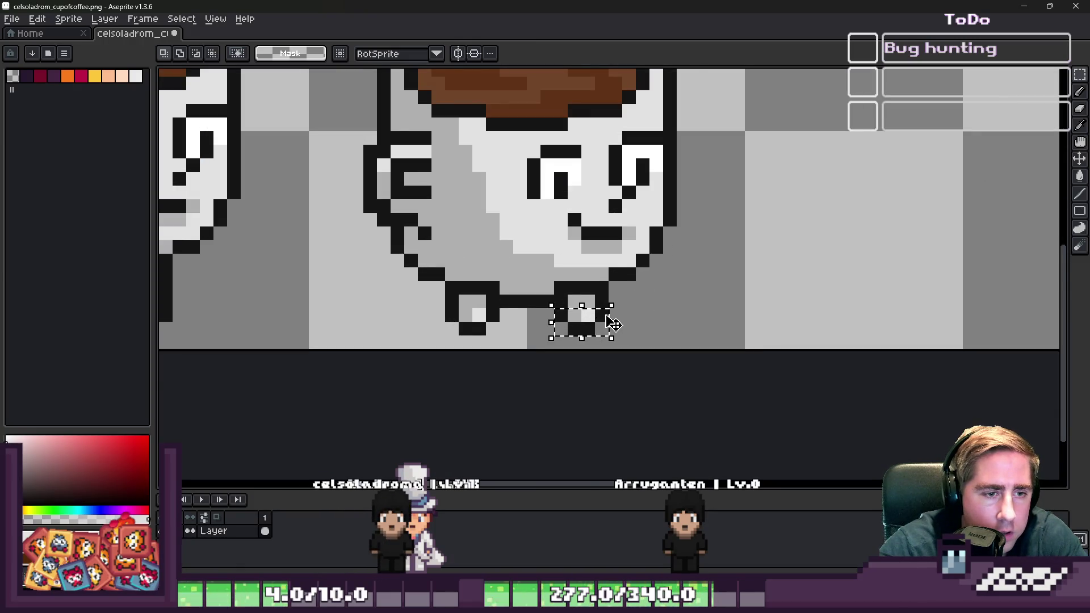
{"action": "scroll", "coordinate": [613, 323], "scroll_direction": "up", "scroll_amount": 1}
{"action": "key", "text": "ctrl+d"}
{"action": "scroll", "coordinate": [618, 329], "scroll_direction": "down", "scroll_amount": 3}
{"action": "scroll", "coordinate": [465, 297], "scroll_direction": "up", "scroll_amount": 3}
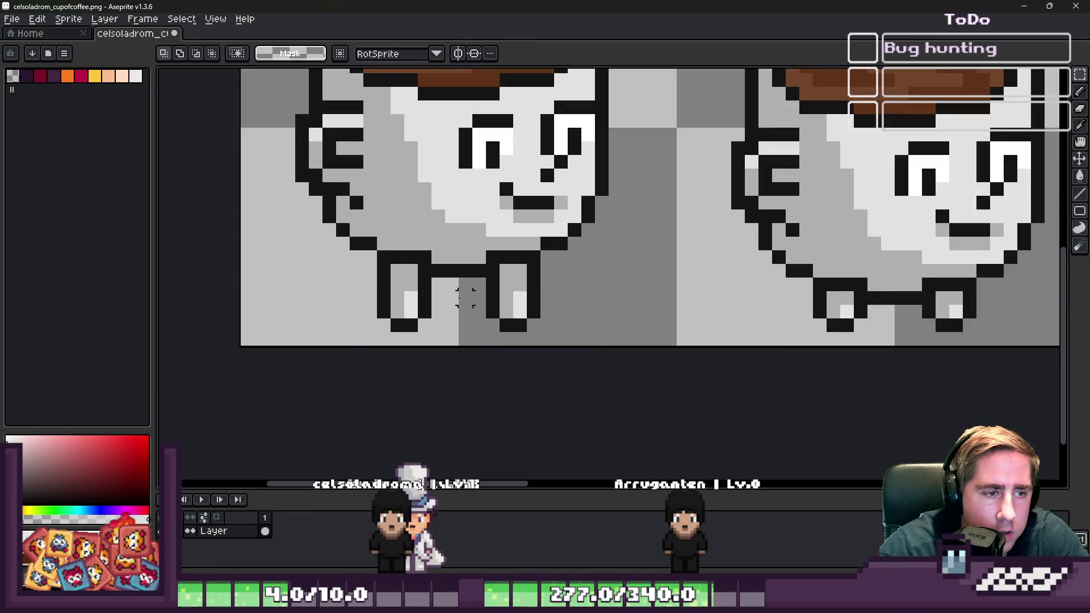
{"action": "scroll", "coordinate": [479, 298], "scroll_direction": "down", "scroll_amount": 3}
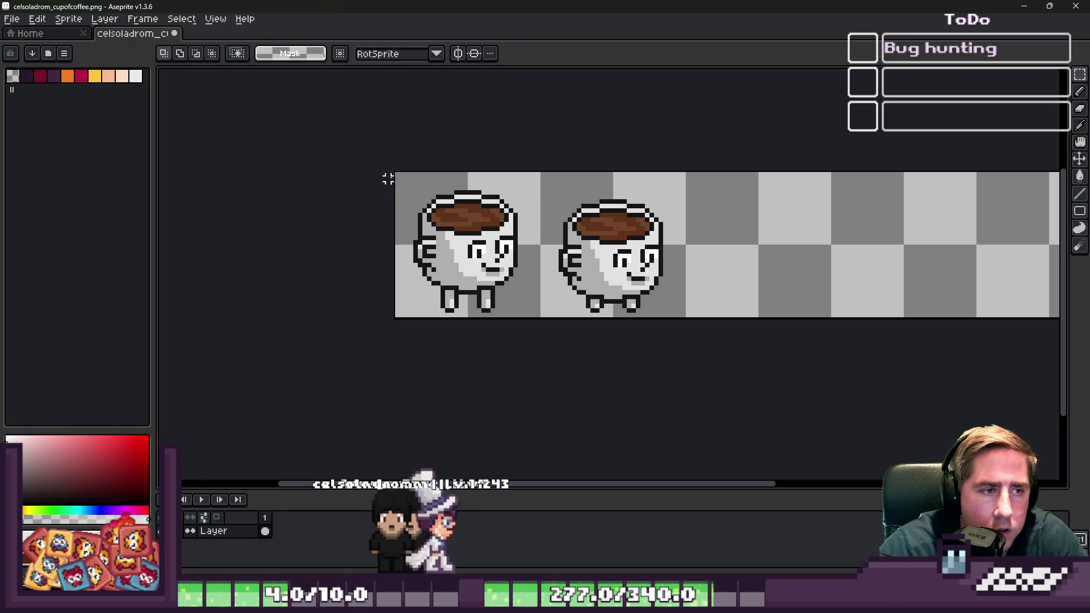
- Select the first coffee cup and place copies of it into the third and fourth frames
{"action": "mouse_move", "coordinate": [388, 179]}
{"action": "left_mouse_down"}
{"action": "mouse_move", "coordinate": [516, 318]}
{"action": "mouse_move", "coordinate": [531, 317]}
{"action": "left_mouse_up"}
{"action": "mouse_move", "coordinate": [473, 256]}
{"action": "left_mouse_down"}
{"action": "mouse_move", "coordinate": [755, 205]}
{"action": "mouse_move", "coordinate": [762, 238]}
{"action": "left_mouse_up"}
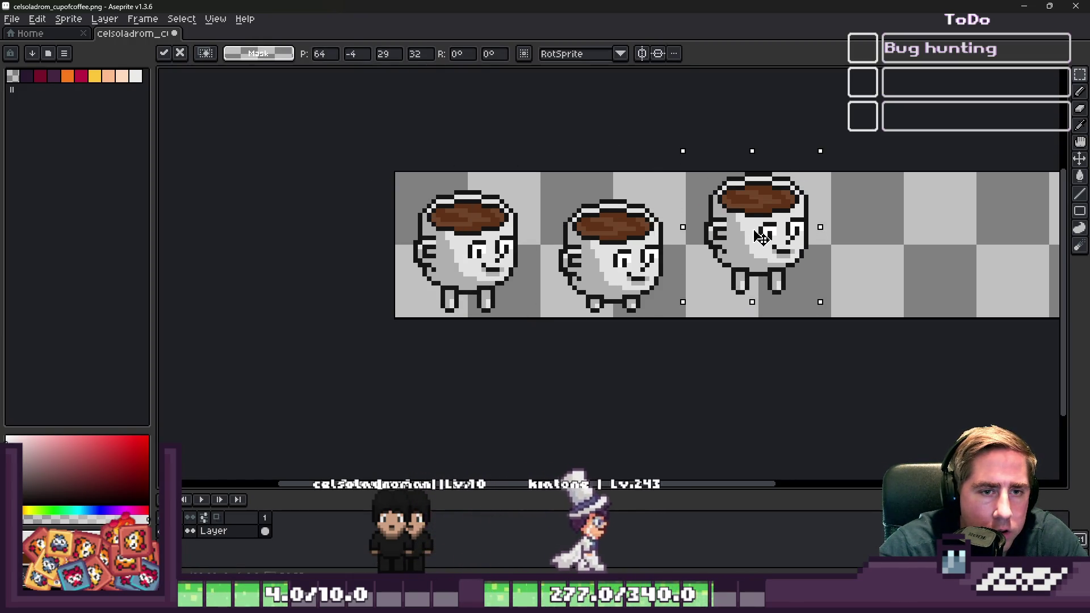
{"action": "key", "text": "Return"}
{"action": "scroll", "coordinate": [489, 255], "scroll_direction": "down", "scroll_amount": 1}
{"action": "scroll", "coordinate": [653, 250], "scroll_direction": "up", "scroll_amount": 2}
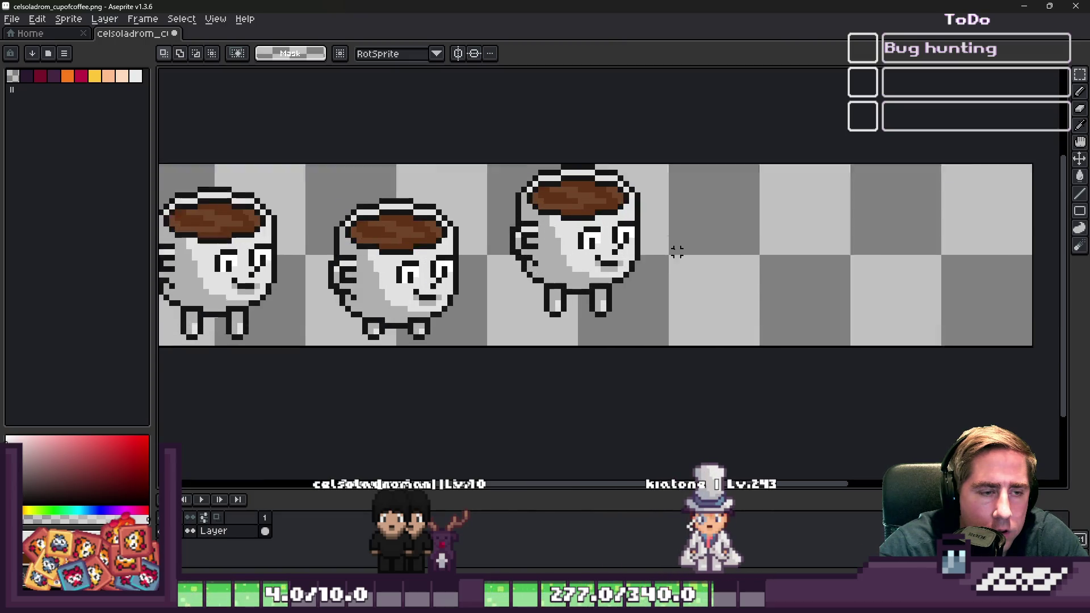
{"action": "scroll", "coordinate": [677, 252], "scroll_direction": "up", "scroll_amount": 1}
{"action": "left_click_drag", "start_coordinate": [582, 252], "coordinate": [801, 252]}
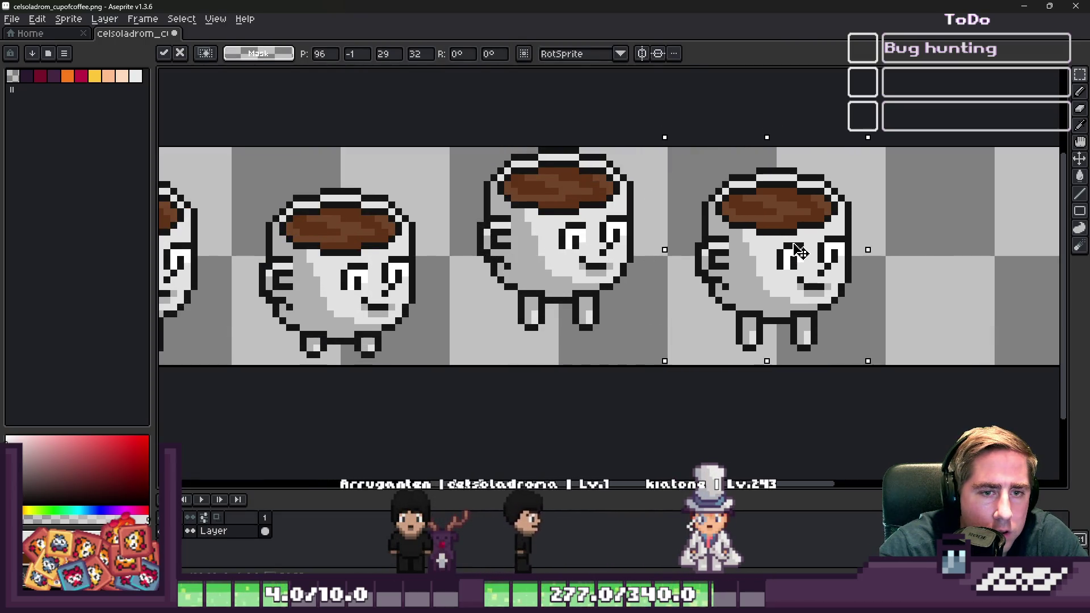
{"action": "key", "text": "Return"}
{"action": "scroll", "coordinate": [801, 252], "scroll_direction": "down", "scroll_amount": 1}
{"action": "scroll", "coordinate": [269, 347], "scroll_direction": "down", "scroll_amount": 1}
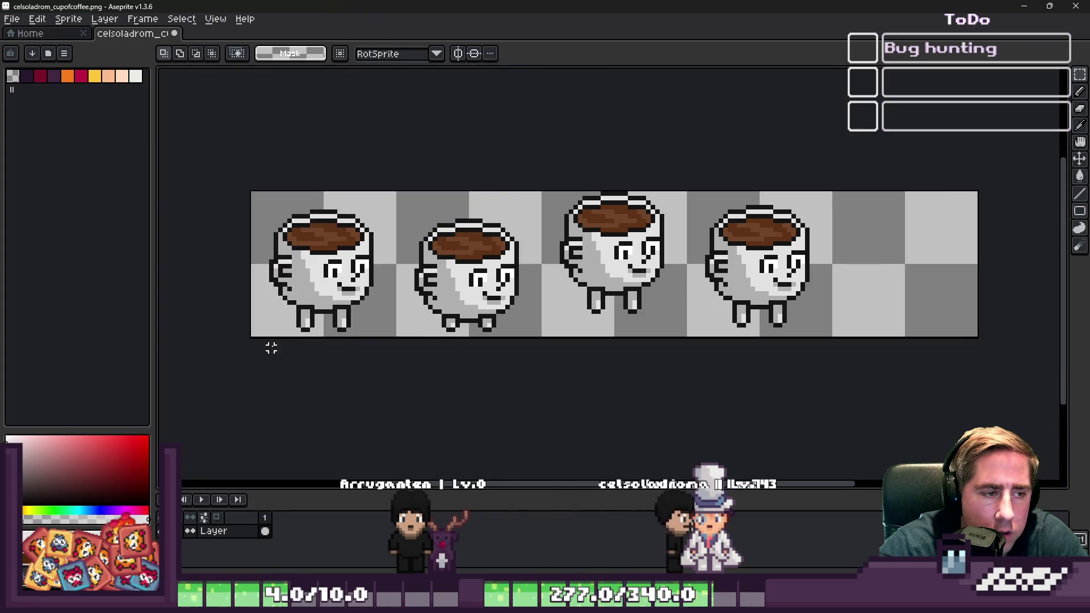
{"action": "scroll", "coordinate": [270, 348], "scroll_direction": "up", "scroll_amount": 2}
{"action": "scroll", "coordinate": [324, 327], "scroll_direction": "down", "scroll_amount": 1}
{"action": "scroll", "coordinate": [472, 279], "scroll_direction": "down", "scroll_amount": 1}
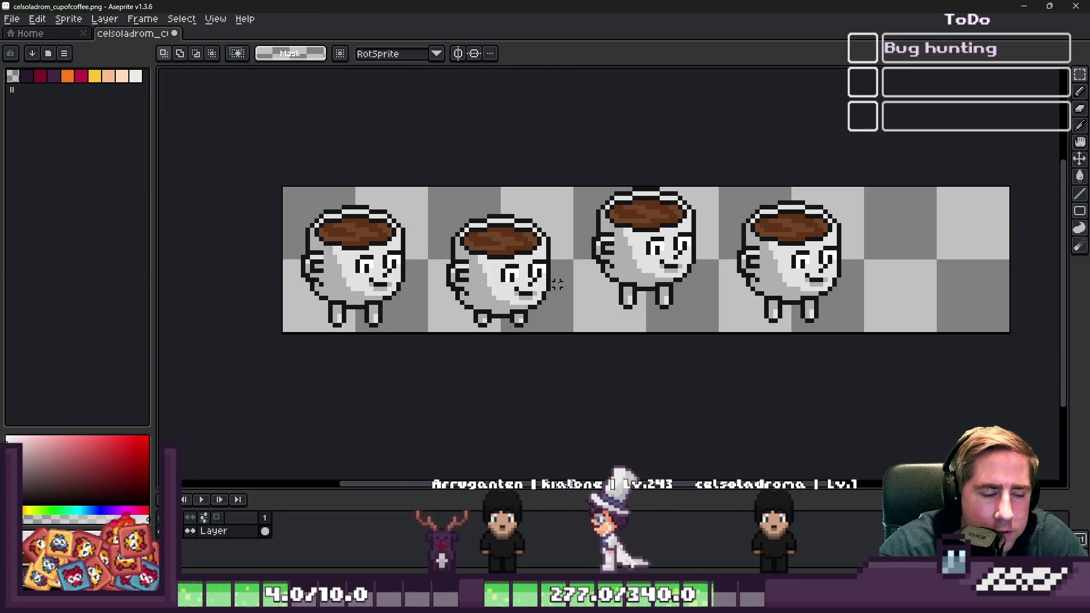
- Sample light grey from the cup and add a light-grey pixel under the third cup's leg
{"action": "key", "text": "i"}
{"action": "scroll", "coordinate": [557, 285], "scroll_direction": "up", "scroll_amount": 4}
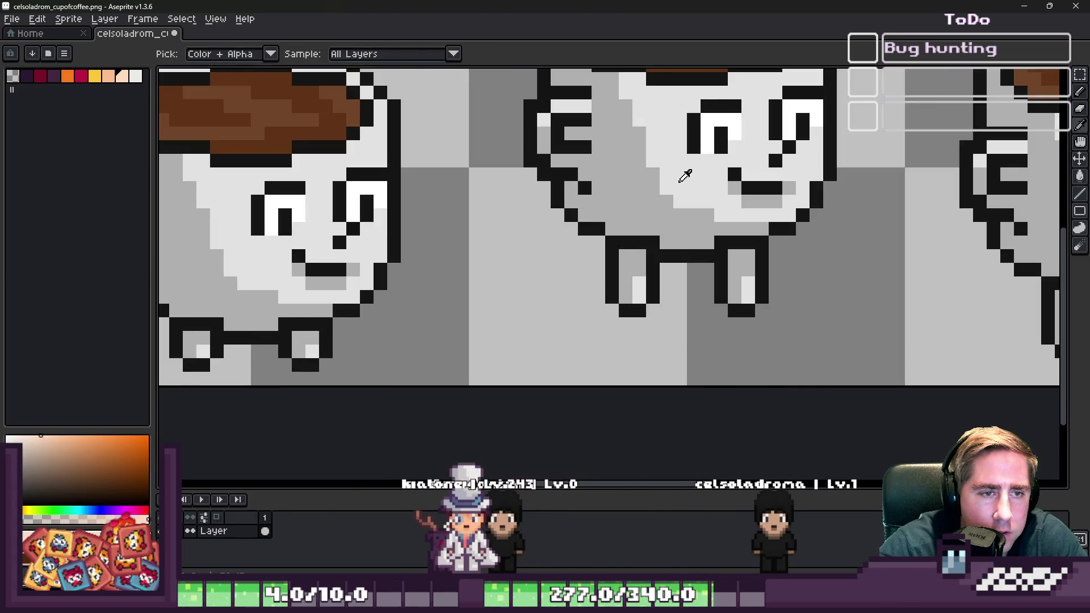
{"action": "left_click", "coordinate": [686, 171]}
{"action": "key", "text": "b"}
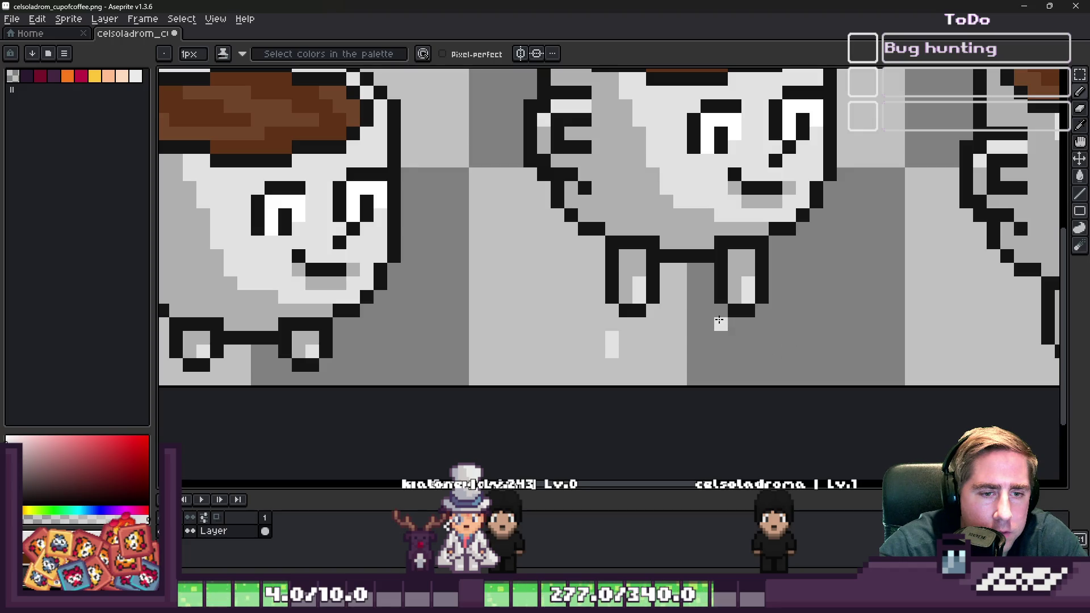
{"action": "left_click", "coordinate": [721, 310]}
{"action": "scroll", "coordinate": [483, 295], "scroll_direction": "down", "scroll_amount": 4}
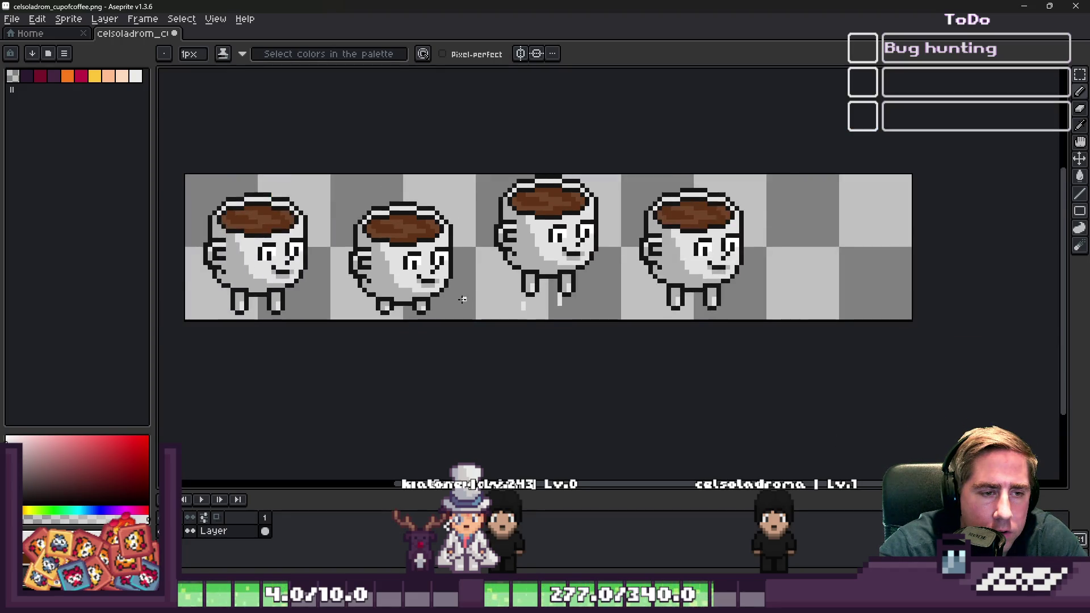
{"action": "scroll", "coordinate": [329, 331], "scroll_direction": "up", "scroll_amount": 3}
{"action": "scroll", "coordinate": [328, 322], "scroll_direction": "down", "scroll_amount": 2}
{"action": "scroll", "coordinate": [387, 157], "scroll_direction": "up", "scroll_amount": 2}
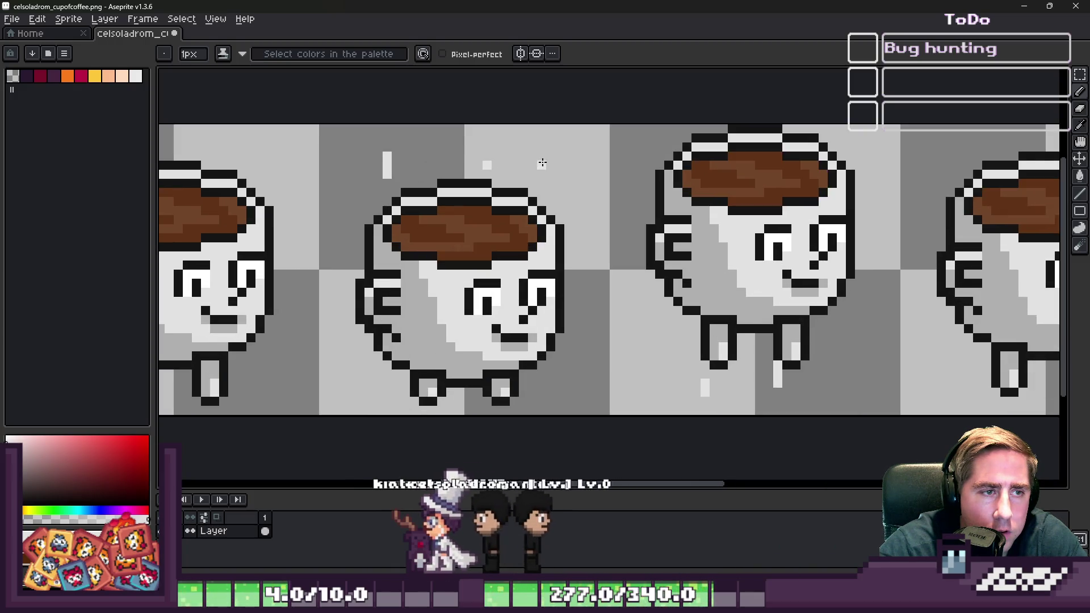
{"action": "scroll", "coordinate": [368, 171], "scroll_direction": "down", "scroll_amount": 2}
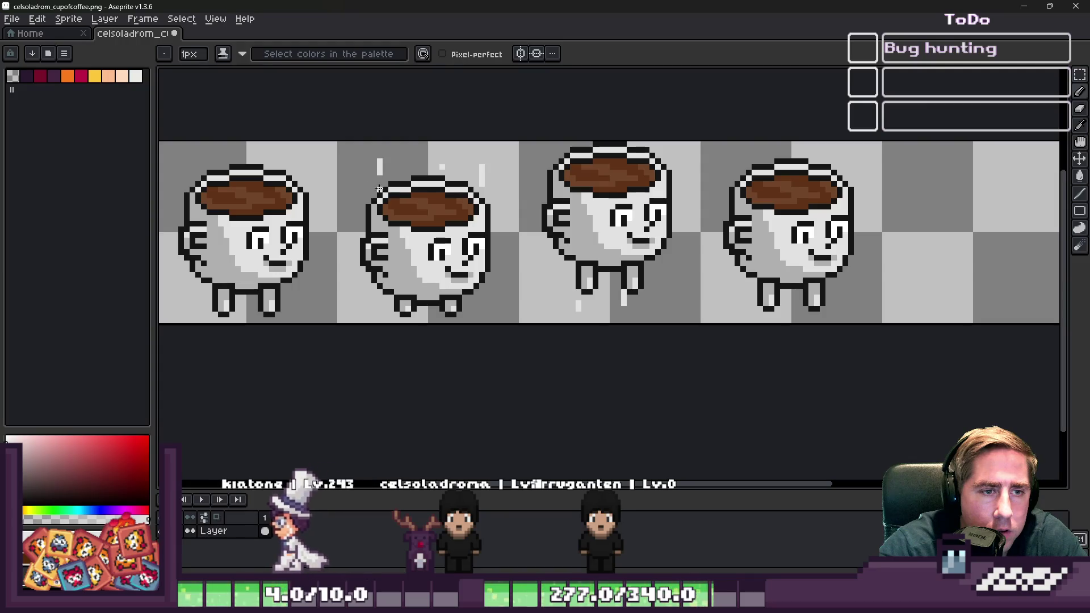
{"action": "scroll", "coordinate": [596, 256], "scroll_direction": "up", "scroll_amount": 3}
{"action": "scroll", "coordinate": [602, 154], "scroll_direction": "up", "scroll_amount": 1}
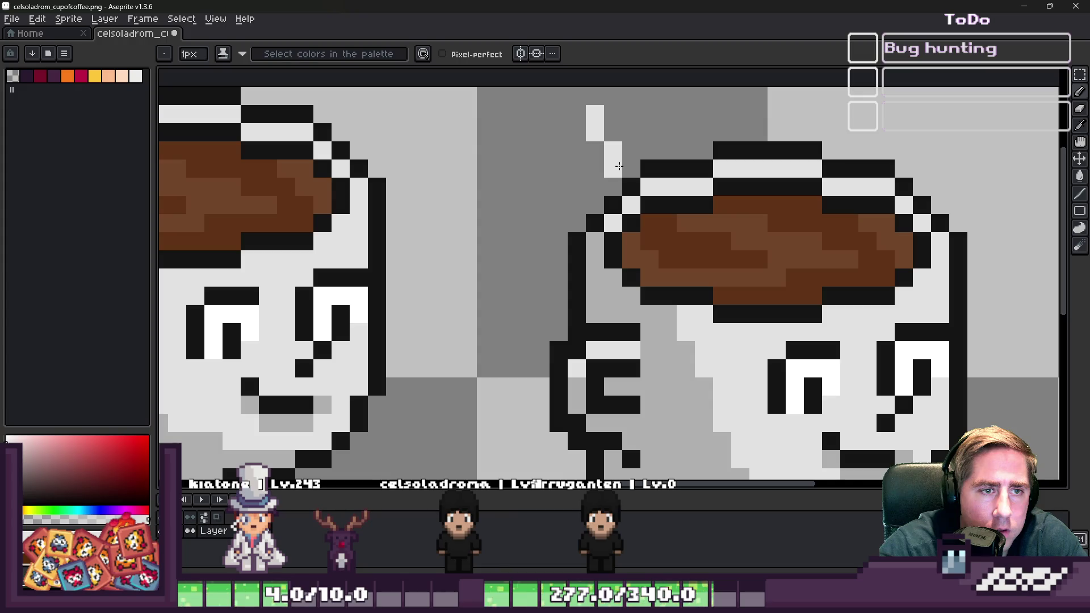
{"action": "scroll", "coordinate": [700, 126], "scroll_direction": "down", "scroll_amount": 2}
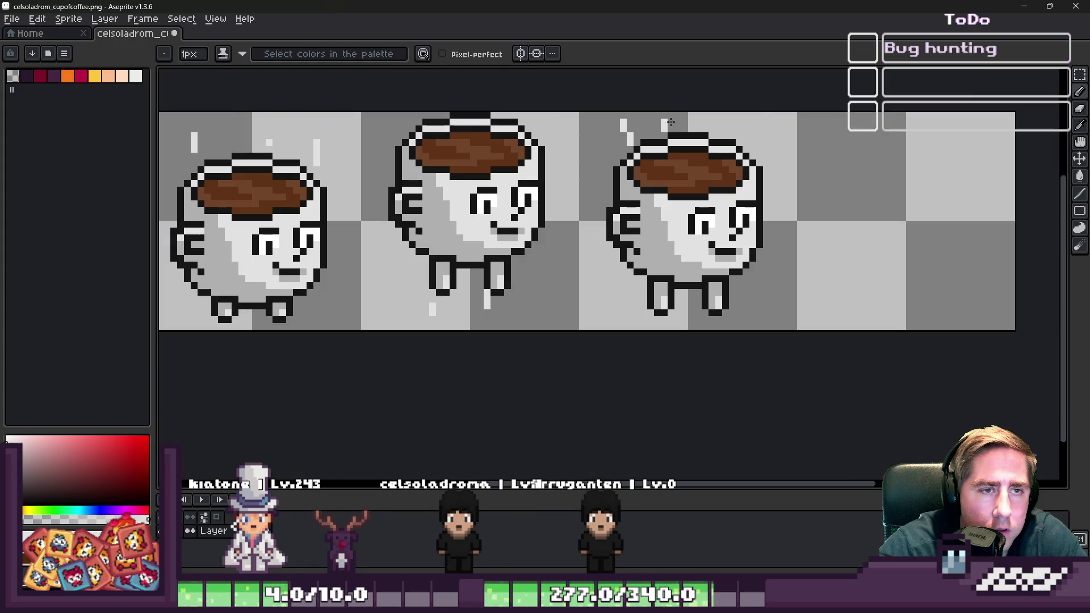
{"action": "scroll", "coordinate": [653, 126], "scroll_direction": "up", "scroll_amount": 2}
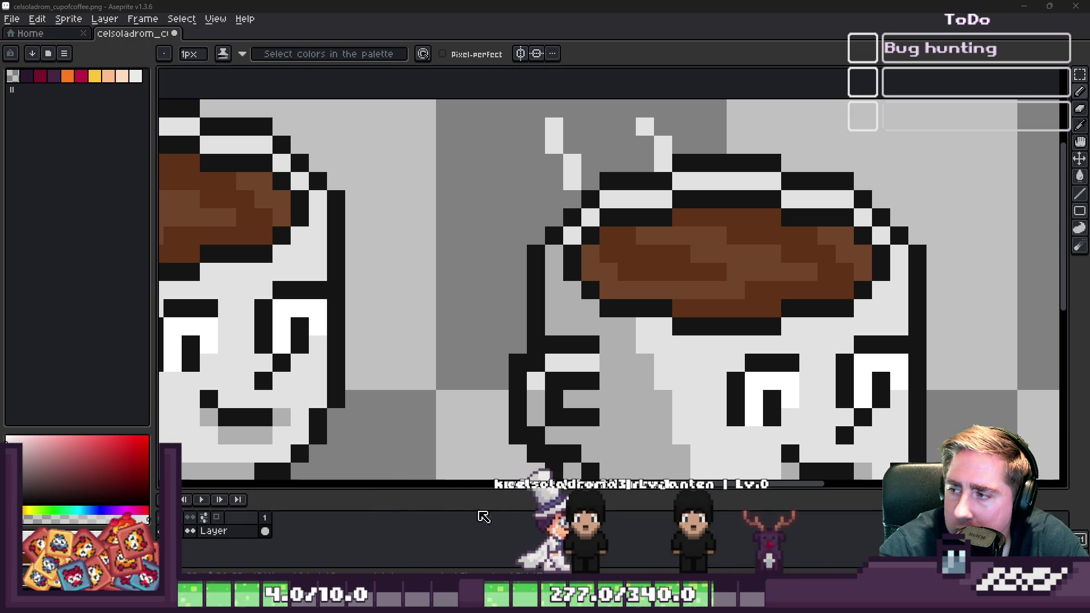
{"action": "scroll", "coordinate": [504, 187], "scroll_direction": "down", "scroll_amount": 4}
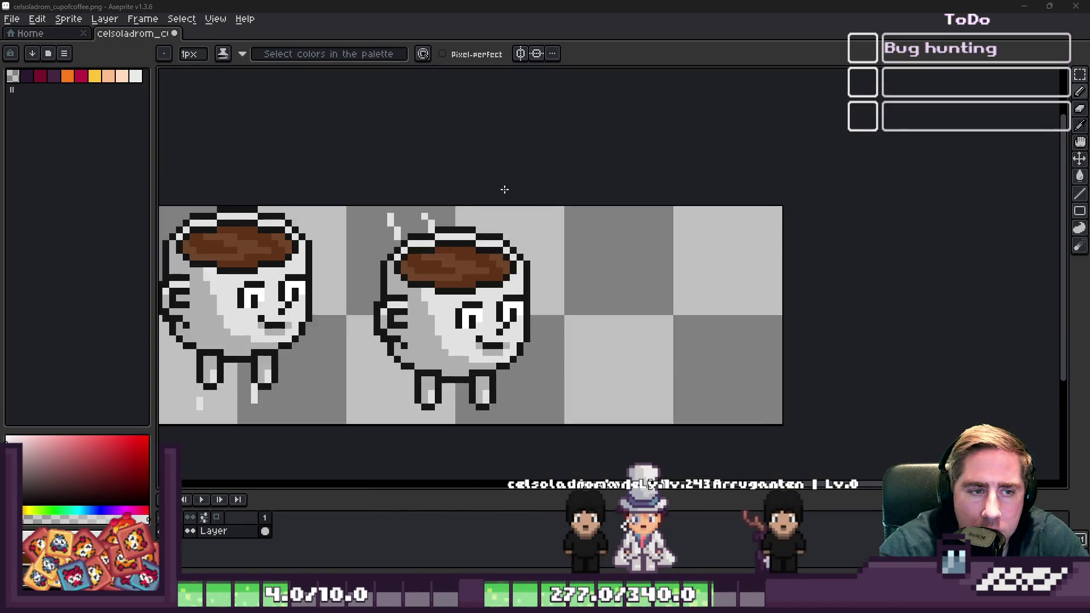
{"action": "scroll", "coordinate": [559, 224], "scroll_direction": "down", "scroll_amount": 1}
{"action": "scroll", "coordinate": [602, 244], "scroll_direction": "up", "scroll_amount": 2}
{"action": "scroll", "coordinate": [632, 249], "scroll_direction": "down", "scroll_amount": 2}
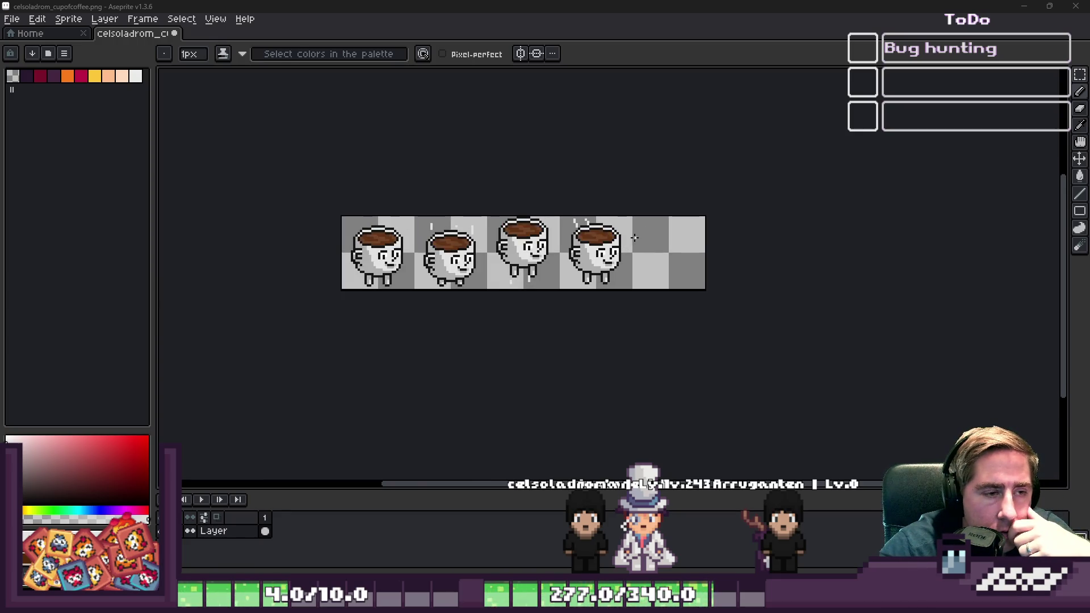
{"action": "scroll", "coordinate": [635, 237], "scroll_direction": "up", "scroll_amount": 1}
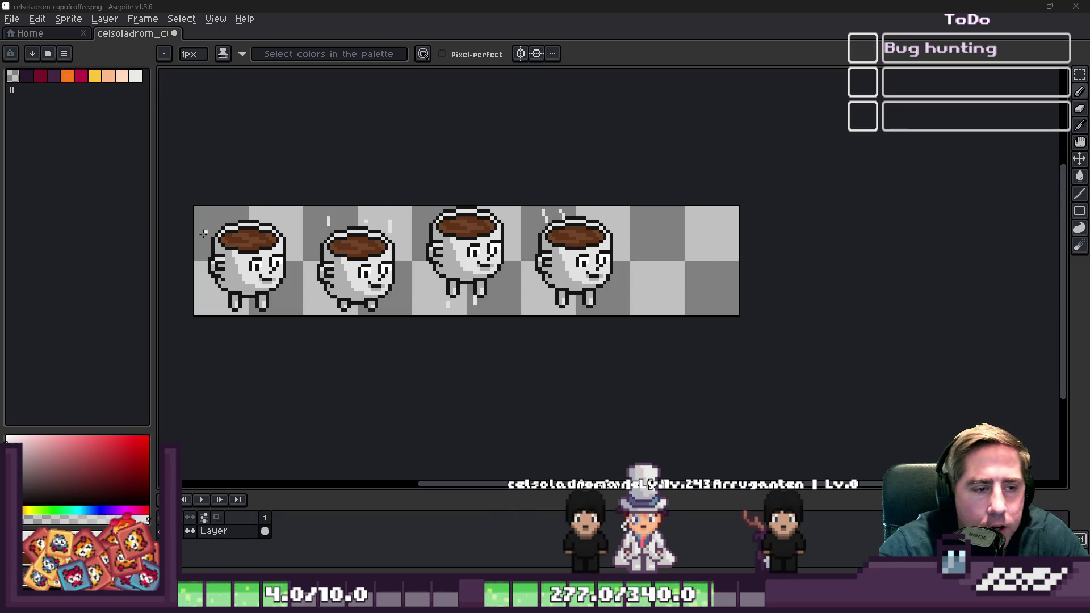
{"action": "scroll", "coordinate": [749, 275], "scroll_direction": "down", "scroll_amount": 1}
{"action": "scroll", "coordinate": [336, 224], "scroll_direction": "up", "scroll_amount": 1}
{"action": "scroll", "coordinate": [336, 223], "scroll_direction": "up", "scroll_amount": 1}
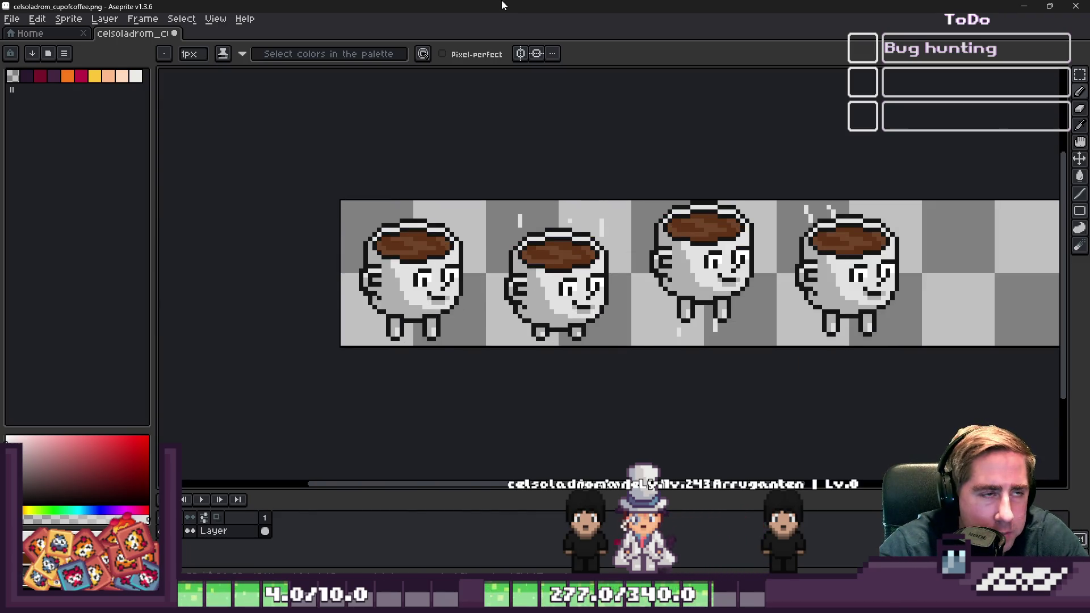
- Copy the first cup and paste it into the empty fifth frame
{"action": "key", "text": "m"}
{"action": "scroll", "coordinate": [425, 184], "scroll_direction": "up", "scroll_amount": 1}
{"action": "mouse_move", "coordinate": [325, 204]}
{"action": "left_mouse_down"}
{"action": "mouse_move", "coordinate": [494, 427]}
{"action": "mouse_move", "coordinate": [509, 420]}
{"action": "left_mouse_up"}
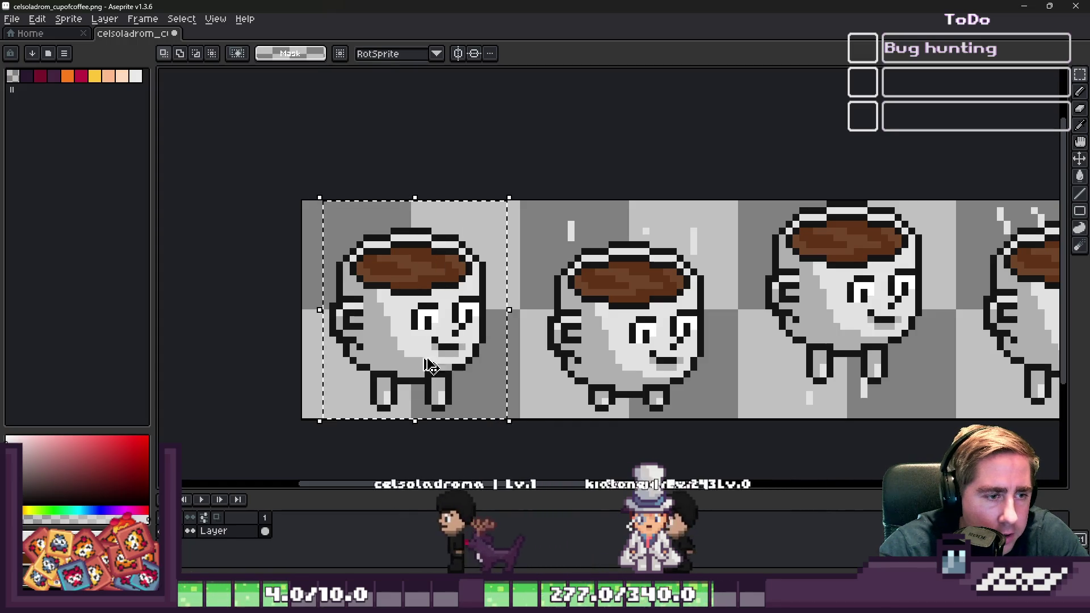
{"action": "scroll", "coordinate": [253, 289], "scroll_direction": "down", "scroll_amount": 2}
{"action": "scroll", "coordinate": [837, 292], "scroll_direction": "up", "scroll_amount": 2}
{"action": "scroll", "coordinate": [837, 292], "scroll_direction": "up", "scroll_amount": 2}
{"action": "key", "text": "ctrl+v"}
{"action": "mouse_move", "coordinate": [721, 318]}
{"action": "left_mouse_down"}
{"action": "mouse_move", "coordinate": [684, 323]}
{"action": "mouse_move", "coordinate": [708, 326]}
{"action": "left_mouse_up"}
{"action": "key", "text": "Return"}
{"action": "scroll", "coordinate": [708, 325], "scroll_direction": "down", "scroll_amount": 1}
{"action": "scroll", "coordinate": [710, 305], "scroll_direction": "up", "scroll_amount": 2}
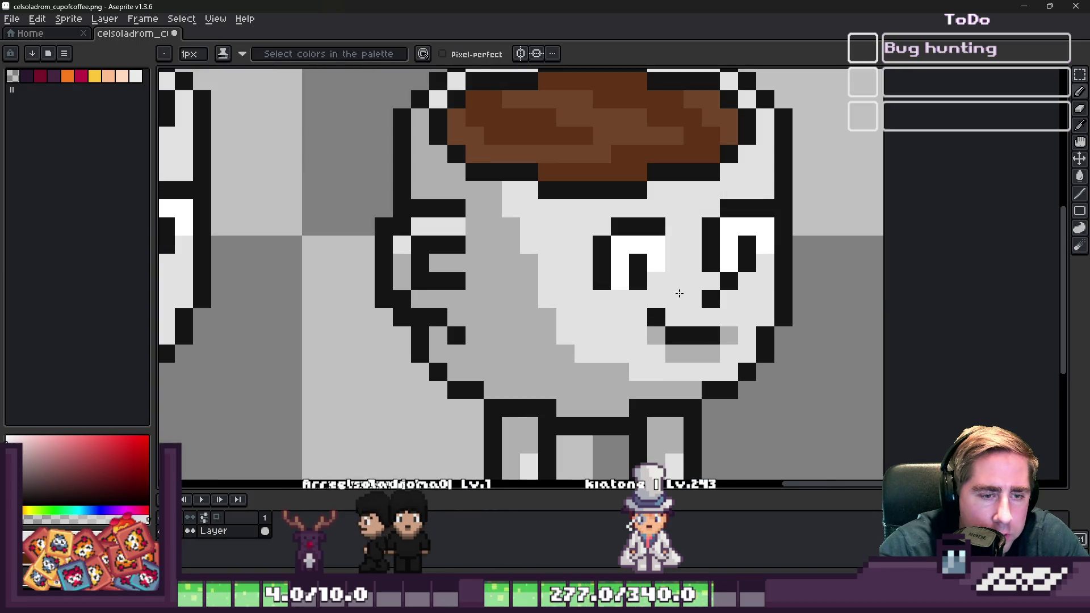
{"action": "scroll", "coordinate": [600, 253], "scroll_direction": "up", "scroll_amount": 1}
- Try a black line beside the pasted cup's handle, then undo it
{"action": "key", "text": "b"}
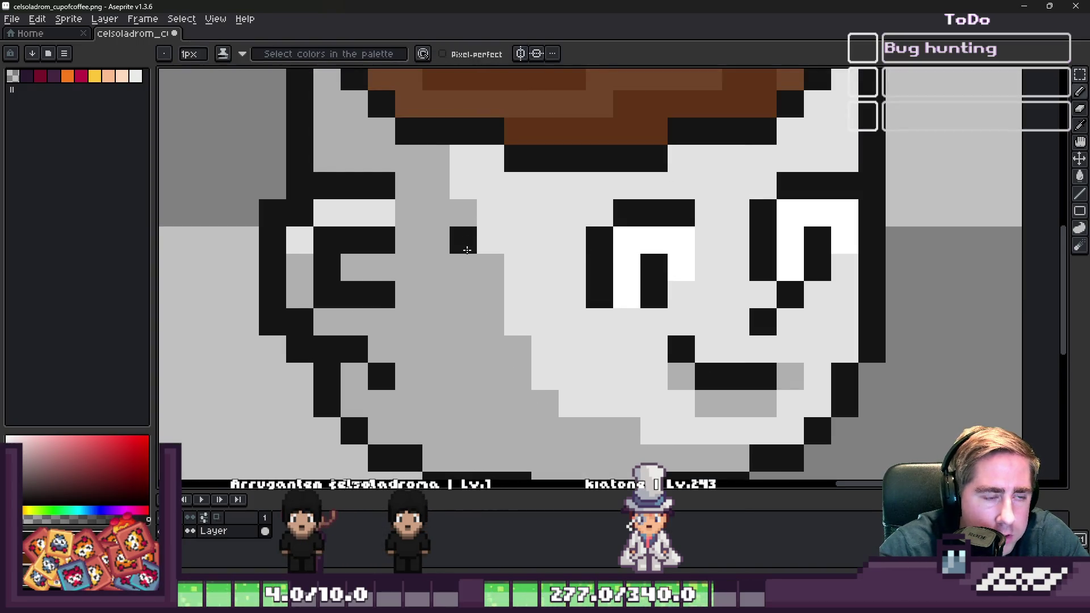
{"action": "scroll", "coordinate": [467, 249], "scroll_direction": "down", "scroll_amount": 2}
{"action": "key", "text": "i"}
{"action": "key", "text": "b"}
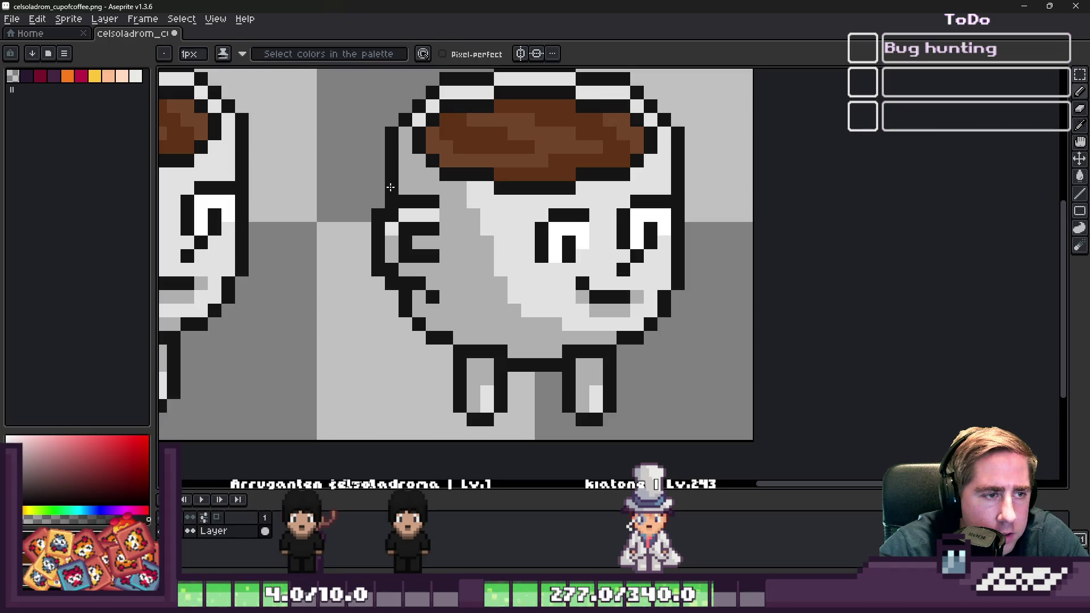
{"action": "scroll", "coordinate": [392, 243], "scroll_direction": "up", "scroll_amount": 1}
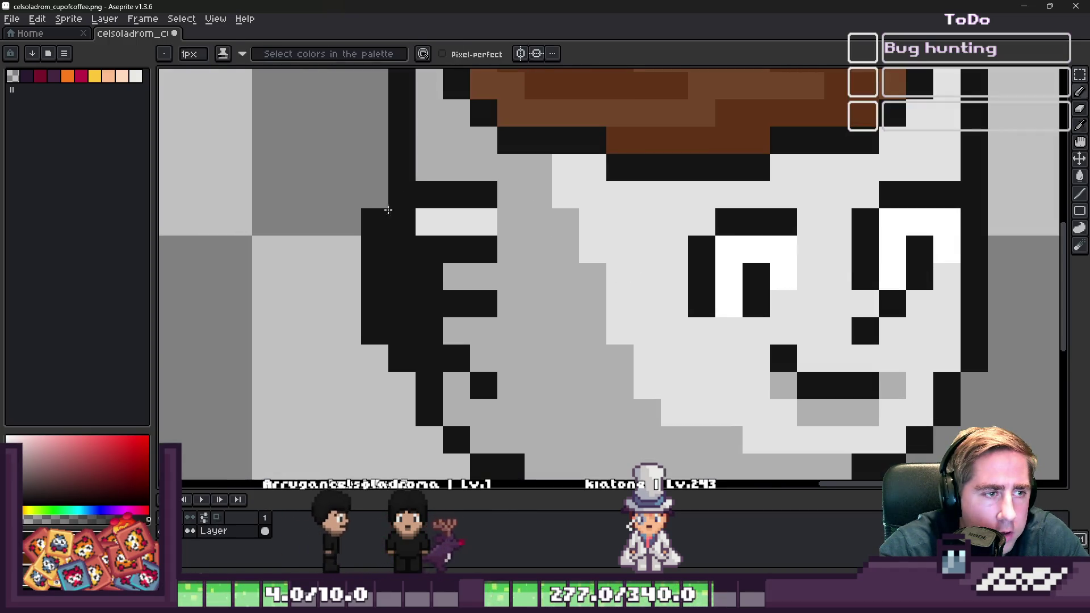
{"action": "scroll", "coordinate": [375, 177], "scroll_direction": "up", "scroll_amount": 2}
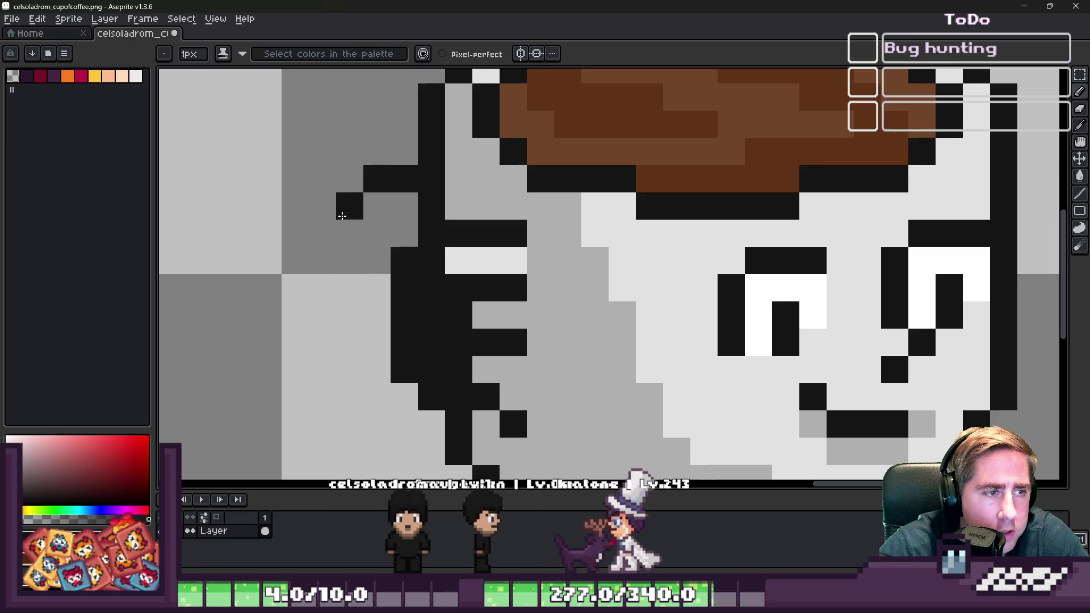
{"action": "left_click_drag", "start_coordinate": [342, 216], "coordinate": [346, 304]}
{"action": "key", "text": "ctrl+z"}
{"action": "key", "text": "ctrl+z"}
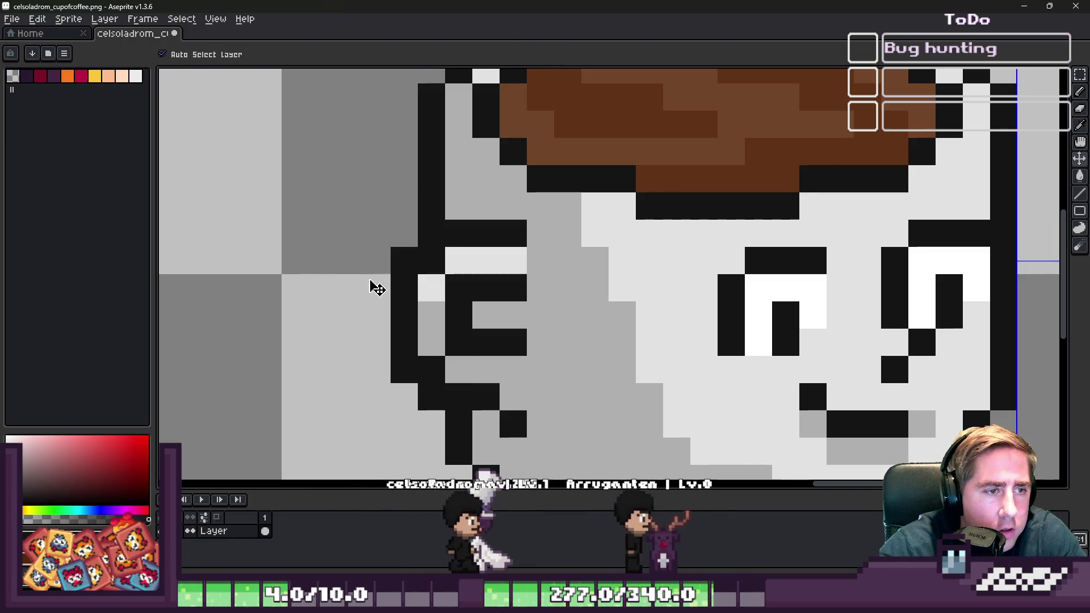
{"action": "scroll", "coordinate": [383, 285], "scroll_direction": "up", "scroll_amount": 3}
{"action": "scroll", "coordinate": [382, 285], "scroll_direction": "down", "scroll_amount": 3}
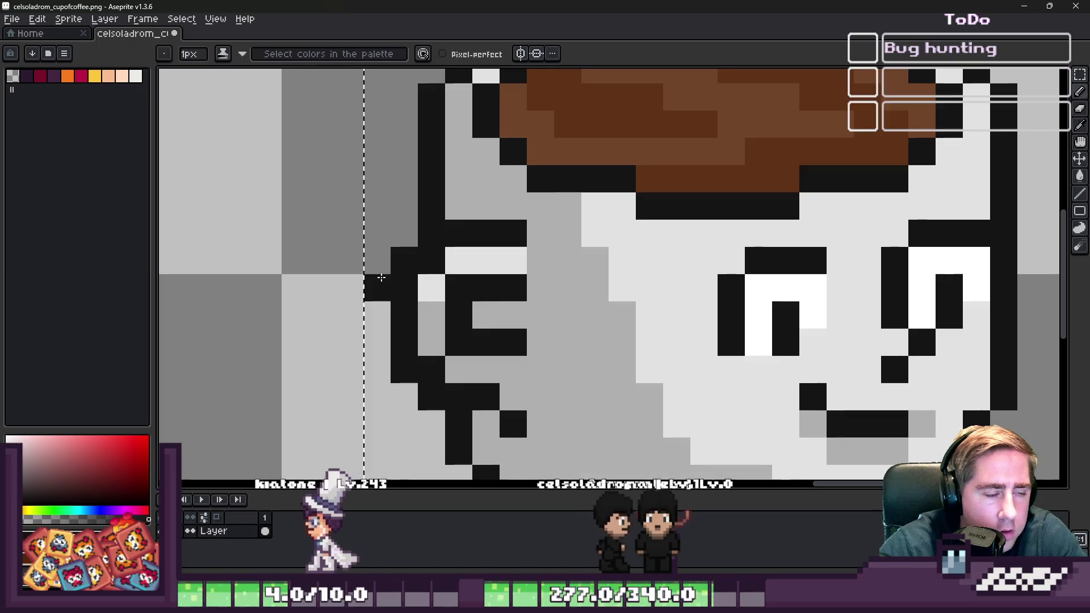
- Move the E-shaped handle pixels up and one pixel further left
{"action": "key", "text": "ctrl+d"}
{"action": "key", "text": "m"}
{"action": "left_click_drag", "start_coordinate": [403, 233], "coordinate": [523, 435]}
{"action": "left_click_drag", "start_coordinate": [462, 348], "coordinate": [386, 267]}
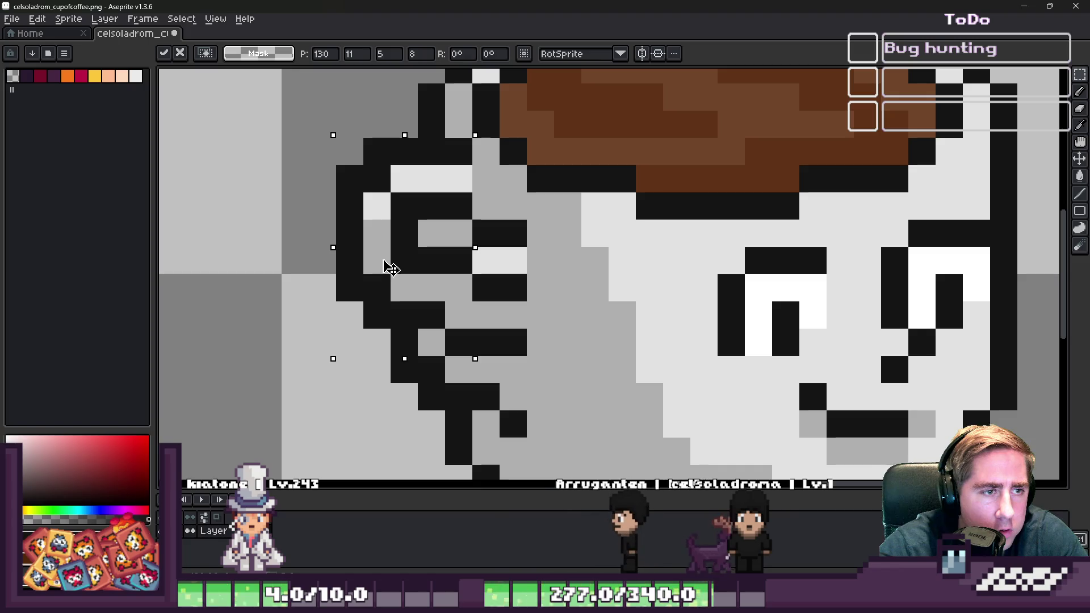
{"action": "key", "text": "Left"}
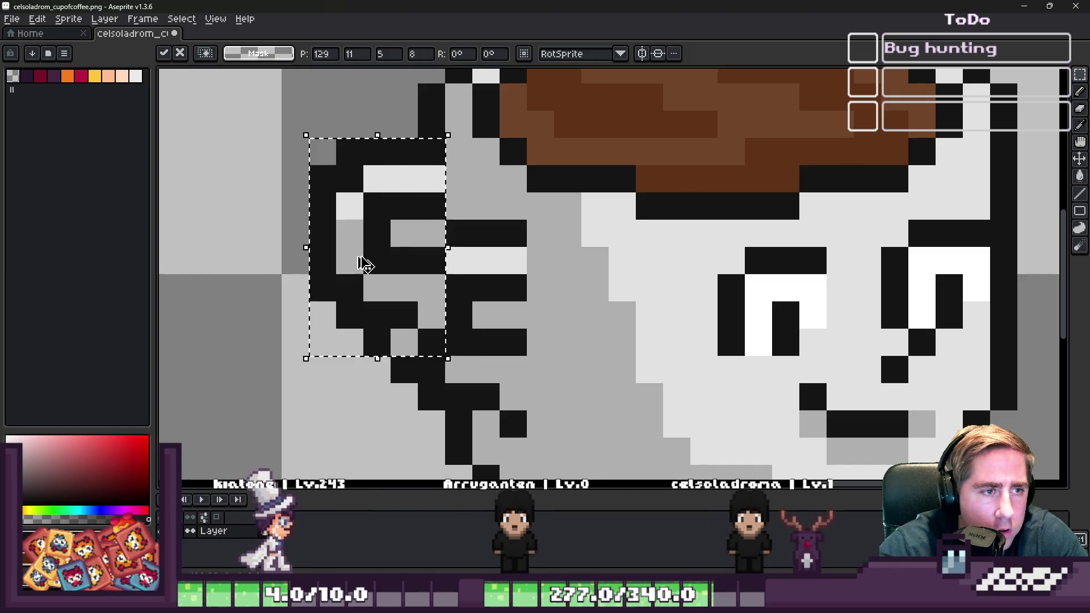
{"action": "key", "text": "ctrl+d"}
- Paint the leftover black handle stripes in the cup's light grey
{"action": "key", "text": "i"}
{"action": "left_click", "coordinate": [466, 181]}
{"action": "key", "text": "b"}
{"action": "mouse_move", "coordinate": [458, 231]}
{"action": "left_mouse_down"}
{"action": "mouse_move", "coordinate": [477, 370]}
{"action": "mouse_move", "coordinate": [509, 437]}
{"action": "left_mouse_up"}
{"action": "left_click_drag", "start_coordinate": [483, 343], "coordinate": [514, 343]}
{"action": "left_click_drag", "start_coordinate": [485, 288], "coordinate": [514, 233]}
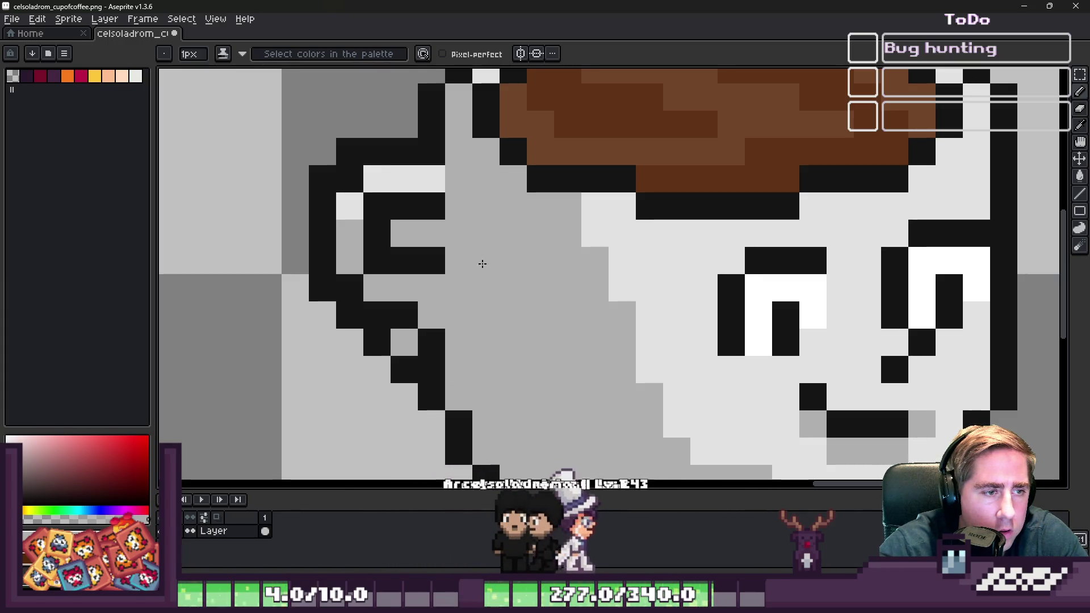
{"action": "scroll", "coordinate": [385, 361], "scroll_direction": "down", "scroll_amount": 4}
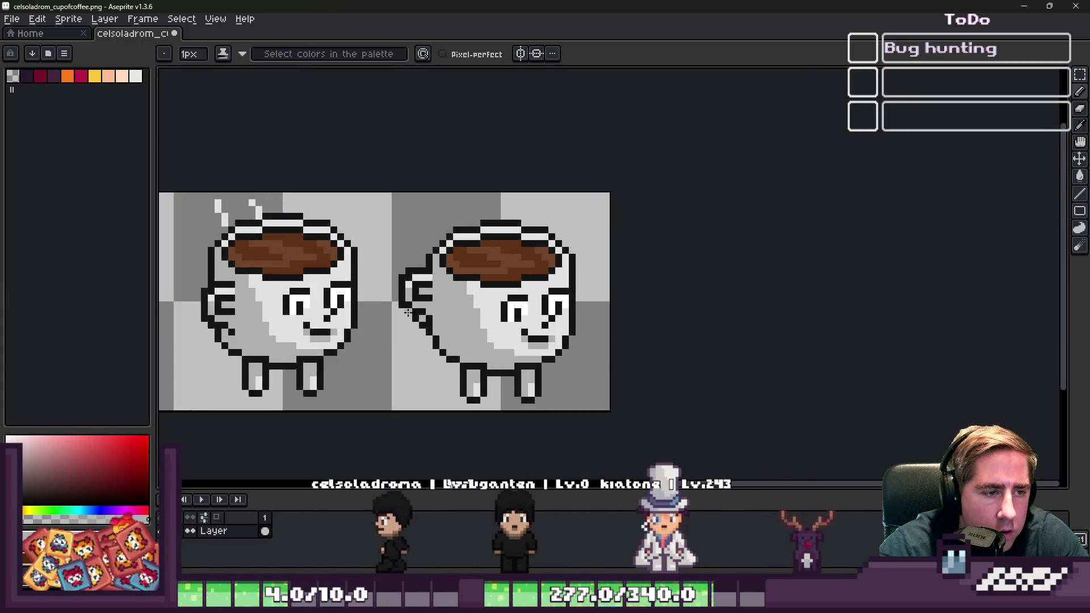
{"action": "scroll", "coordinate": [452, 342], "scroll_direction": "up", "scroll_amount": 4}
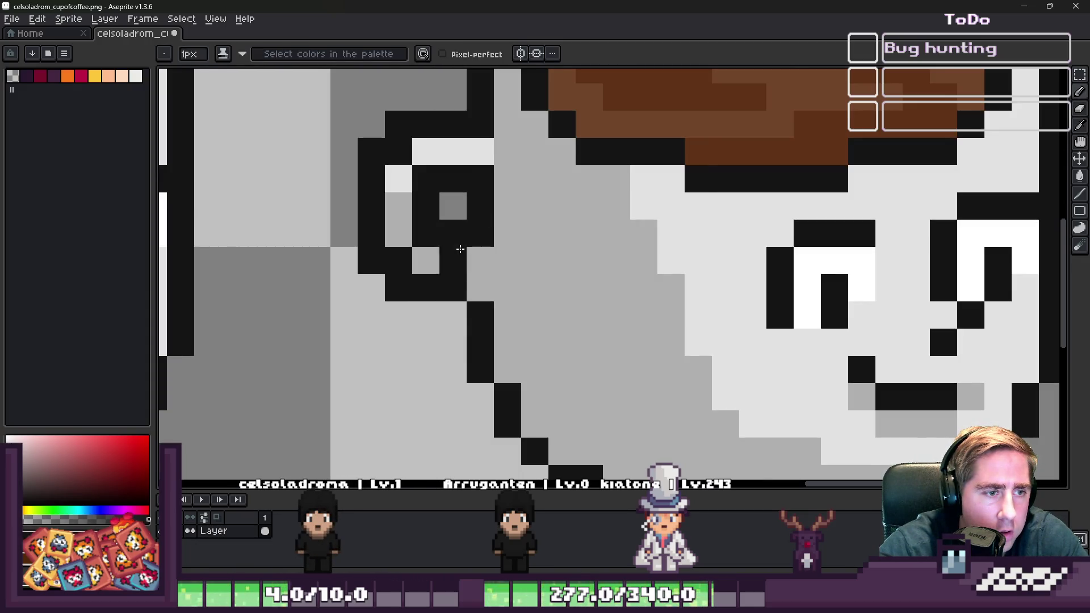
{"action": "scroll", "coordinate": [460, 248], "scroll_direction": "down", "scroll_amount": 4}
{"action": "scroll", "coordinate": [333, 276], "scroll_direction": "up", "scroll_amount": 4}
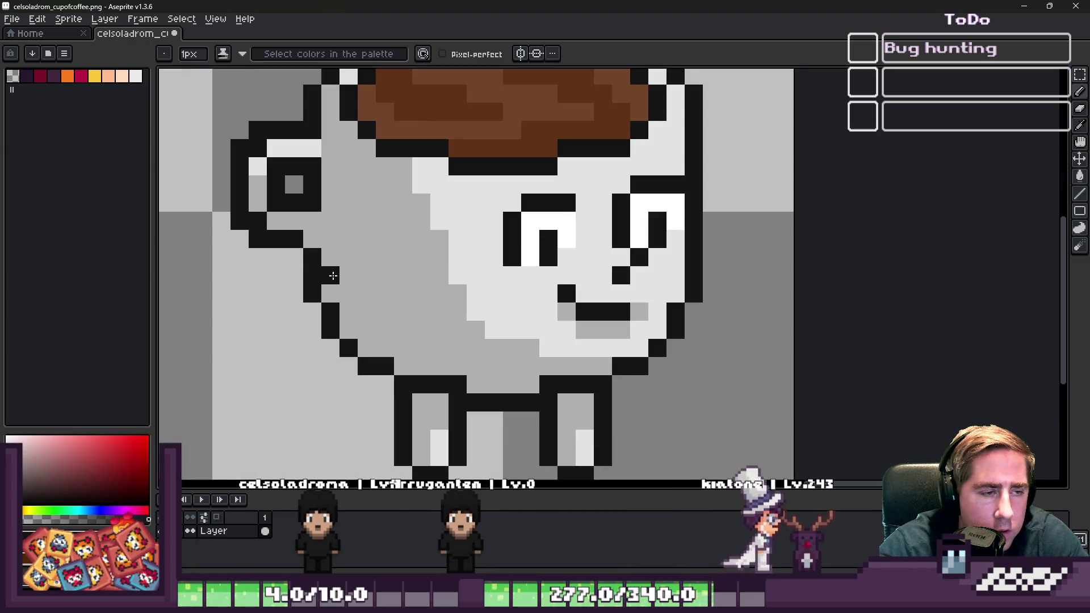
{"action": "scroll", "coordinate": [546, 289], "scroll_direction": "down", "scroll_amount": 4}
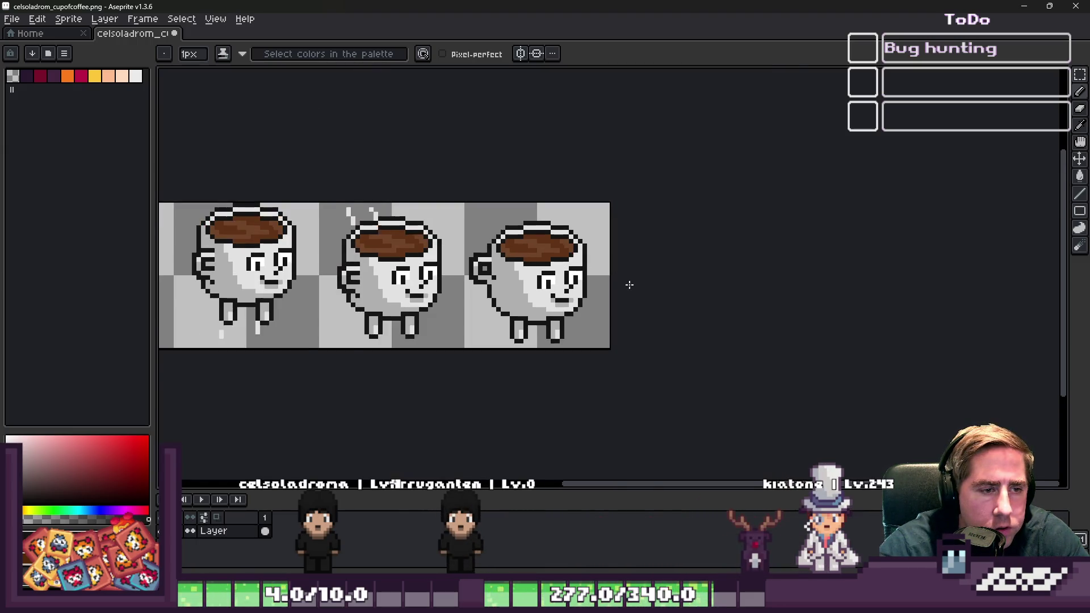
- Select the right eye, nose and mouth and shift them one pixel left and down
{"action": "scroll", "coordinate": [562, 276], "scroll_direction": "up", "scroll_amount": 4}
{"action": "key", "text": "m"}
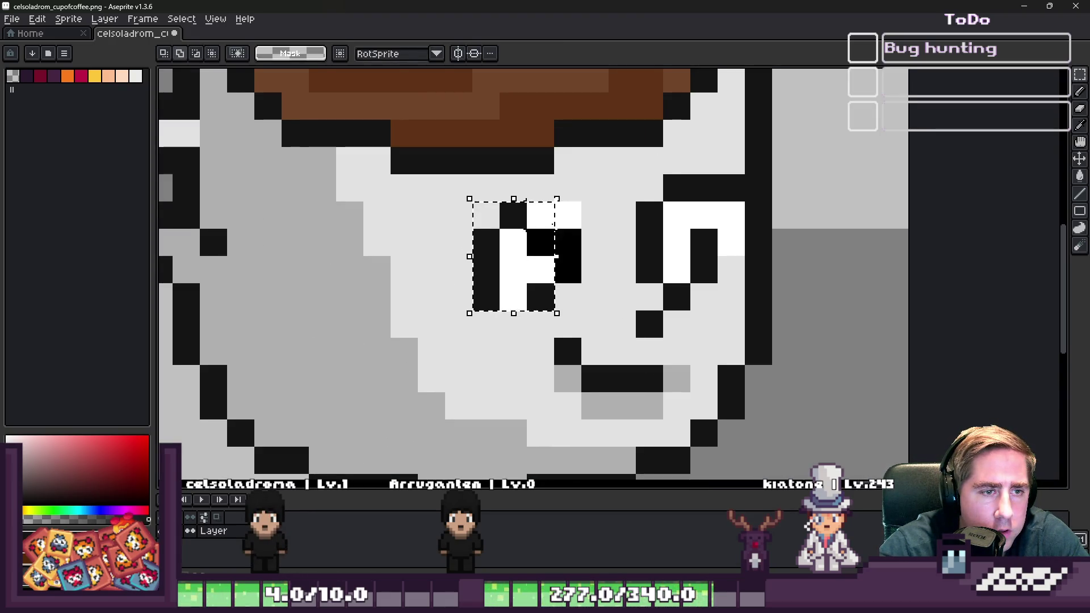
{"action": "left_click_drag", "start_coordinate": [636, 202], "coordinate": [719, 284]}
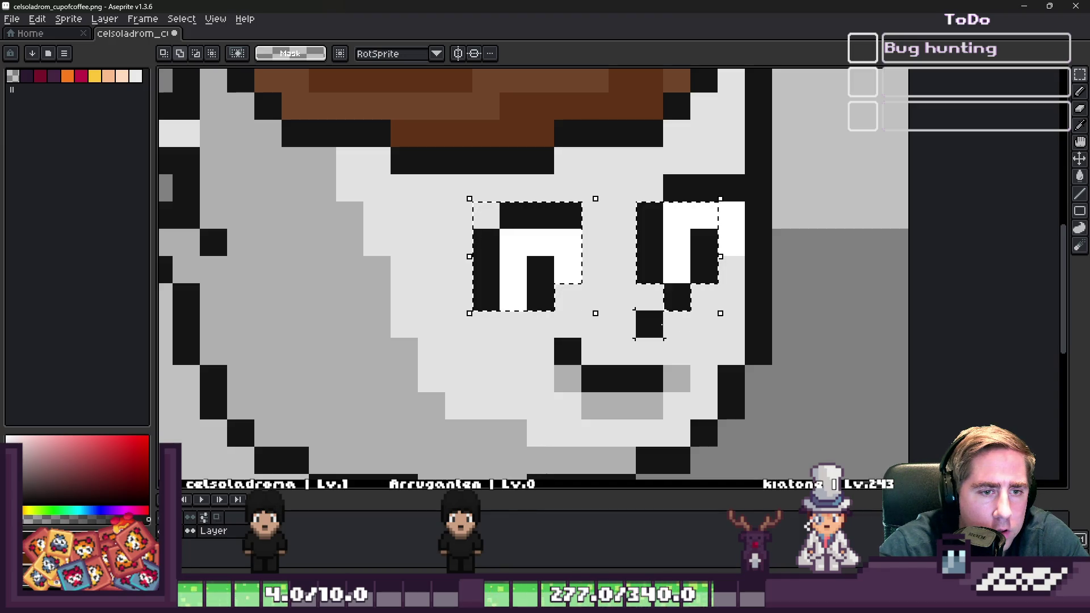
{"action": "left_click_drag", "start_coordinate": [649, 378], "coordinate": [622, 406]}
{"action": "mouse_move", "coordinate": [577, 379]}
{"action": "left_mouse_down"}
{"action": "mouse_move", "coordinate": [690, 392]}
{"action": "mouse_move", "coordinate": [634, 396]}
{"action": "left_mouse_up"}
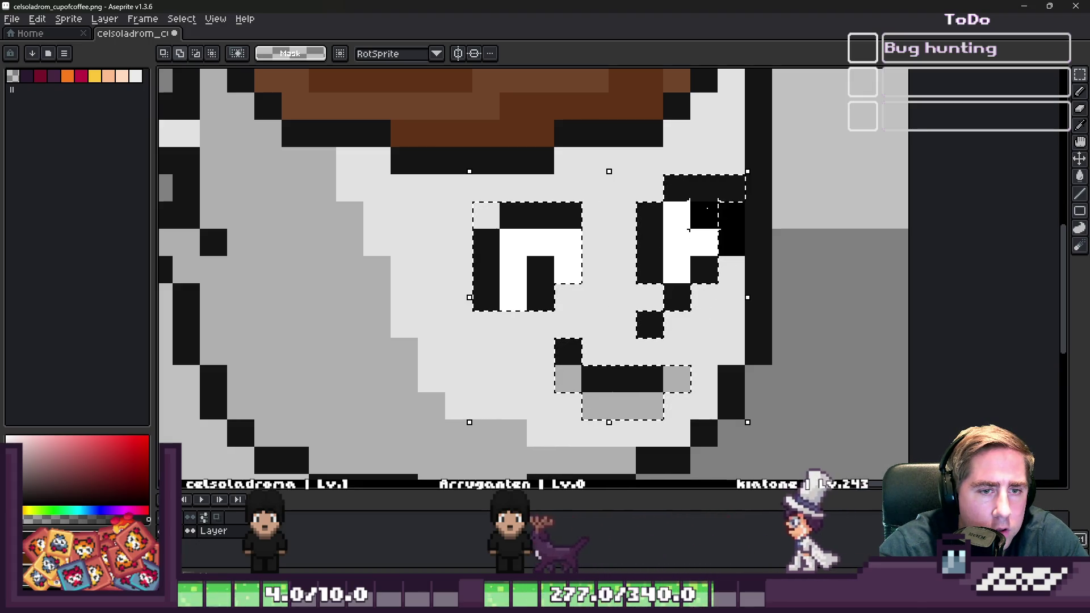
{"action": "scroll", "coordinate": [727, 244], "scroll_direction": "down", "scroll_amount": 3}
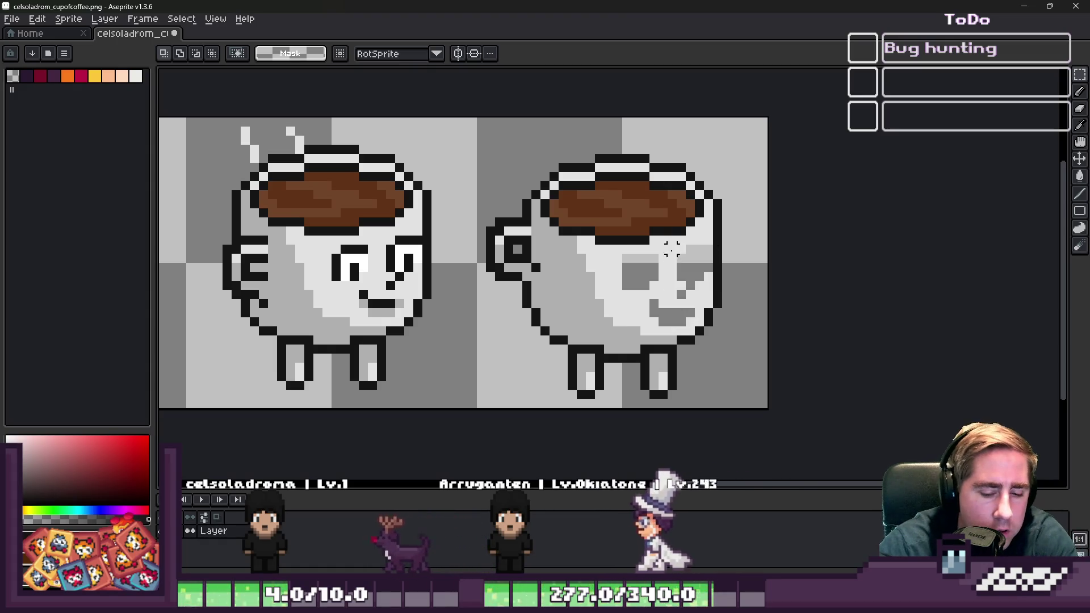
{"action": "scroll", "coordinate": [647, 278], "scroll_direction": "up", "scroll_amount": 4}
{"action": "mouse_move", "coordinate": [630, 245]}
{"action": "left_mouse_down"}
{"action": "mouse_move", "coordinate": [582, 253]}
{"action": "mouse_move", "coordinate": [597, 260]}
{"action": "mouse_move", "coordinate": [574, 266]}
{"action": "left_mouse_up"}
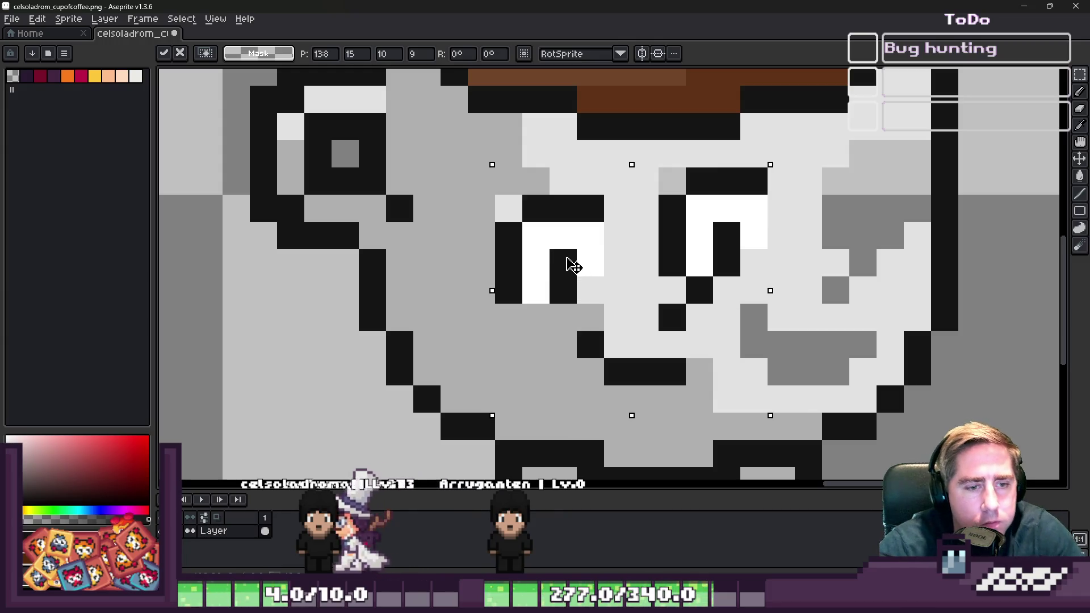
{"action": "key", "text": "ctrl+d"}
- Move the right eye two pixels right and one pixel lower
{"action": "scroll", "coordinate": [716, 206], "scroll_direction": "up", "scroll_amount": 3}
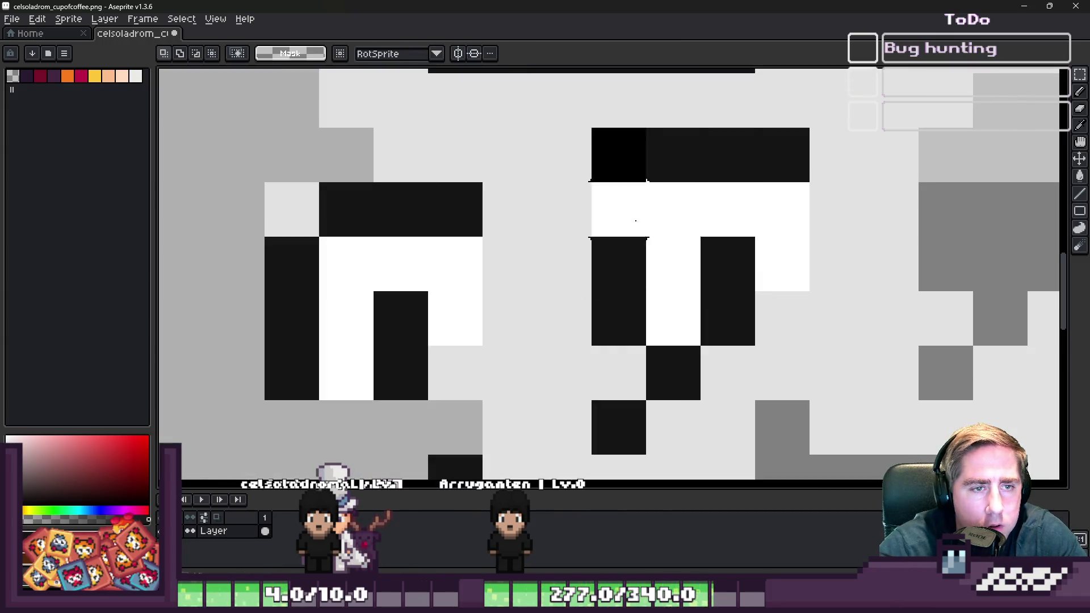
{"action": "key", "text": "ctrl+z"}
{"action": "left_click_drag", "start_coordinate": [735, 275], "coordinate": [761, 231]}
{"action": "key", "text": "ctrl+d"}
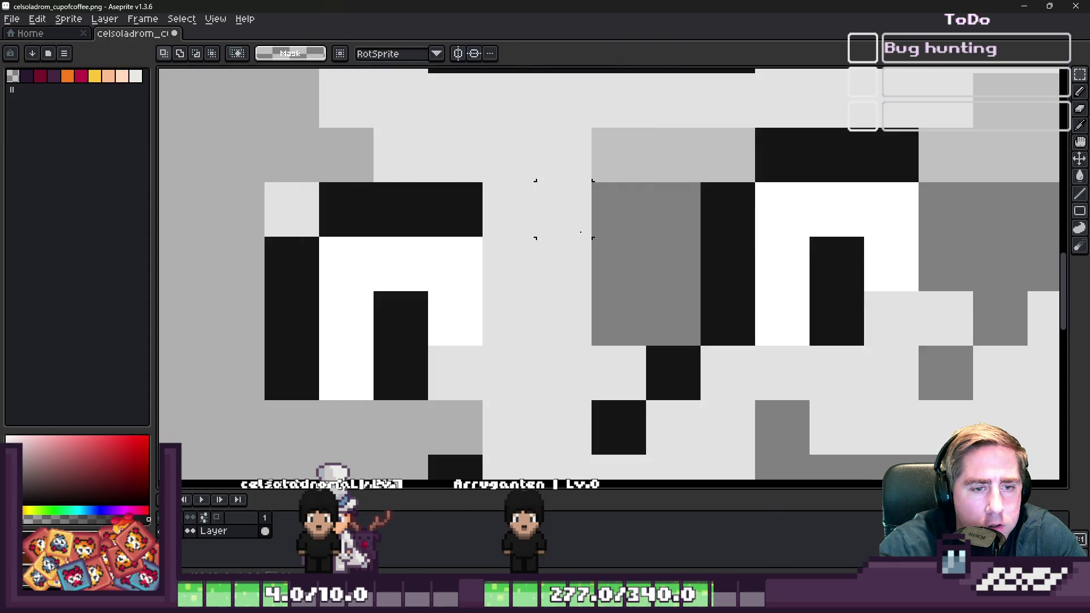
{"action": "key", "text": "b"}
{"action": "scroll", "coordinate": [581, 232], "scroll_direction": "down", "scroll_amount": 3}
{"action": "scroll", "coordinate": [560, 229], "scroll_direction": "up", "scroll_amount": 1}
{"action": "scroll", "coordinate": [586, 198], "scroll_direction": "down", "scroll_amount": 3}
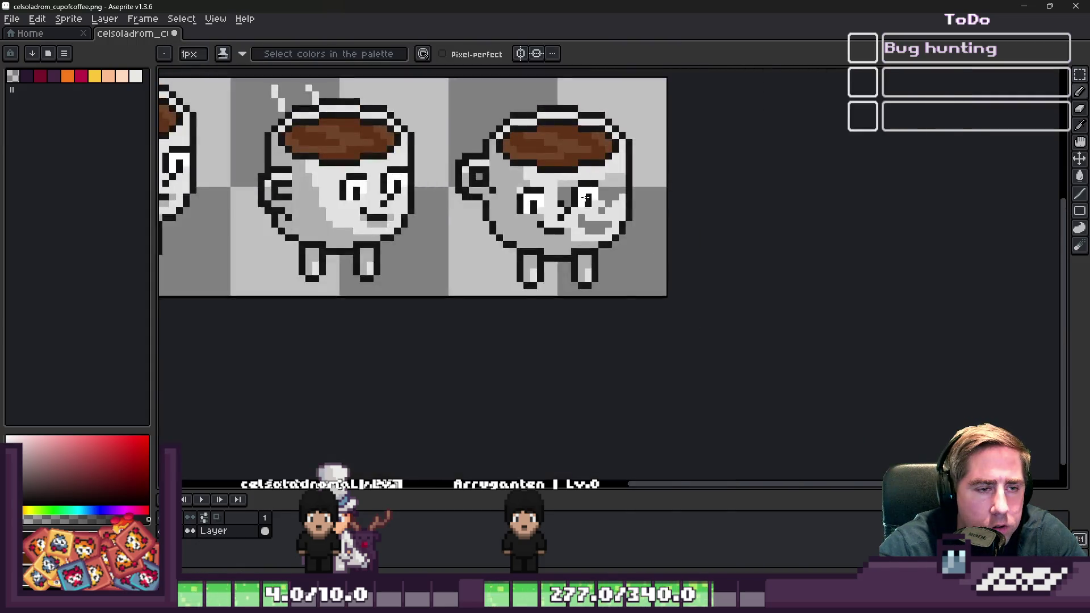
{"action": "scroll", "coordinate": [586, 199], "scroll_direction": "up", "scroll_amount": 4}
{"action": "key", "text": "m"}
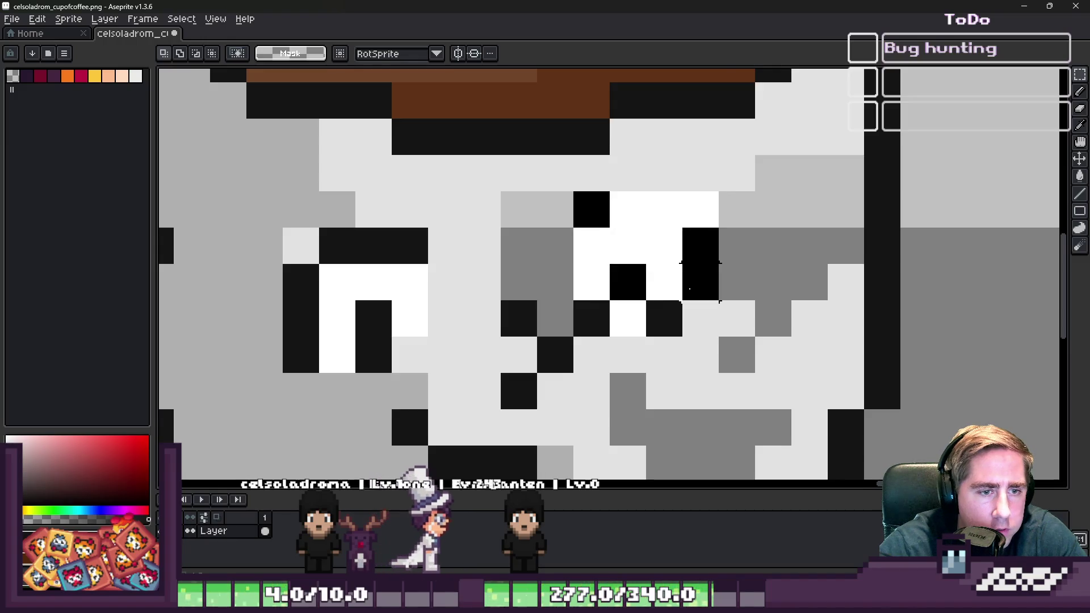
{"action": "left_click_drag", "start_coordinate": [719, 336], "coordinate": [574, 192]}
{"action": "left_click_drag", "start_coordinate": [601, 263], "coordinate": [613, 287]}
{"action": "key", "text": "ctrl+d"}
- Paint a nose pixel in the sampled light face colour
{"action": "key", "text": "i"}
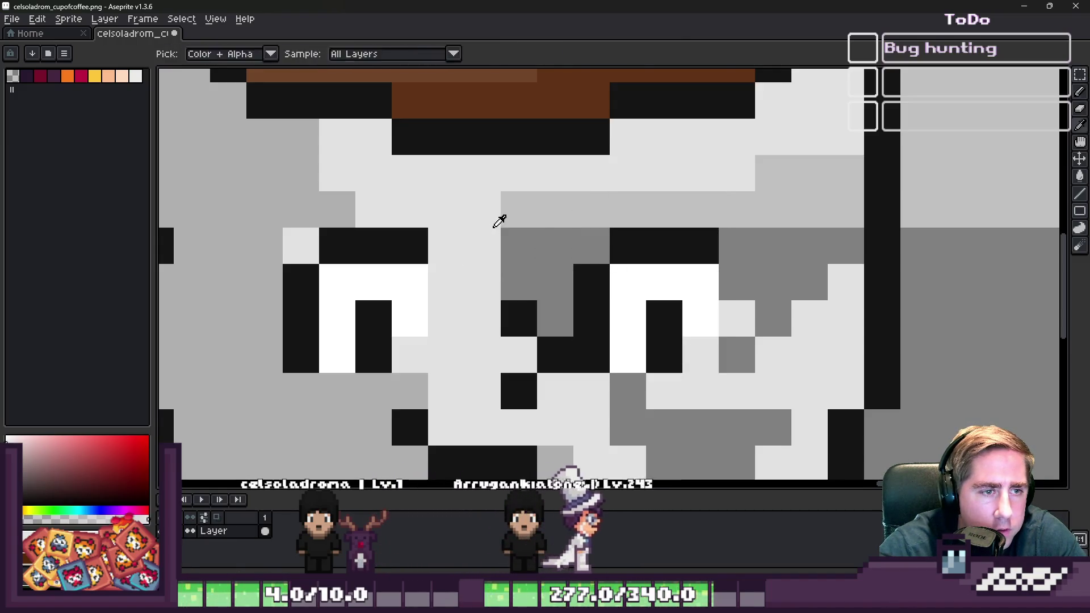
{"action": "key", "text": "g"}
{"action": "left_click", "coordinate": [527, 219]}
{"action": "scroll", "coordinate": [526, 219], "scroll_direction": "down", "scroll_amount": 3}
{"action": "scroll", "coordinate": [588, 241], "scroll_direction": "down", "scroll_amount": 2}
{"action": "key", "text": "b"}
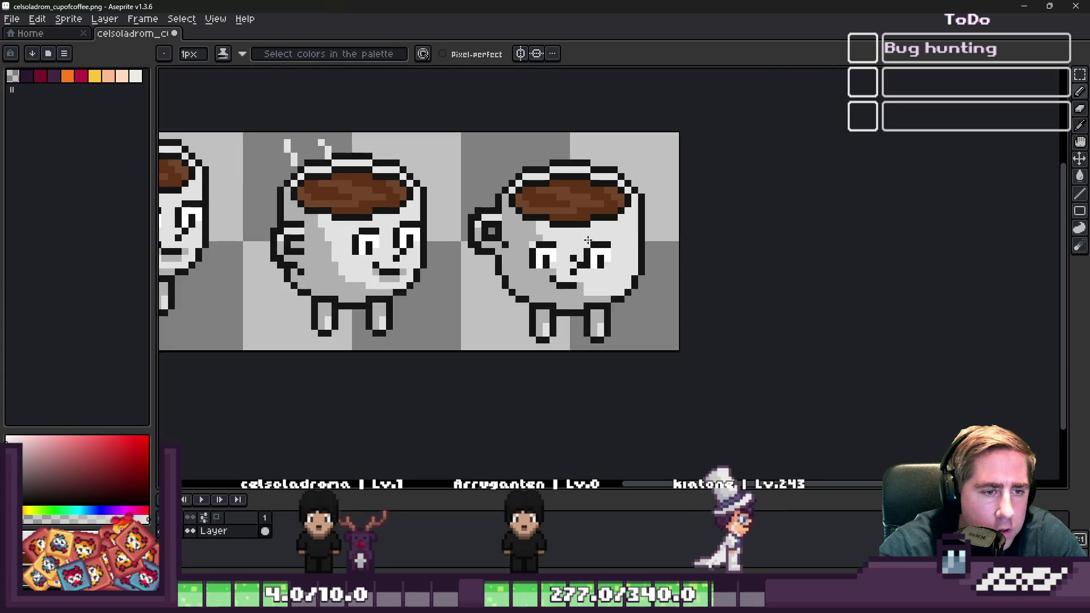
{"action": "scroll", "coordinate": [588, 241], "scroll_direction": "up", "scroll_amount": 3}
{"action": "scroll", "coordinate": [580, 233], "scroll_direction": "down", "scroll_amount": 3}
{"action": "scroll", "coordinate": [572, 222], "scroll_direction": "up", "scroll_amount": 5}
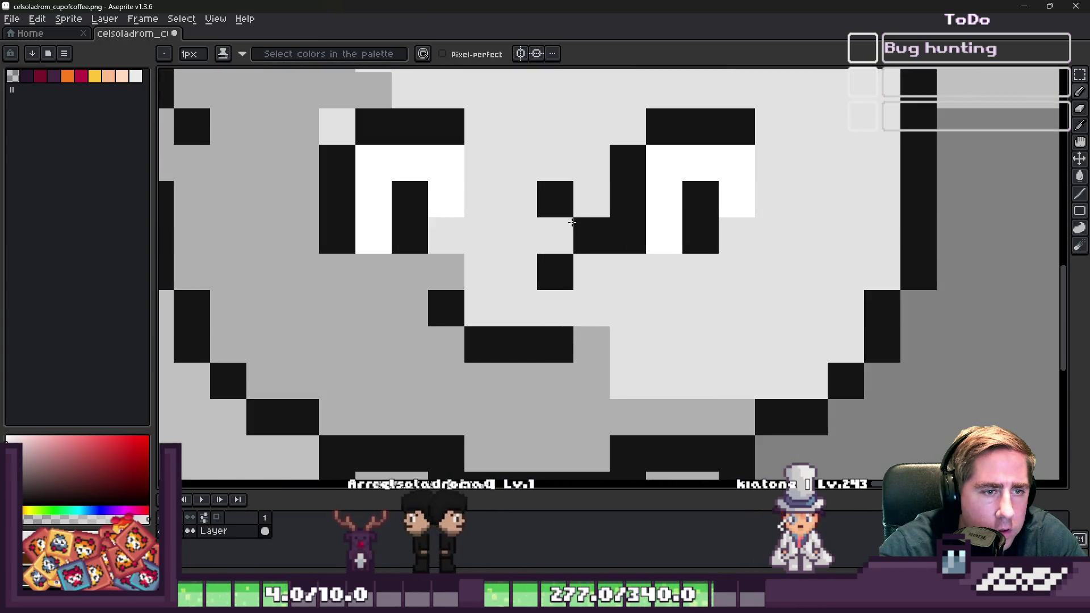
{"action": "scroll", "coordinate": [572, 222], "scroll_direction": "down", "scroll_amount": 2}
{"action": "left_click", "coordinate": [562, 259]}
{"action": "scroll", "coordinate": [564, 243], "scroll_direction": "down", "scroll_amount": 3}
{"action": "scroll", "coordinate": [559, 179], "scroll_direction": "up", "scroll_amount": 2}
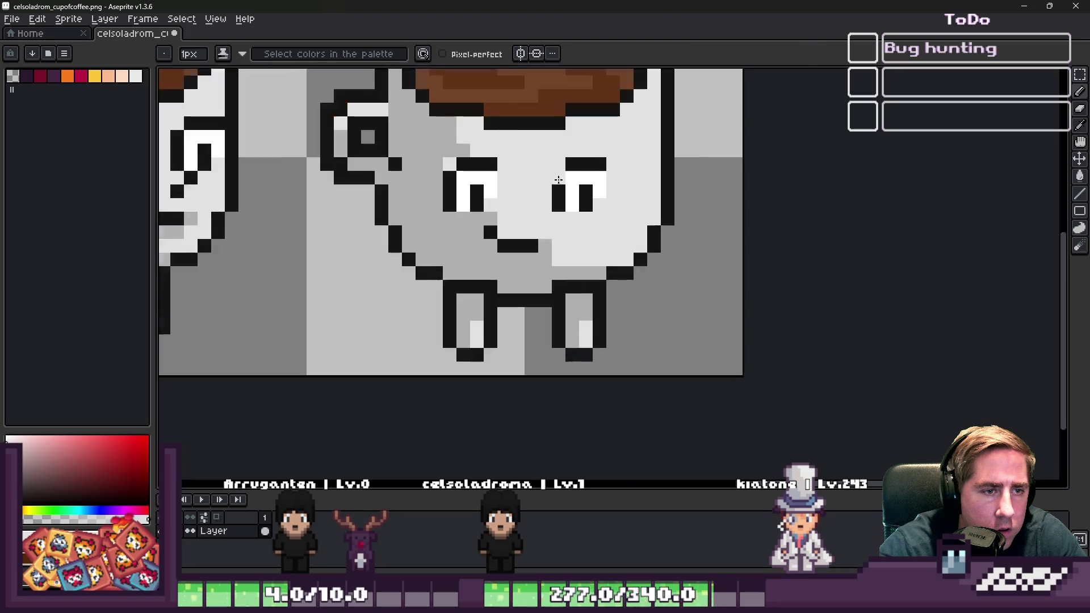
- Add black outline pixels around both eyes and mouth end, plus white under the right eye
{"action": "left_click", "coordinate": [558, 178]}
{"action": "scroll", "coordinate": [542, 164], "scroll_direction": "up", "scroll_amount": 1}
{"action": "scroll", "coordinate": [524, 141], "scroll_direction": "down", "scroll_amount": 2}
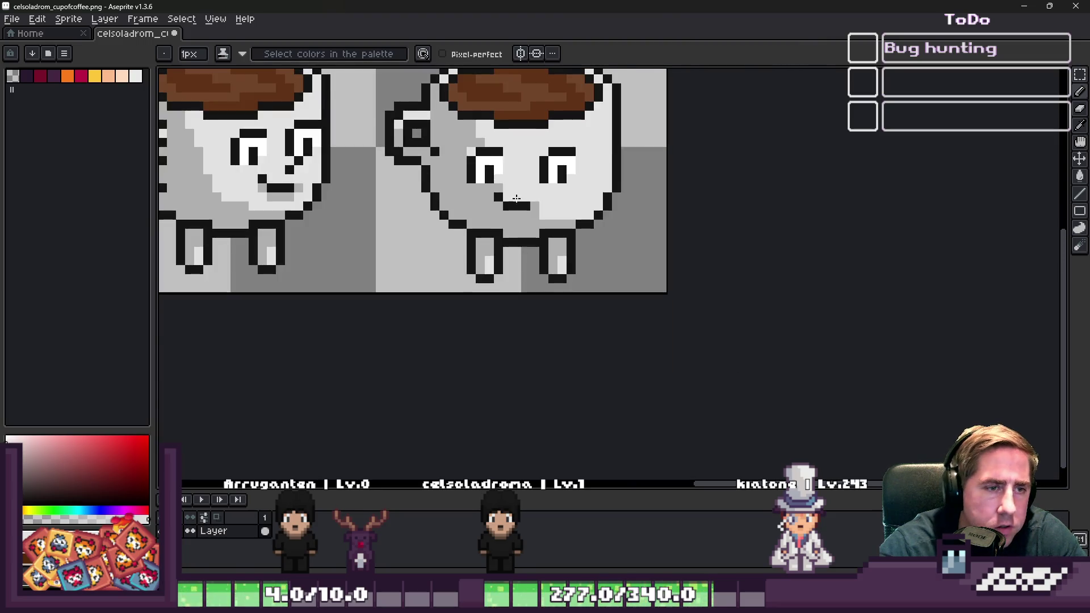
{"action": "scroll", "coordinate": [521, 168], "scroll_direction": "up", "scroll_amount": 5}
{"action": "left_click", "coordinate": [736, 142]}
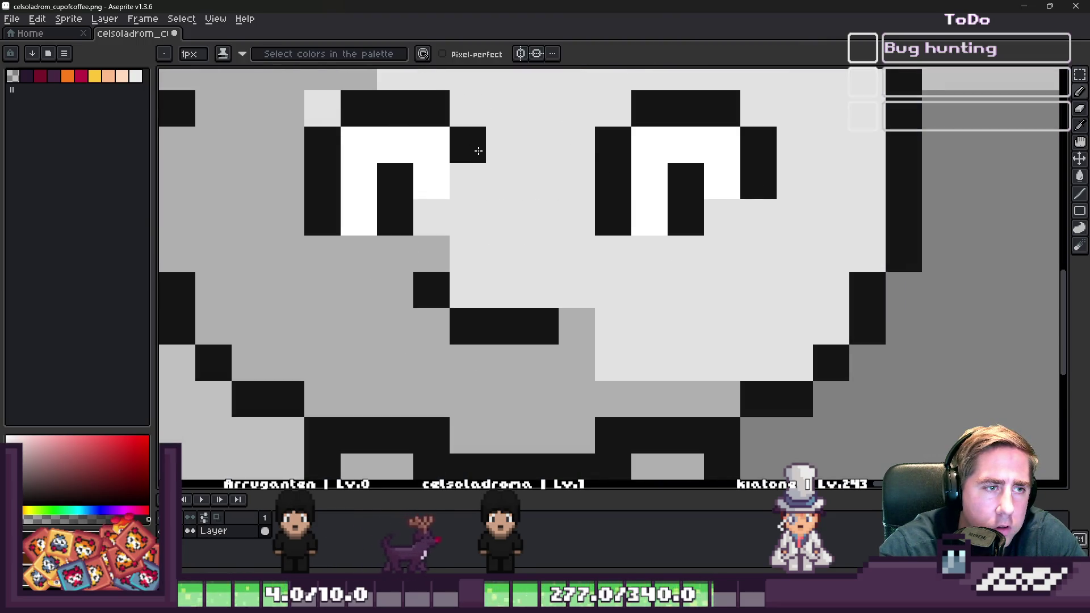
{"action": "left_click", "coordinate": [479, 181]}
{"action": "scroll", "coordinate": [479, 181], "scroll_direction": "down", "scroll_amount": 4}
{"action": "scroll", "coordinate": [523, 170], "scroll_direction": "up", "scroll_amount": 3}
{"action": "right_click", "coordinate": [699, 204]}
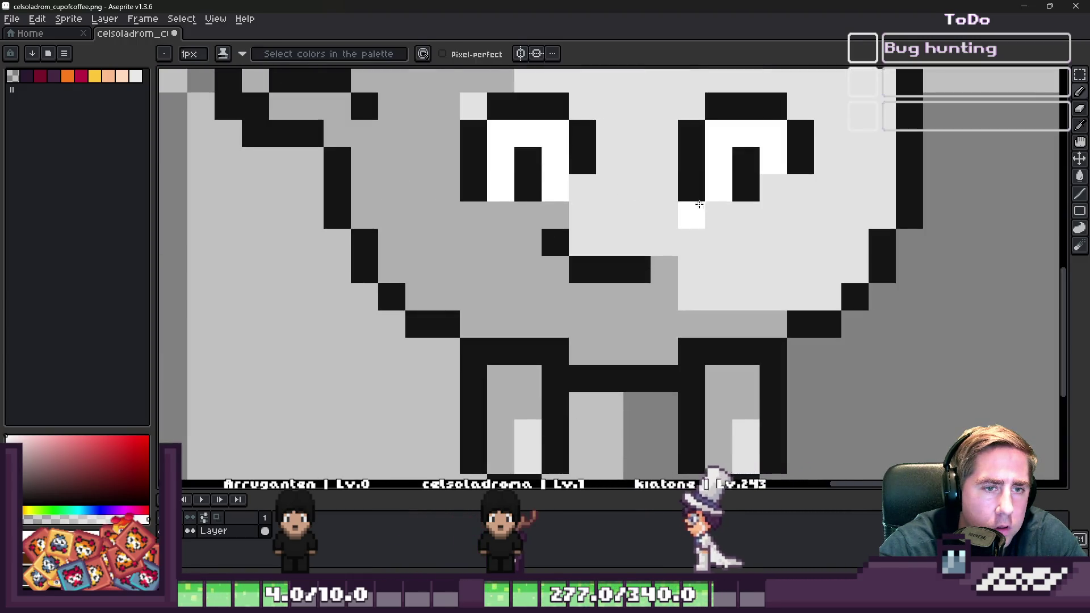
{"action": "left_click", "coordinate": [770, 187]}
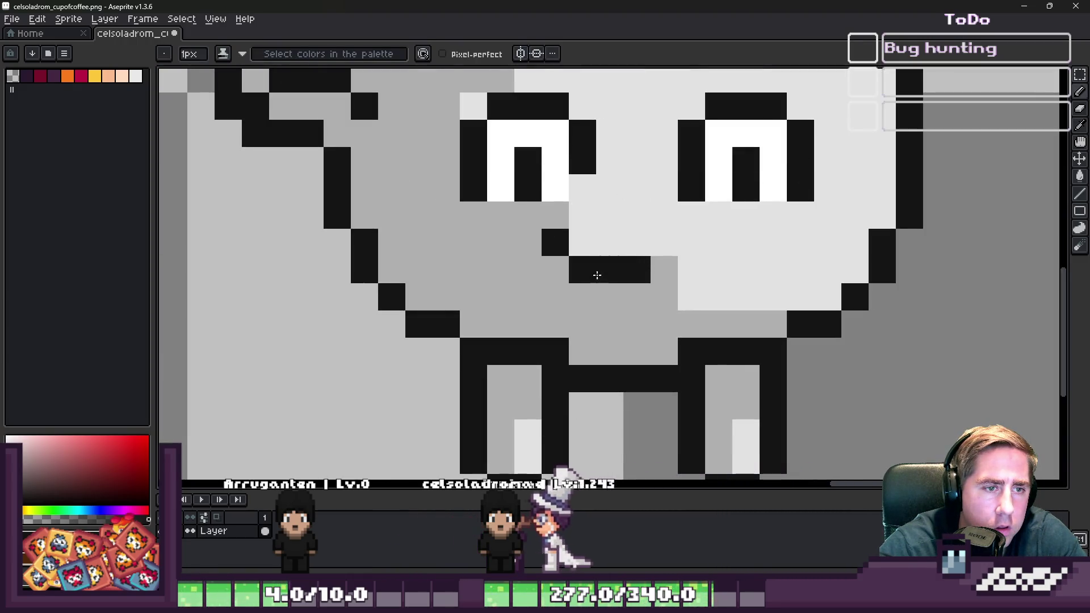
{"action": "left_click", "coordinate": [688, 243]}
{"action": "scroll", "coordinate": [508, 148], "scroll_direction": "down", "scroll_amount": 4}
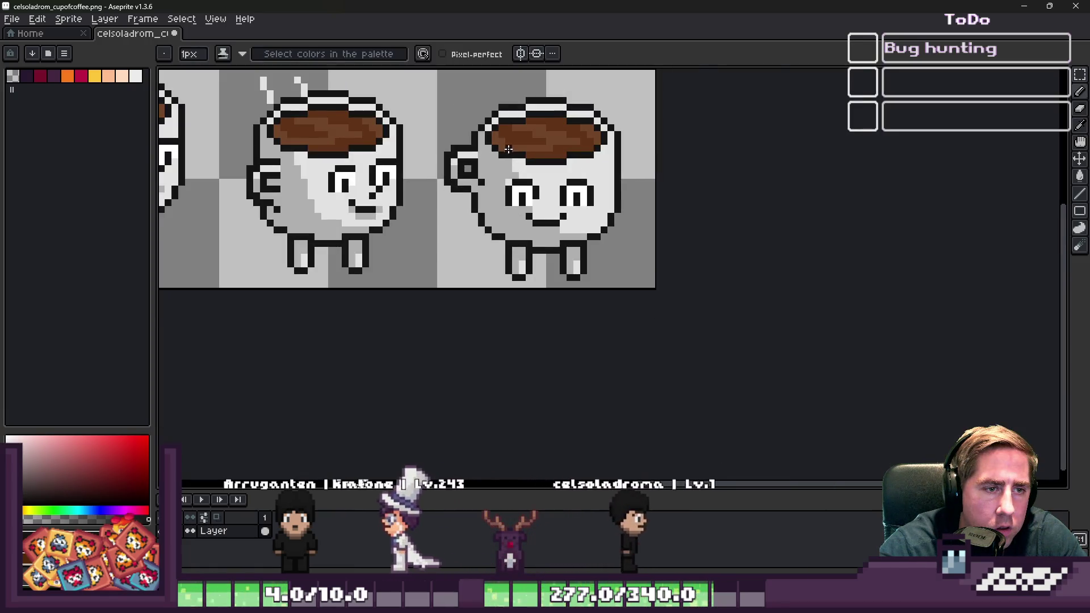
{"action": "scroll", "coordinate": [509, 149], "scroll_direction": "up", "scroll_amount": 3}
{"action": "scroll", "coordinate": [534, 193], "scroll_direction": "down", "scroll_amount": 4}
{"action": "scroll", "coordinate": [554, 223], "scroll_direction": "up", "scroll_amount": 3}
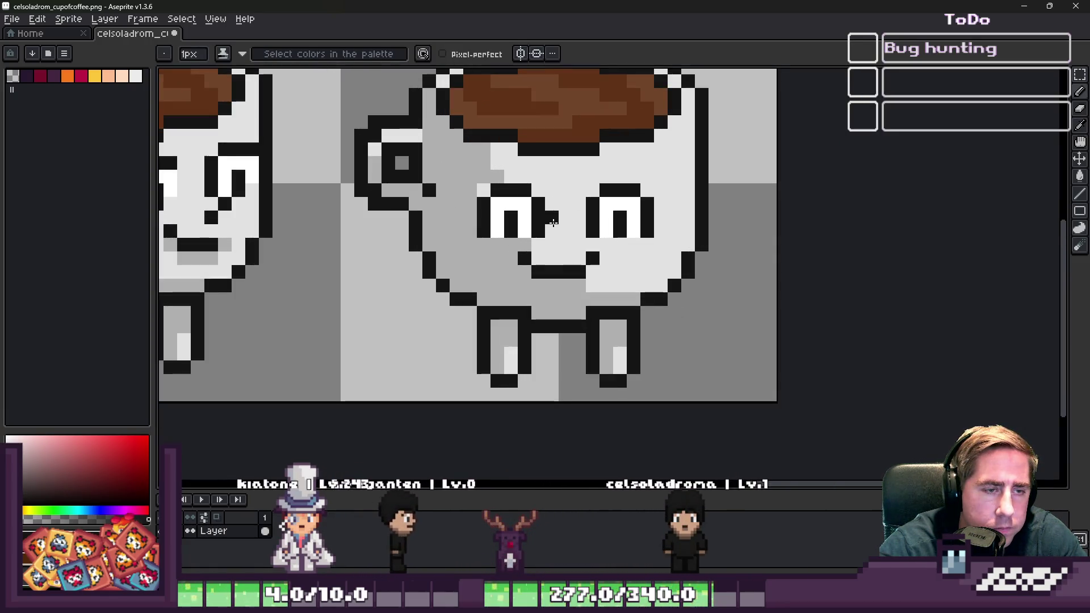
{"action": "scroll", "coordinate": [531, 295], "scroll_direction": "up", "scroll_amount": 2}
- Move the mouth down one pixel and fill the gap above it with face colour
{"action": "key", "text": "m"}
{"action": "mouse_move", "coordinate": [505, 233]}
{"action": "left_mouse_down"}
{"action": "mouse_move", "coordinate": [647, 292]}
{"action": "mouse_move", "coordinate": [673, 291]}
{"action": "left_mouse_up"}
{"action": "left_click_drag", "start_coordinate": [590, 257], "coordinate": [590, 284]}
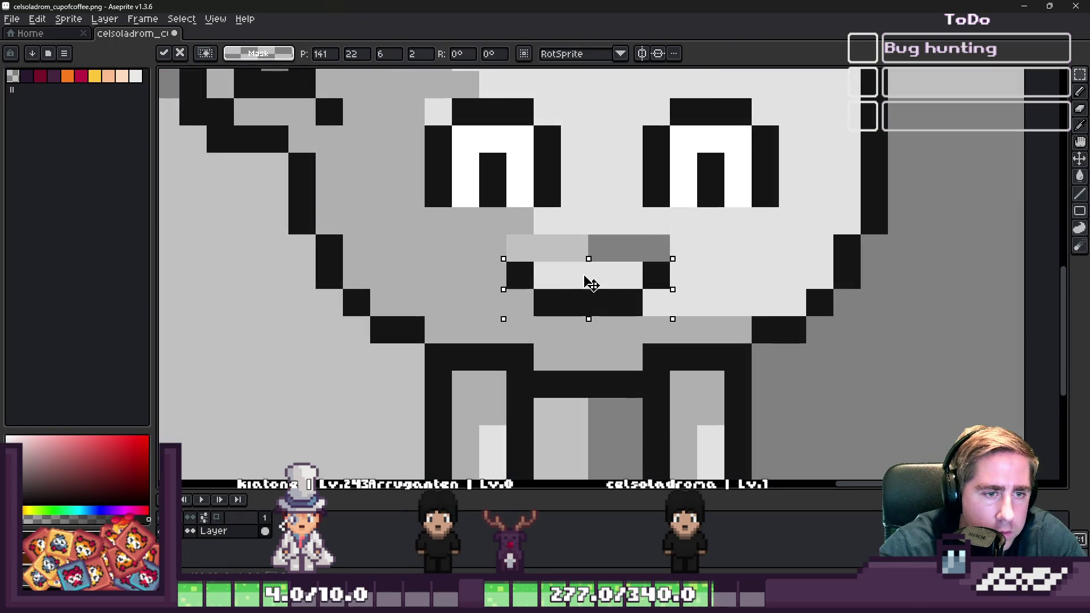
{"action": "key", "text": "b"}
{"action": "left_click", "coordinate": [495, 243], "text": "alt"}
{"action": "left_click", "coordinate": [521, 246]}
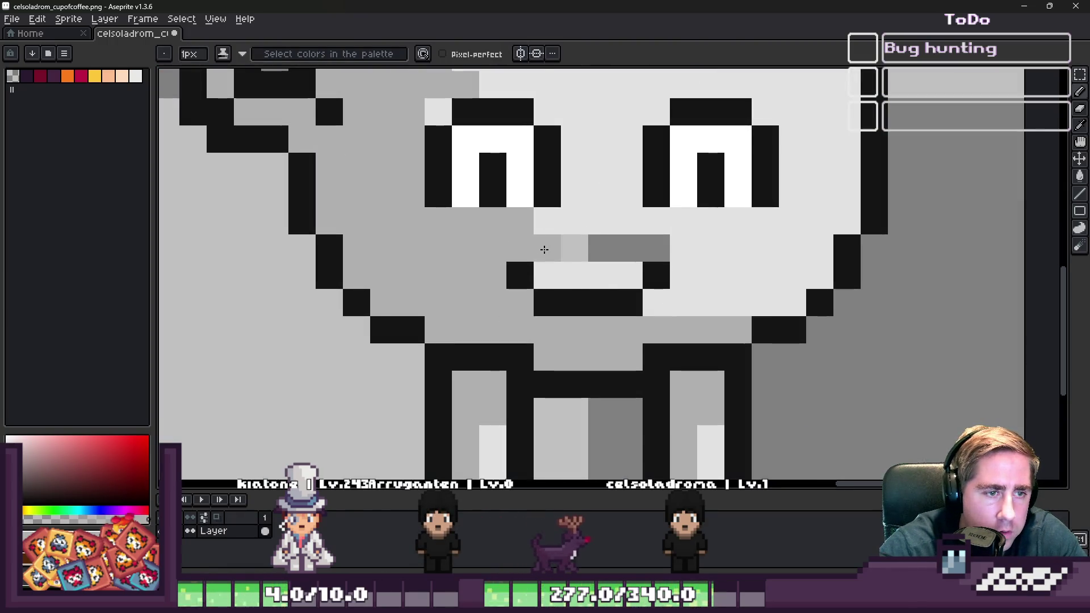
{"action": "left_click", "coordinate": [583, 219], "text": "alt"}
{"action": "left_click_drag", "start_coordinate": [575, 248], "coordinate": [652, 244]}
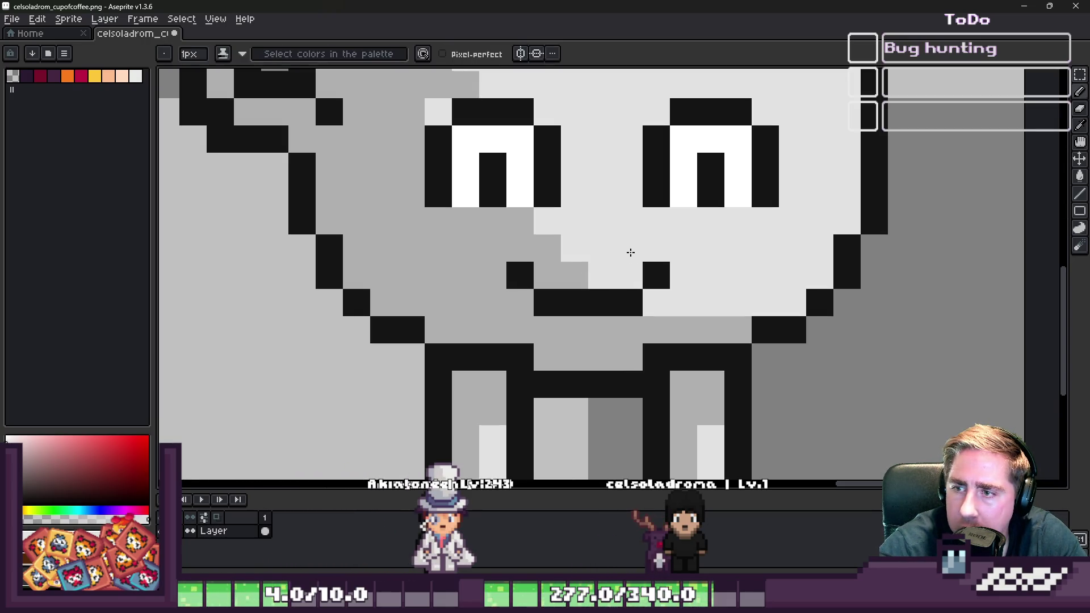
{"action": "left_click", "coordinate": [657, 266]}
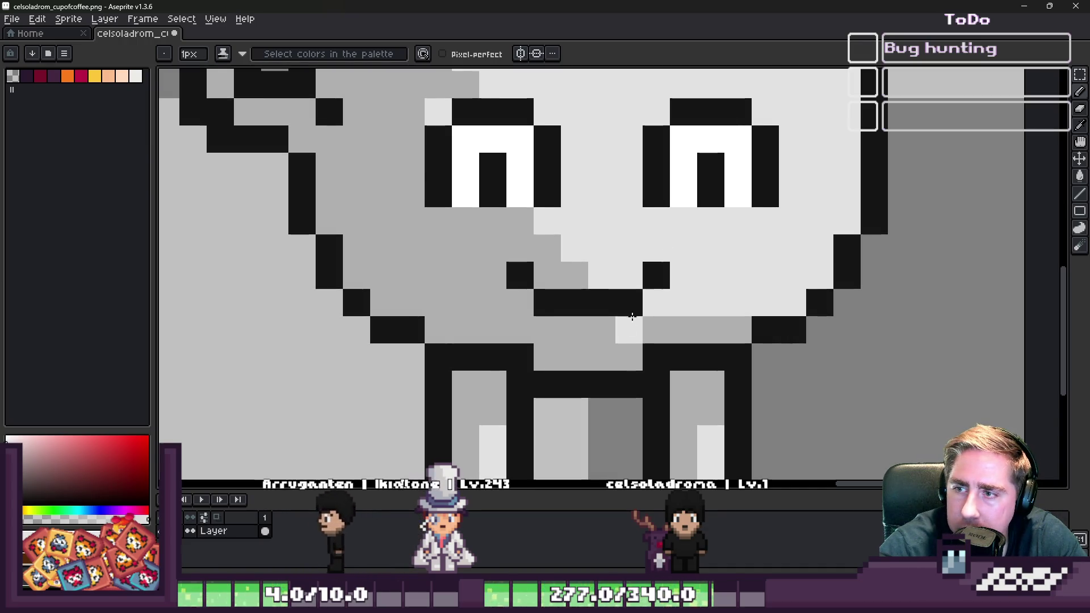
{"action": "scroll", "coordinate": [622, 296], "scroll_direction": "down", "scroll_amount": 3}
{"action": "scroll", "coordinate": [481, 284], "scroll_direction": "up", "scroll_amount": 3}
- Turn the lower side pixels of both eyes grey with the sampled face colour
{"action": "key", "text": "alt"}
{"action": "left_click", "coordinate": [483, 255]}
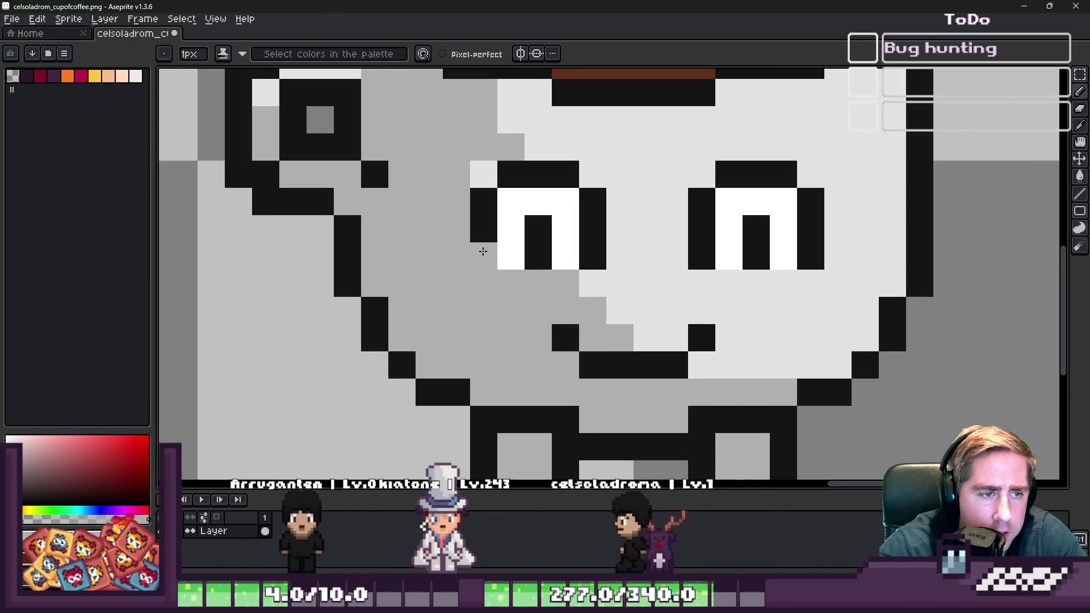
{"action": "left_click", "coordinate": [590, 255]}
{"action": "left_click", "coordinate": [604, 263], "text": "alt"}
{"action": "left_click", "coordinate": [708, 256]}
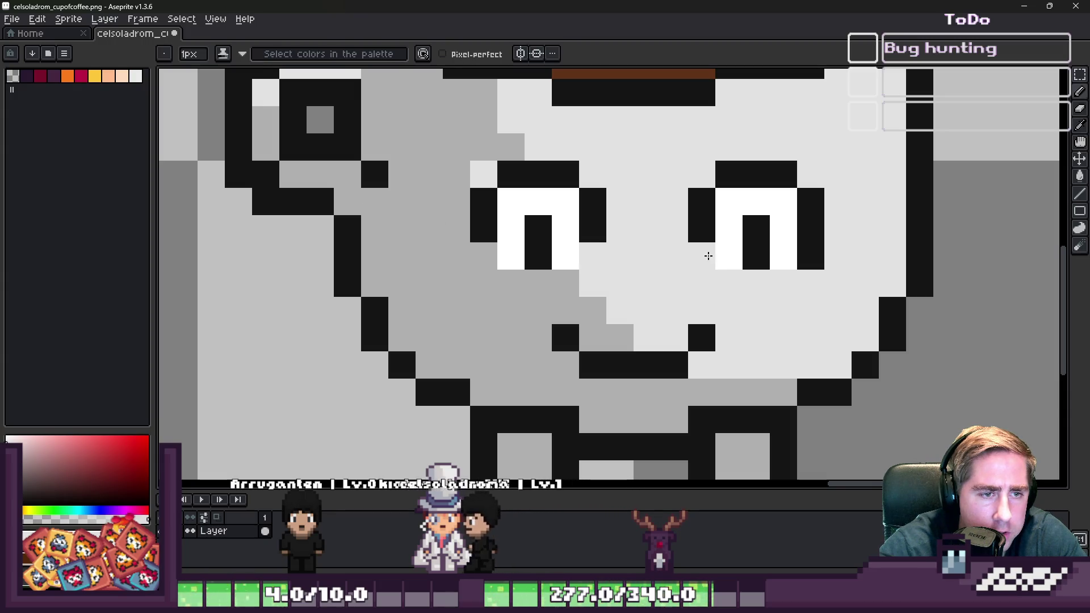
{"action": "scroll", "coordinate": [809, 266], "scroll_direction": "down", "scroll_amount": 4}
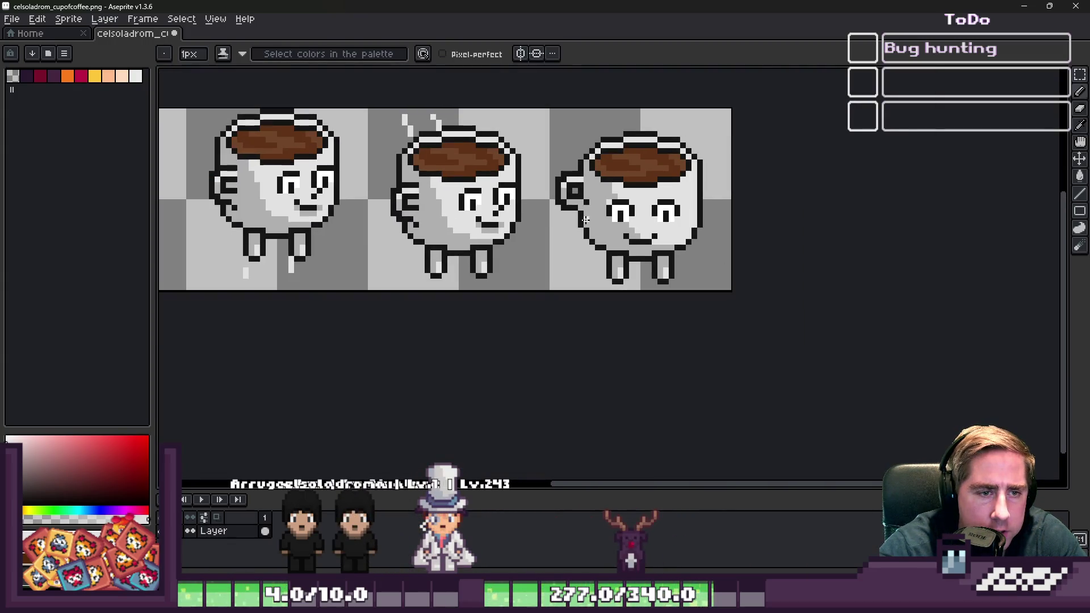
{"action": "scroll", "coordinate": [591, 206], "scroll_direction": "up", "scroll_amount": 1}
{"action": "scroll", "coordinate": [592, 206], "scroll_direction": "up", "scroll_amount": 2}
{"action": "left_click", "coordinate": [624, 244], "text": "alt"}
{"action": "scroll", "coordinate": [546, 318], "scroll_direction": "up", "scroll_amount": 4}
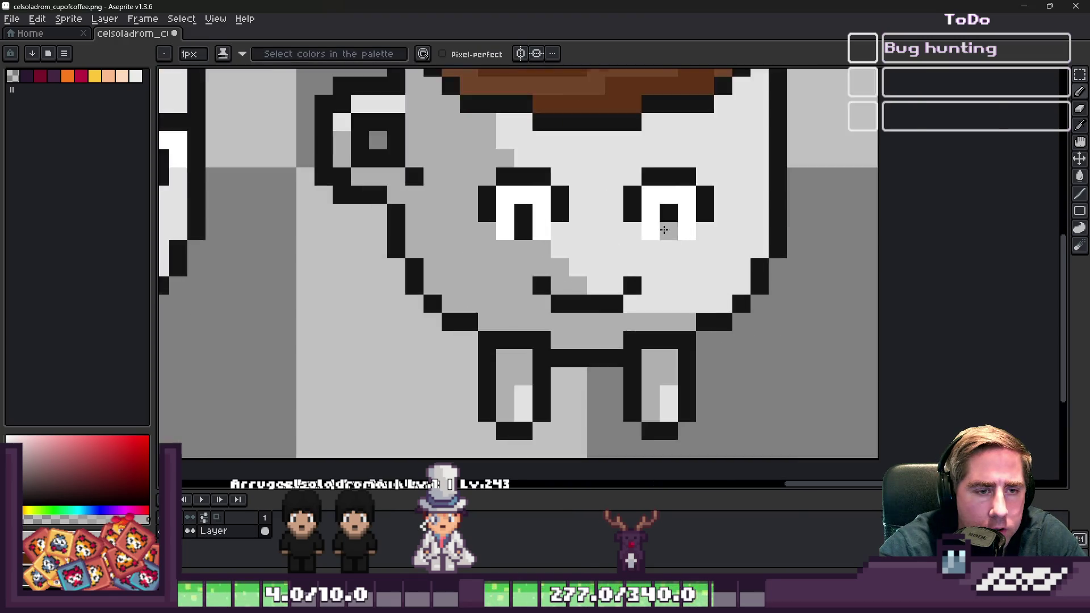
- Reshape the mouth pixels, add two black nose pixels, and save the sprite sheet
{"action": "left_click", "coordinate": [547, 318]}
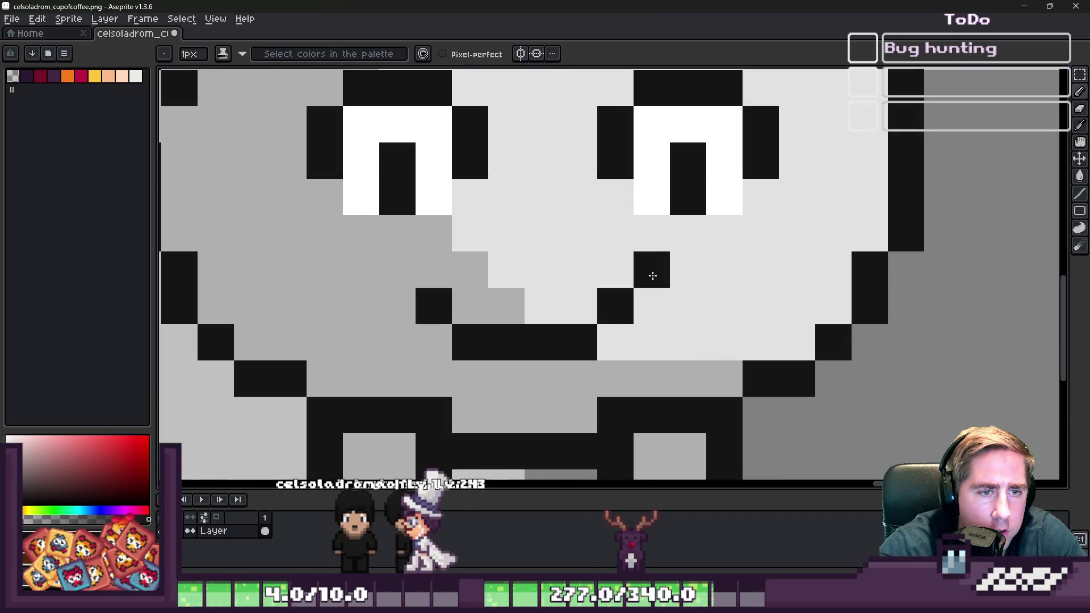
{"action": "left_click", "coordinate": [652, 307]}
{"action": "left_click", "coordinate": [616, 341]}
{"action": "left_click", "coordinate": [568, 306], "text": "alt"}
{"action": "left_click", "coordinate": [601, 302]}
{"action": "left_click", "coordinate": [543, 209]}
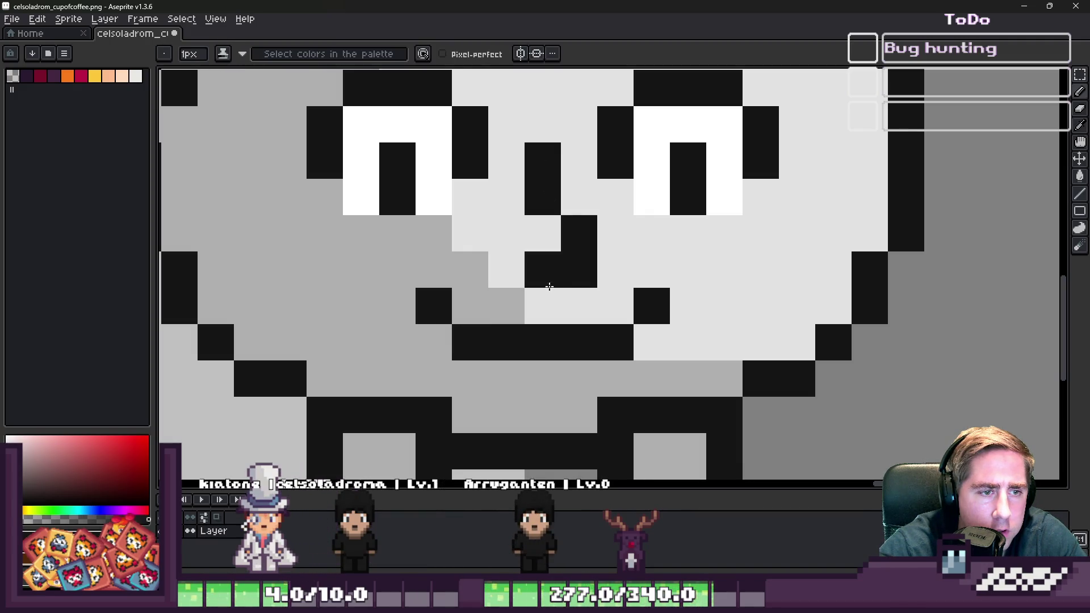
{"action": "scroll", "coordinate": [486, 169], "scroll_direction": "down", "scroll_amount": 5}
{"action": "scroll", "coordinate": [606, 217], "scroll_direction": "up", "scroll_amount": 3}
{"action": "left_click", "coordinate": [606, 217]}
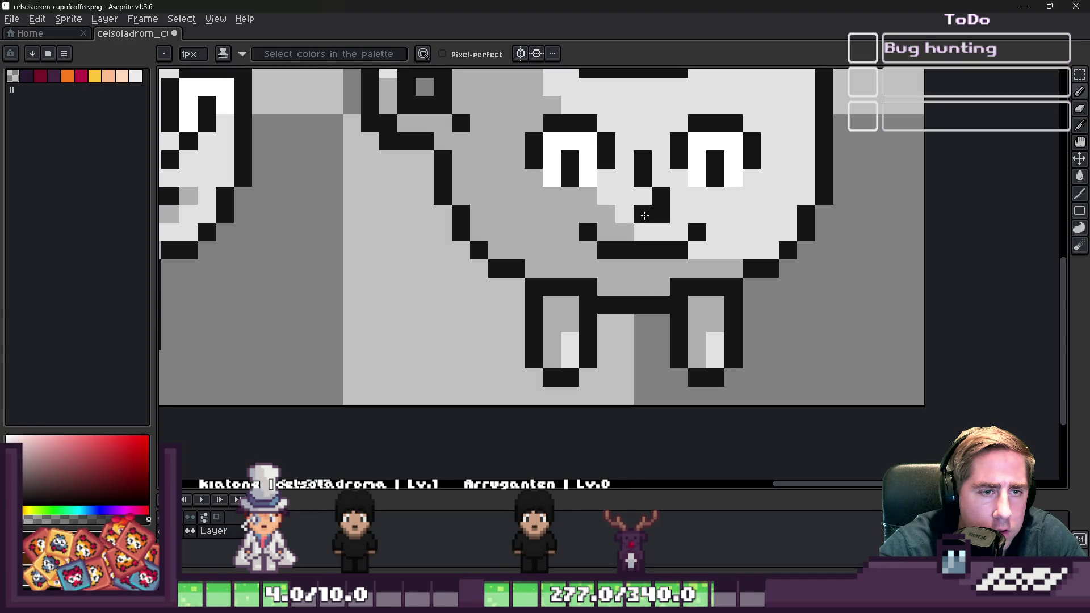
{"action": "scroll", "coordinate": [488, 193], "scroll_direction": "down", "scroll_amount": 5}
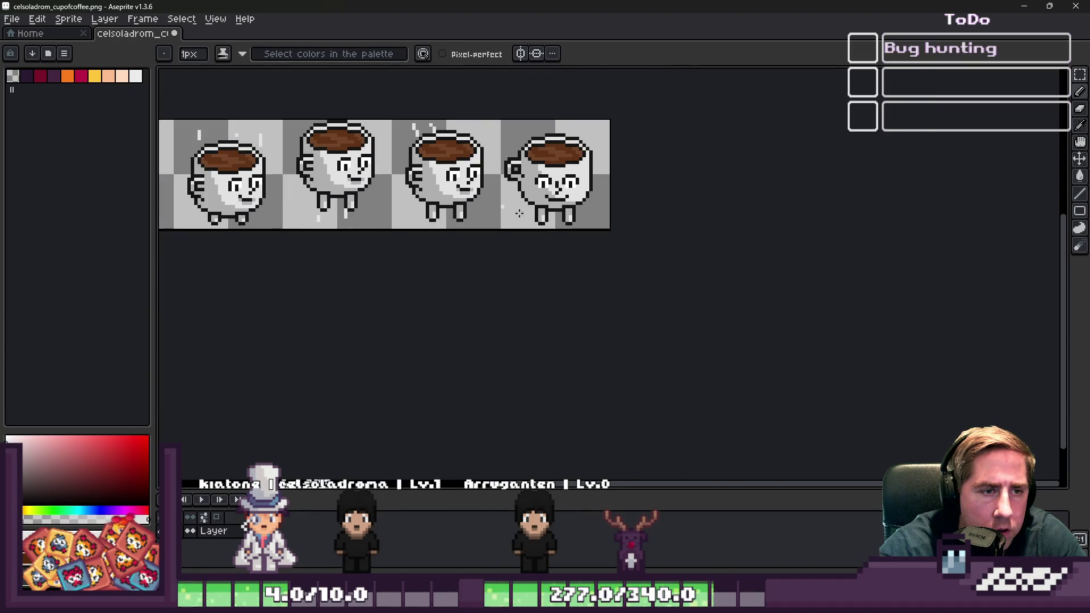
{"action": "scroll", "coordinate": [829, 282], "scroll_direction": "down", "scroll_amount": 1}
{"action": "scroll", "coordinate": [675, 179], "scroll_direction": "up", "scroll_amount": 5}
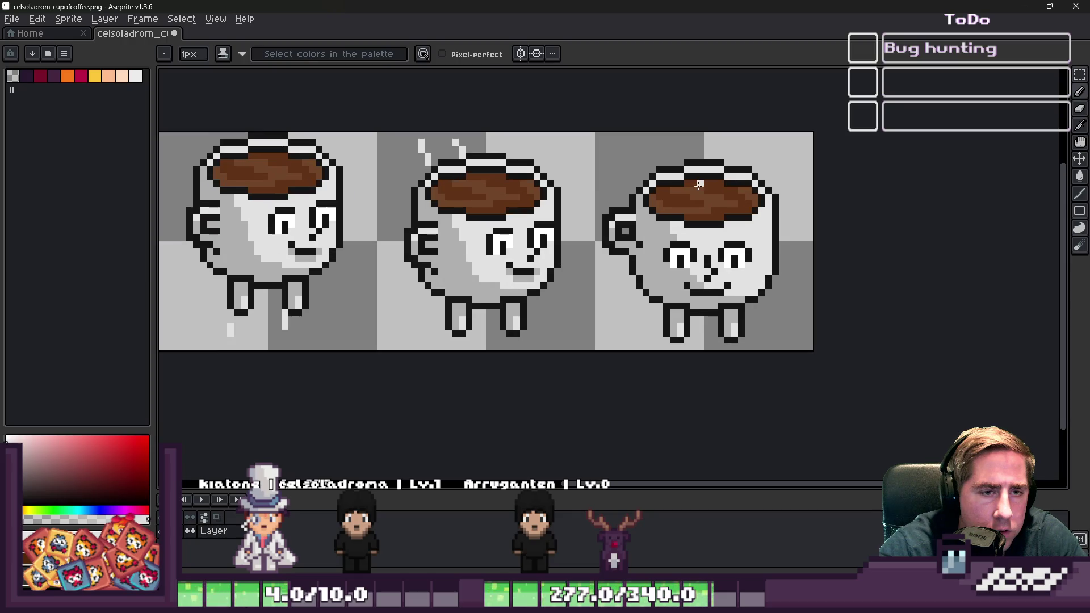
{"action": "scroll", "coordinate": [676, 180], "scroll_direction": "down", "scroll_amount": 5}
{"action": "key", "text": "ctrl+s"}
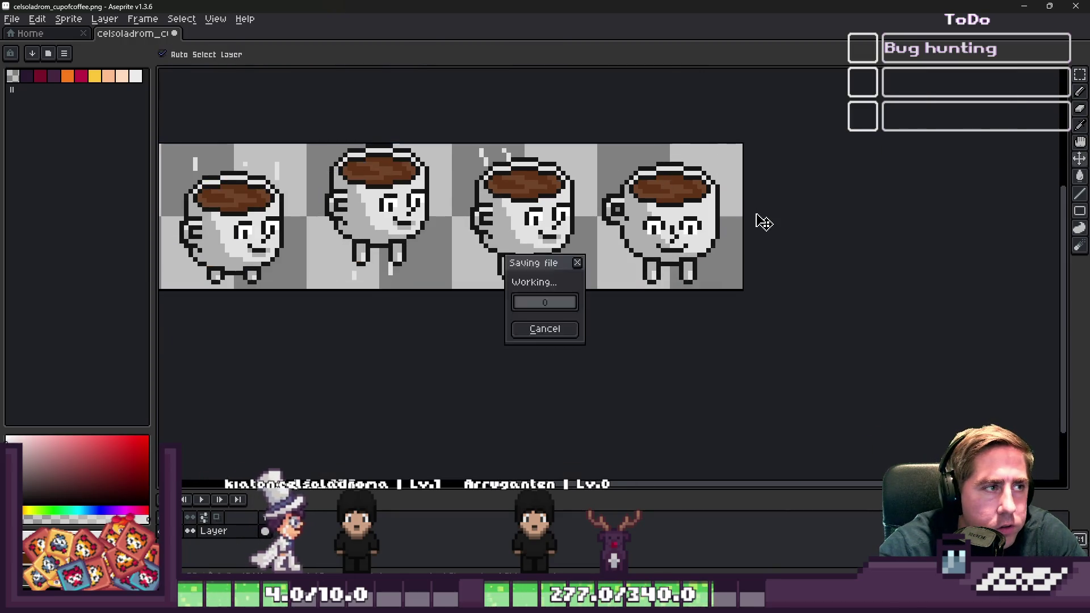
{"action": "left_click", "coordinate": [1024, 6]}
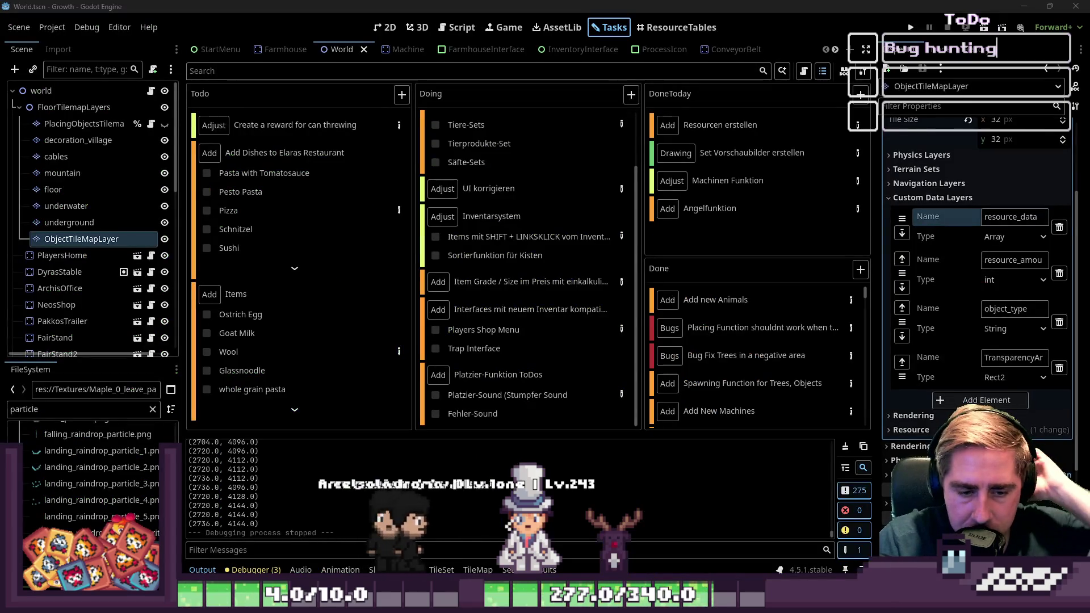
- Leave Aseprite and switch over to the StreamOverlay Godot project window
{"action": "mouse_move", "coordinate": [744, 602]}
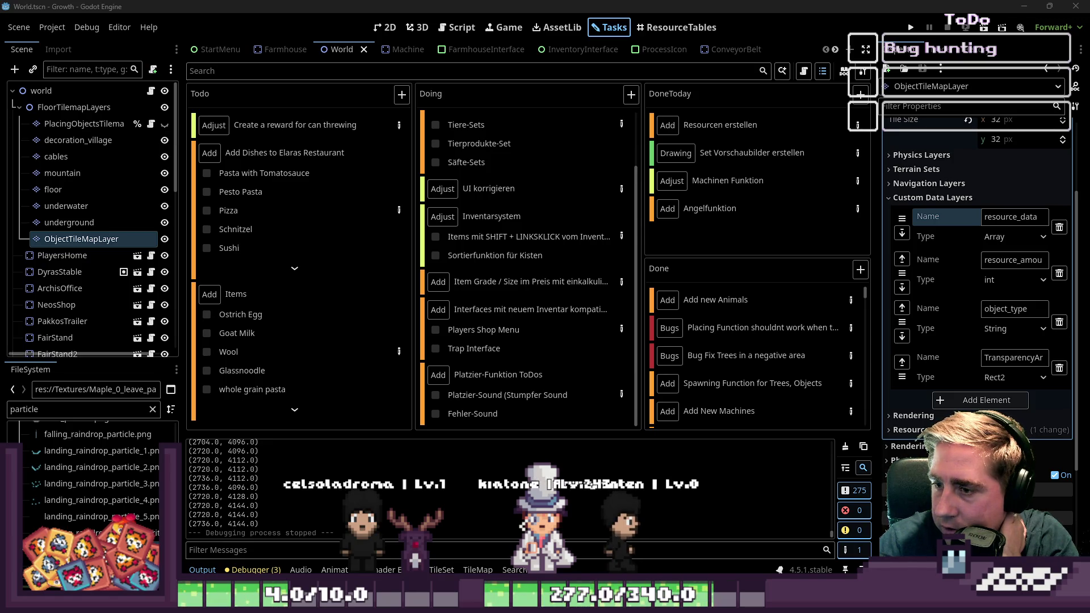
{"action": "key", "text": "alt+Tab"}
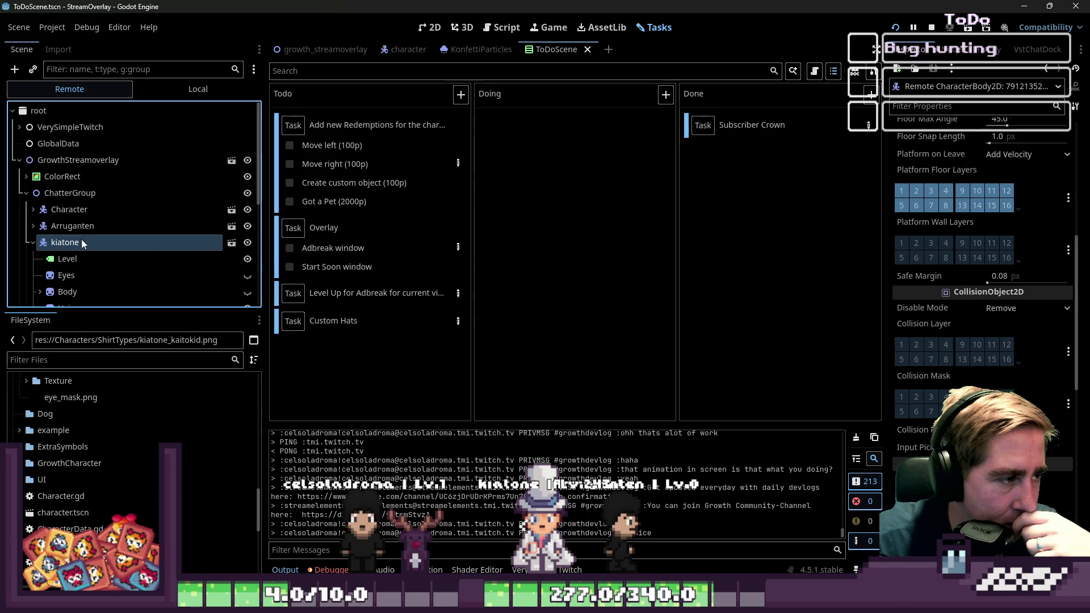
- Inspect an existing character's Pants and Hair sprite properties, then collapse the expanded nodes
{"action": "scroll", "coordinate": [972, 231], "scroll_direction": "up", "scroll_amount": 5}
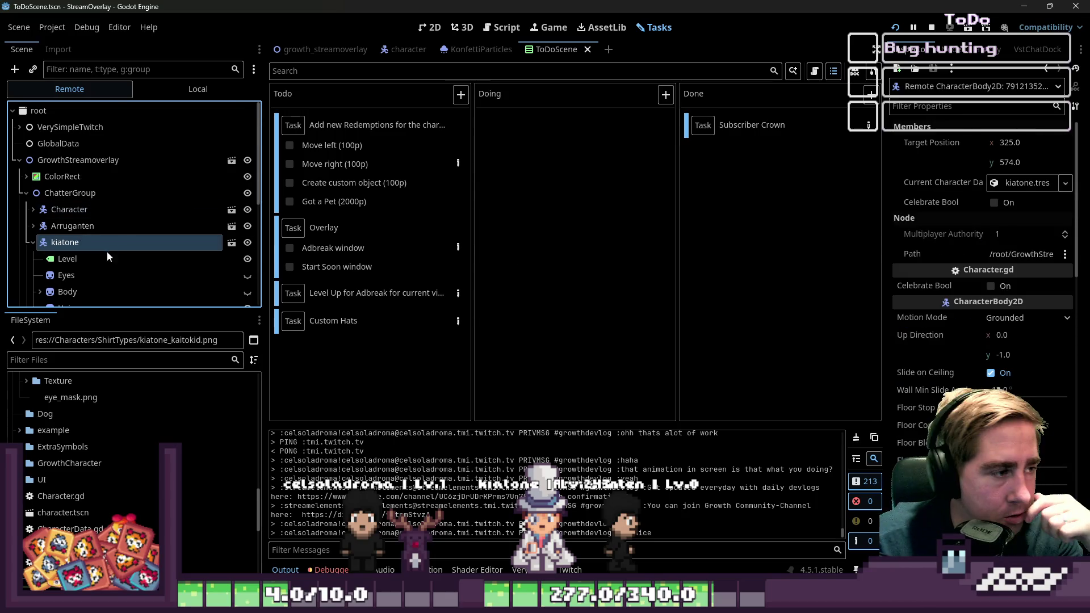
{"action": "scroll", "coordinate": [107, 251], "scroll_direction": "down", "scroll_amount": 3}
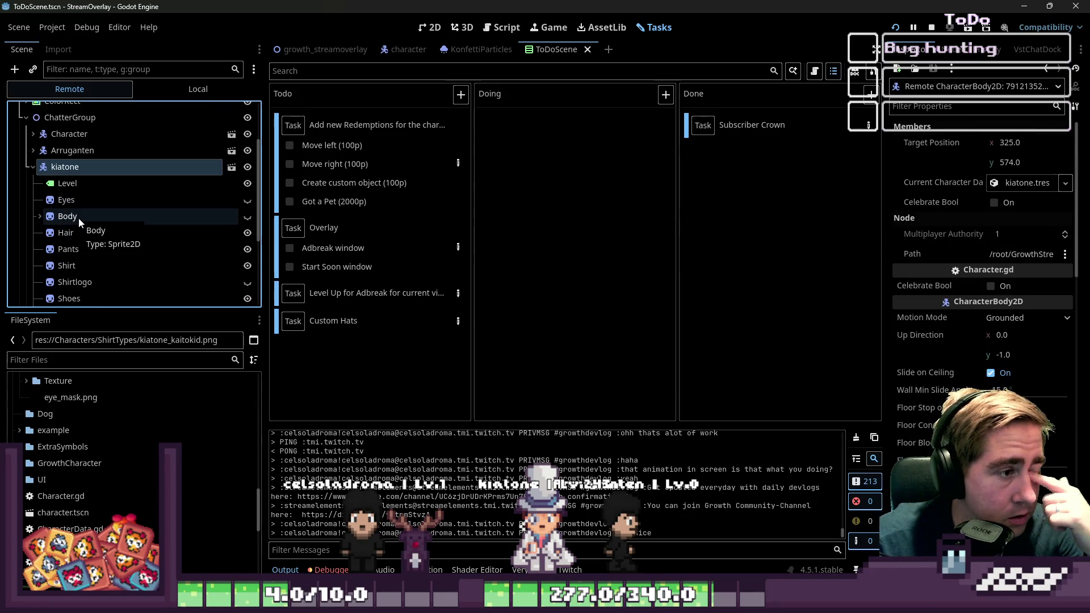
{"action": "scroll", "coordinate": [78, 217], "scroll_direction": "down", "scroll_amount": 1}
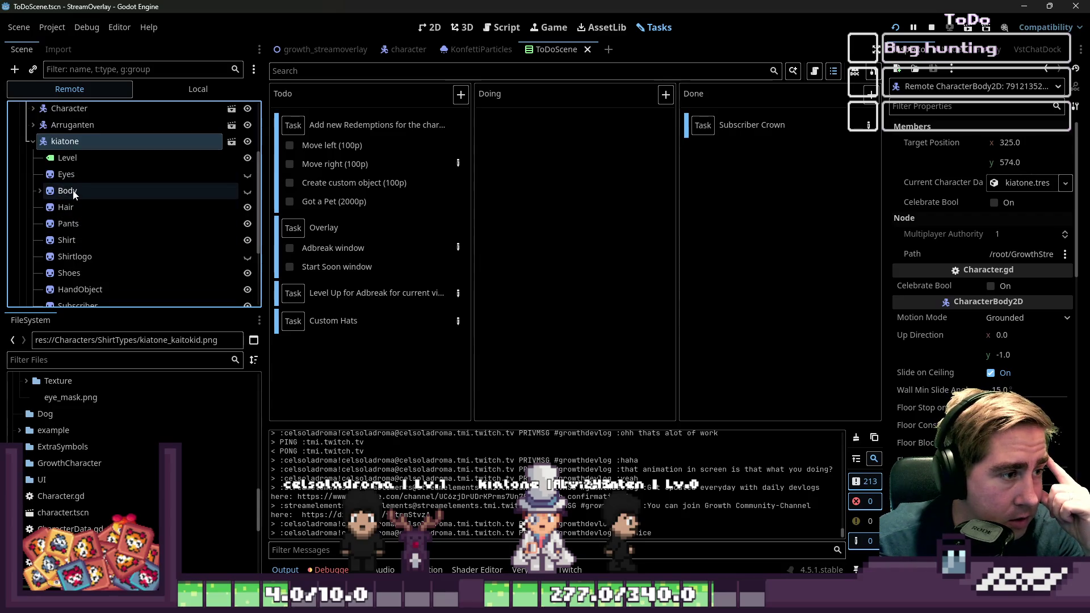
{"action": "left_click", "coordinate": [88, 220]}
{"action": "left_click", "coordinate": [93, 203]}
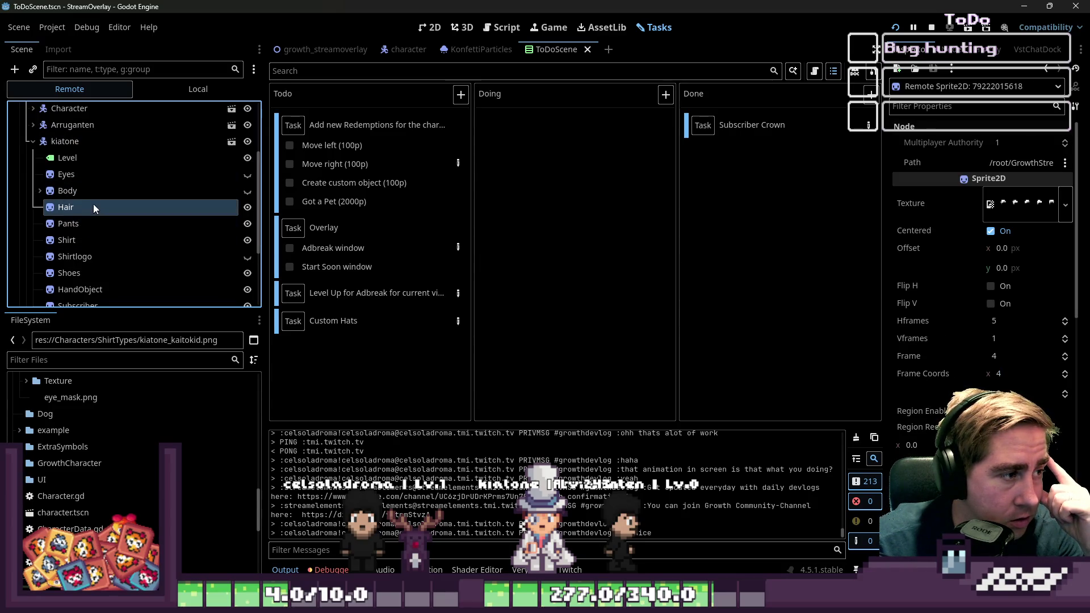
{"action": "scroll", "coordinate": [85, 186], "scroll_direction": "up", "scroll_amount": 1}
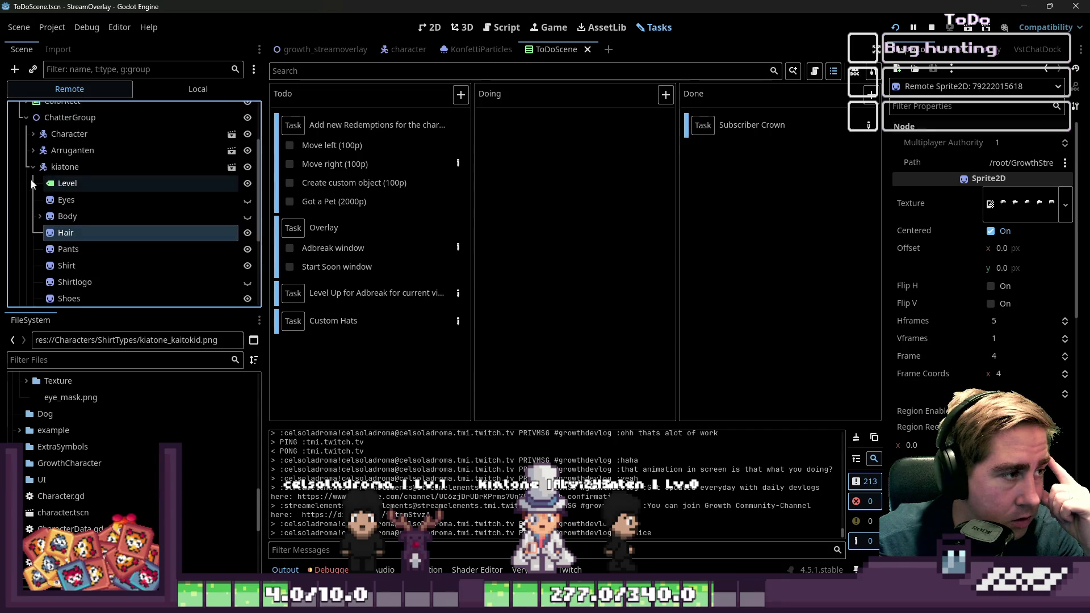
{"action": "left_click", "coordinate": [32, 169]}
{"action": "scroll", "coordinate": [32, 403], "scroll_direction": "up", "scroll_amount": 3}
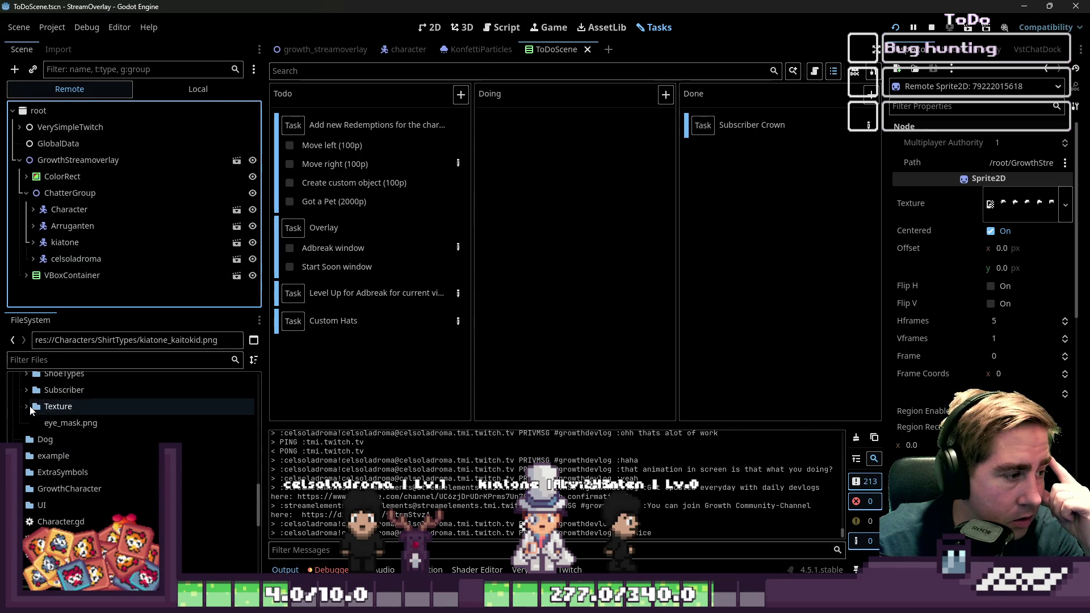
{"action": "left_click", "coordinate": [26, 458]}
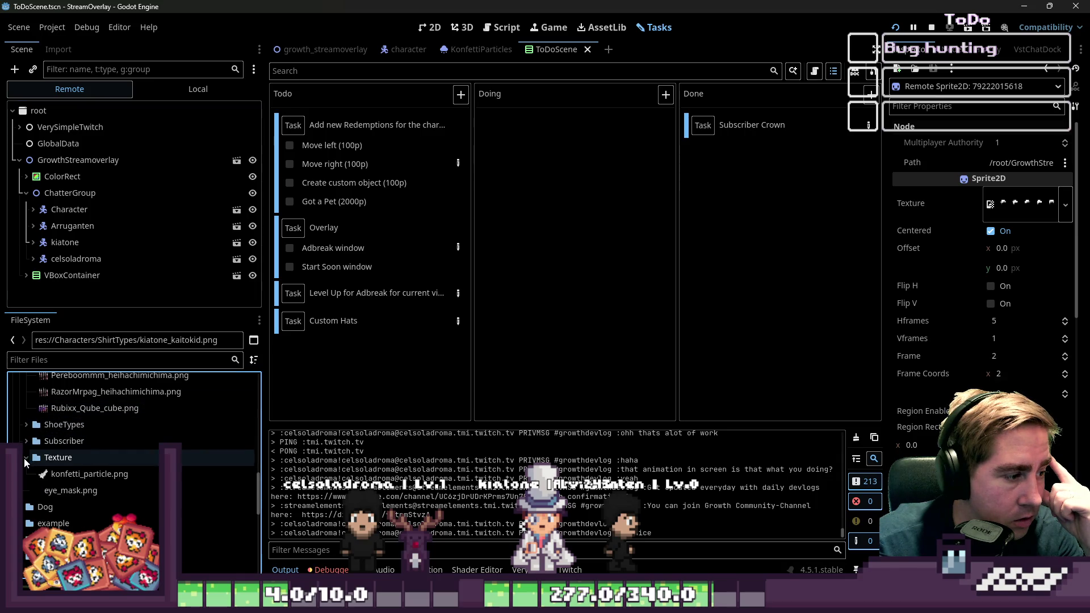
{"action": "left_click", "coordinate": [25, 458]}
{"action": "scroll", "coordinate": [30, 472], "scroll_direction": "up", "scroll_amount": 10}
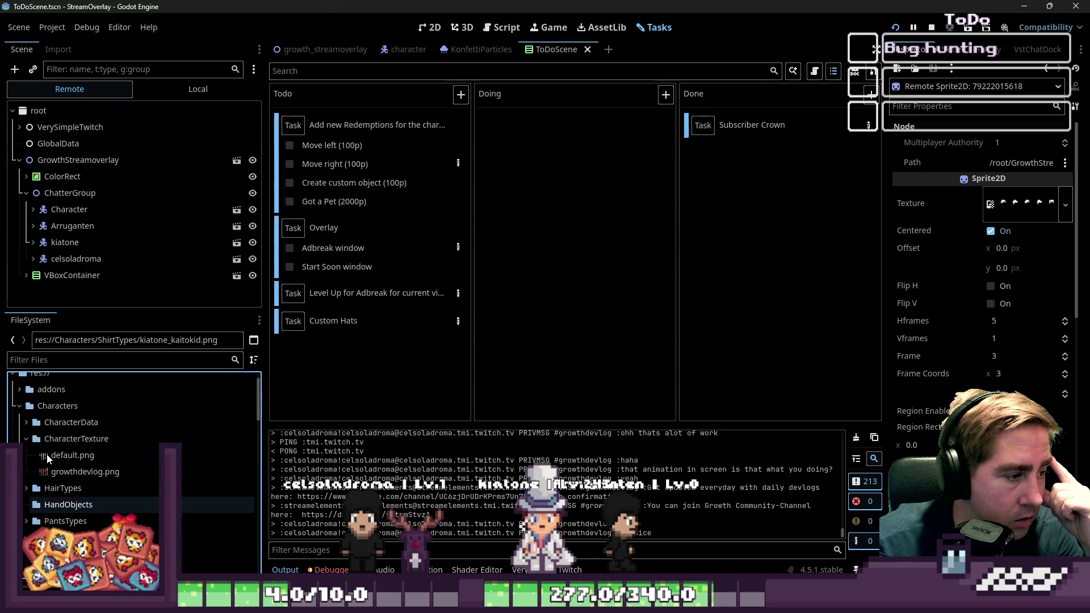
- Open the CharacterData folder and load a character's .tres file into the Inspector
{"action": "double_click", "coordinate": [48, 447]}
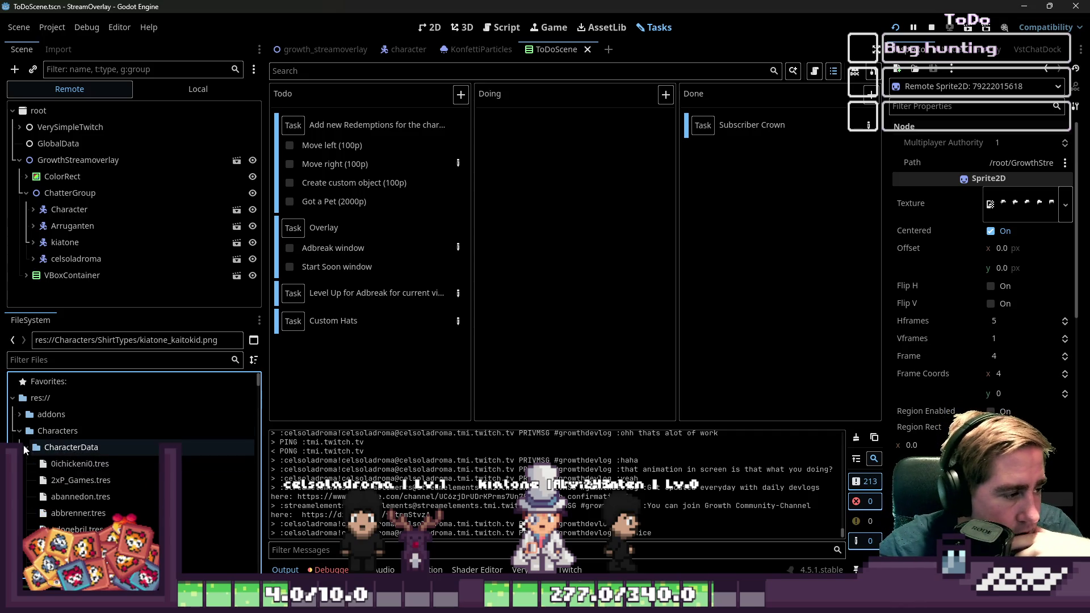
{"action": "scroll", "coordinate": [106, 464], "scroll_direction": "down", "scroll_amount": 3}
{"action": "scroll", "coordinate": [106, 464], "scroll_direction": "down", "scroll_amount": 5}
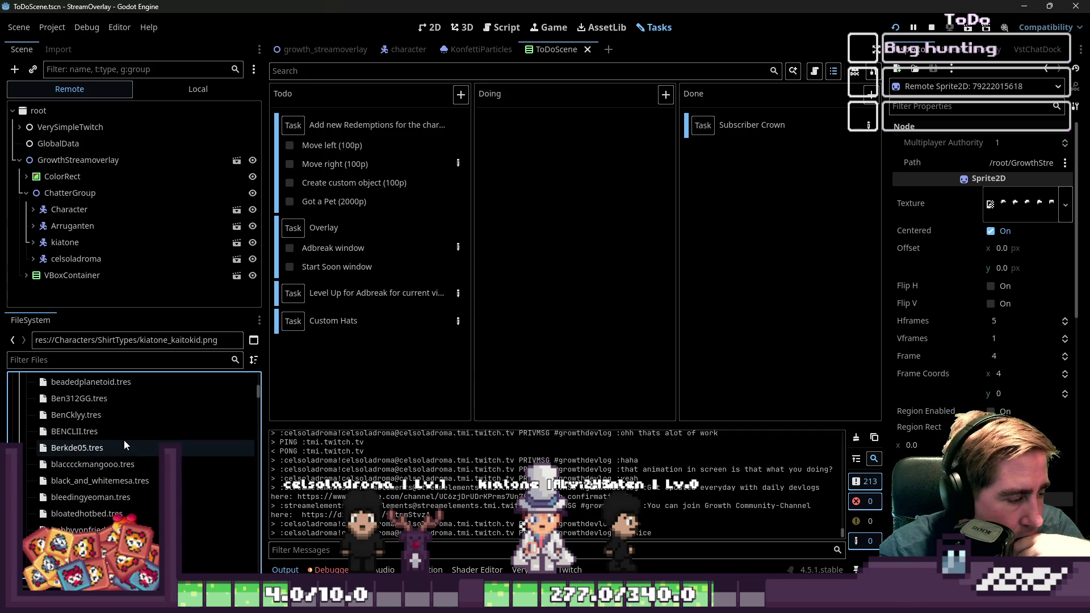
{"action": "scroll", "coordinate": [124, 441], "scroll_direction": "down", "scroll_amount": 10}
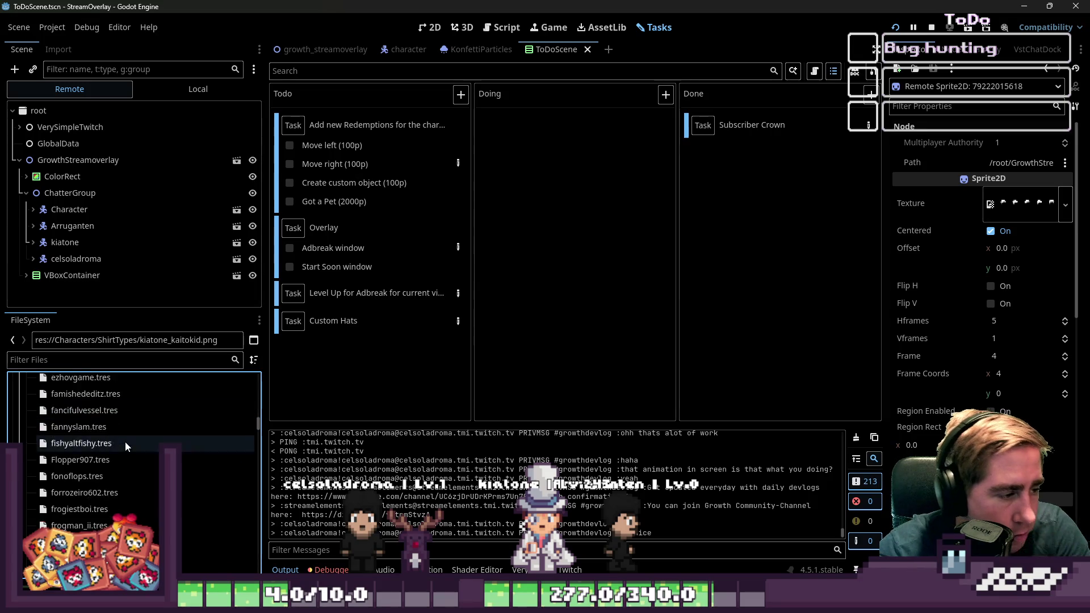
{"action": "scroll", "coordinate": [125, 449], "scroll_direction": "down", "scroll_amount": 10}
{"action": "scroll", "coordinate": [125, 458], "scroll_direction": "down", "scroll_amount": 5}
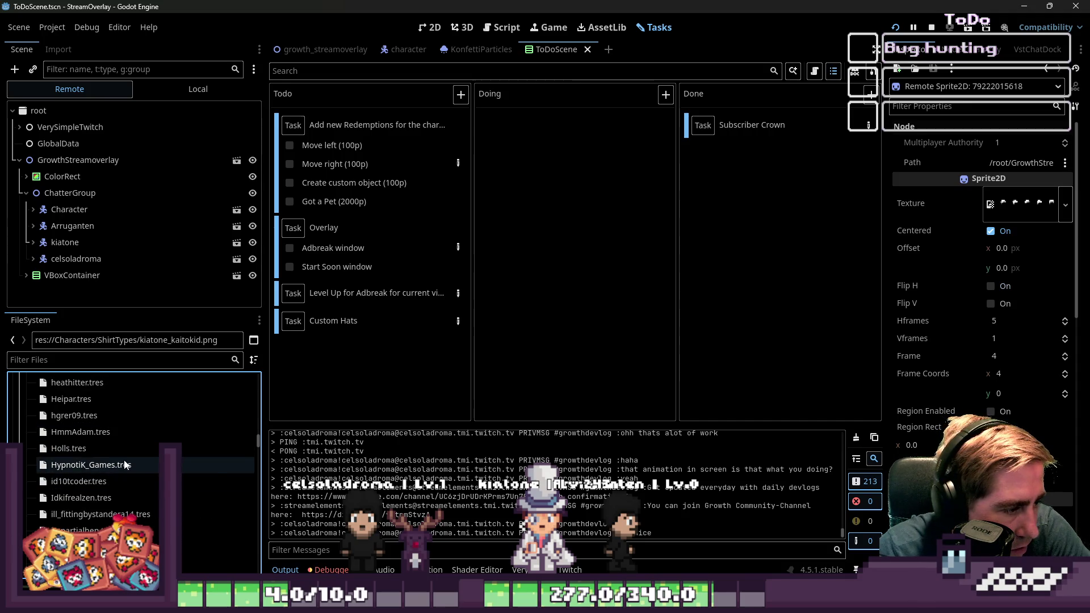
{"action": "scroll", "coordinate": [125, 461], "scroll_direction": "down", "scroll_amount": 3}
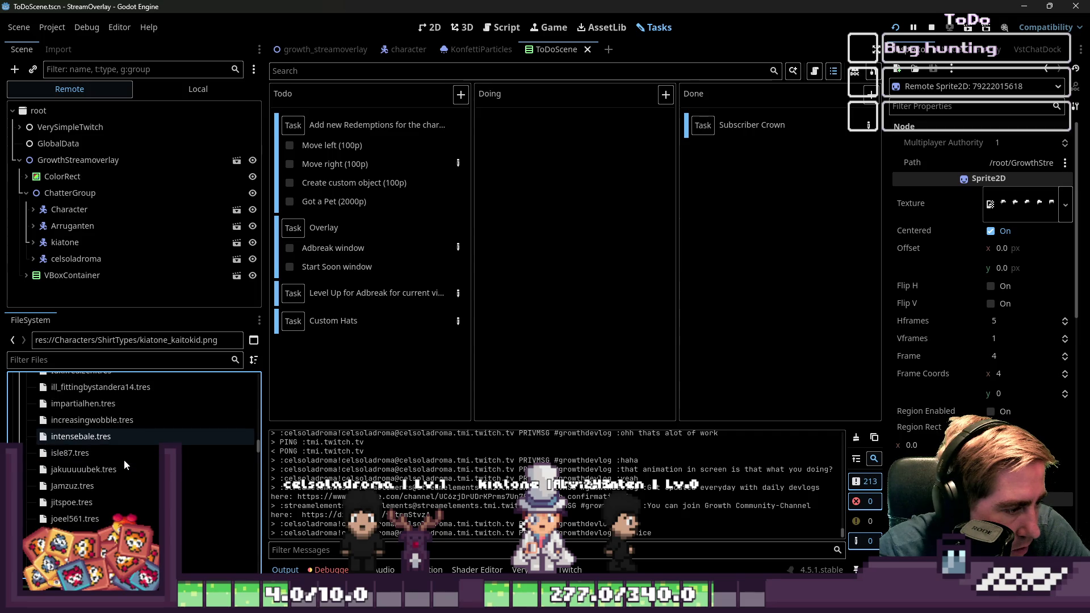
{"action": "scroll", "coordinate": [124, 459], "scroll_direction": "down", "scroll_amount": 1}
{"action": "left_click", "coordinate": [111, 517]}
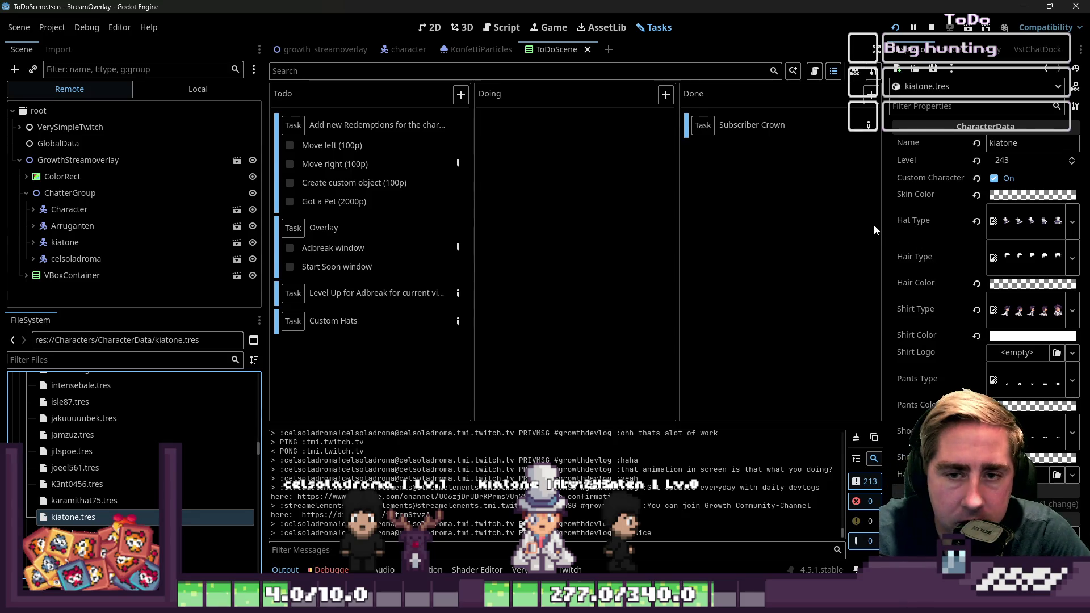
- Widen the Inspector, filter files by the chatter's name and open their CharacterData .tres file
{"action": "left_click_drag", "start_coordinate": [886, 227], "coordinate": [704, 256]}
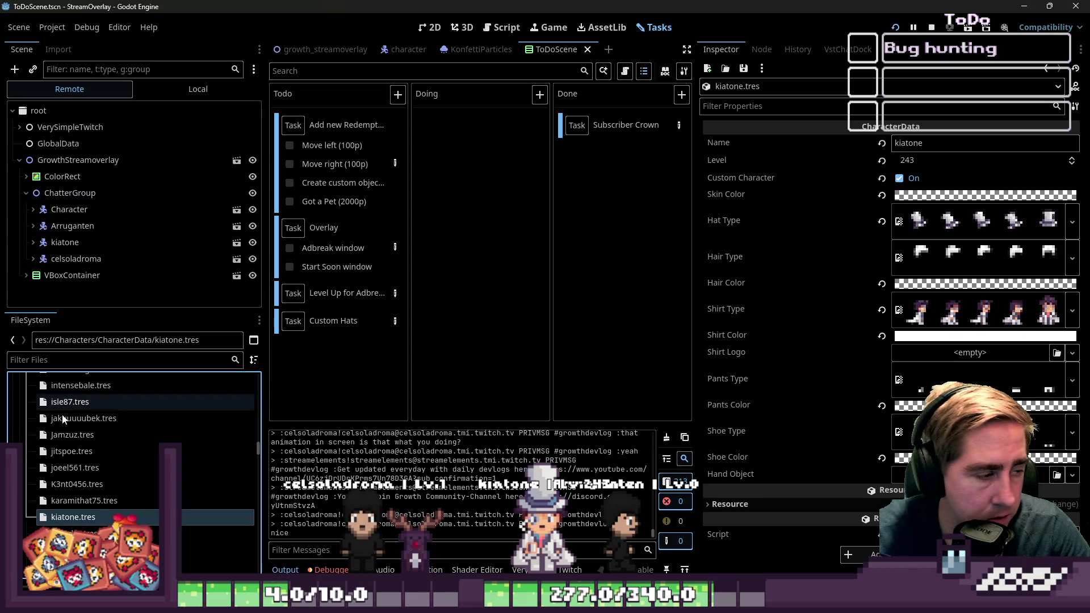
{"action": "left_click", "coordinate": [73, 362]}
{"action": "type", "text": "celso"}
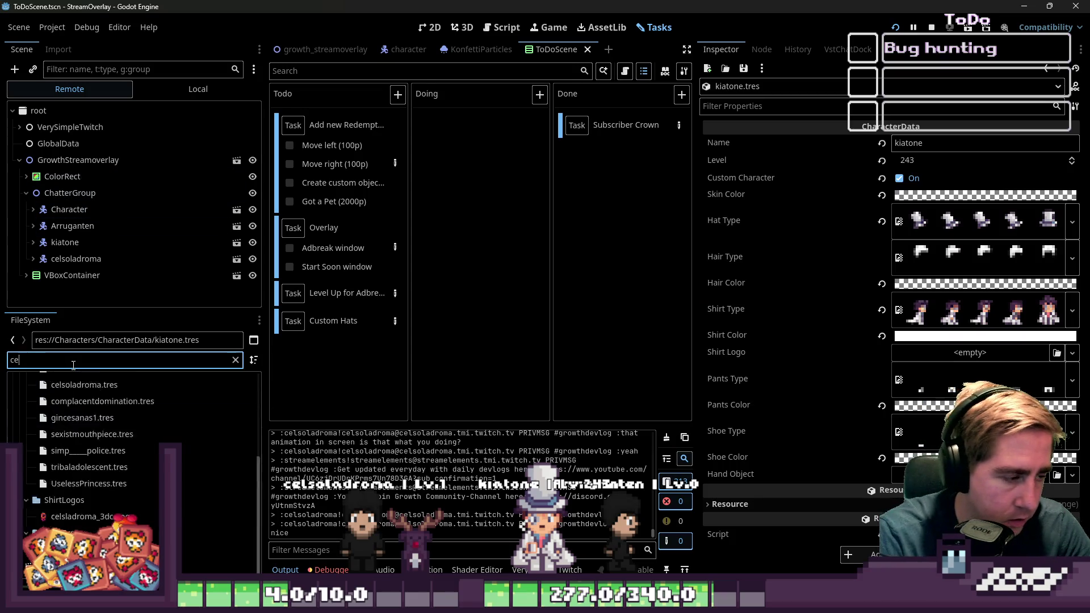
{"action": "left_click", "coordinate": [86, 448]}
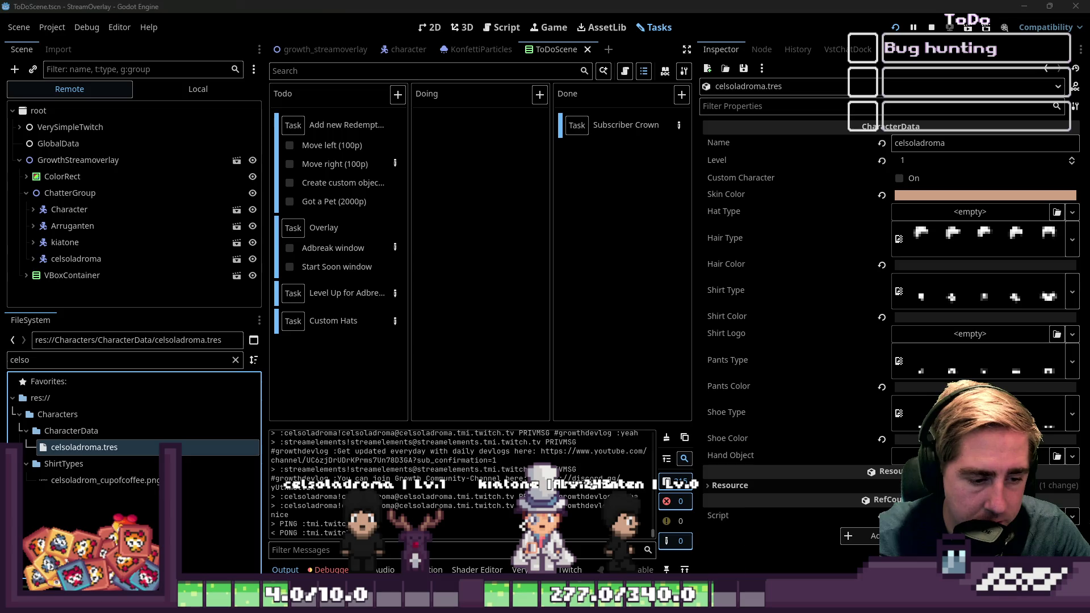
{"action": "key", "text": "alt+Tab"}
- Create a new default Aseprite sprite, paste the properties screenshot into it, and return to Godot
{"action": "left_click", "coordinate": [11, 19]}
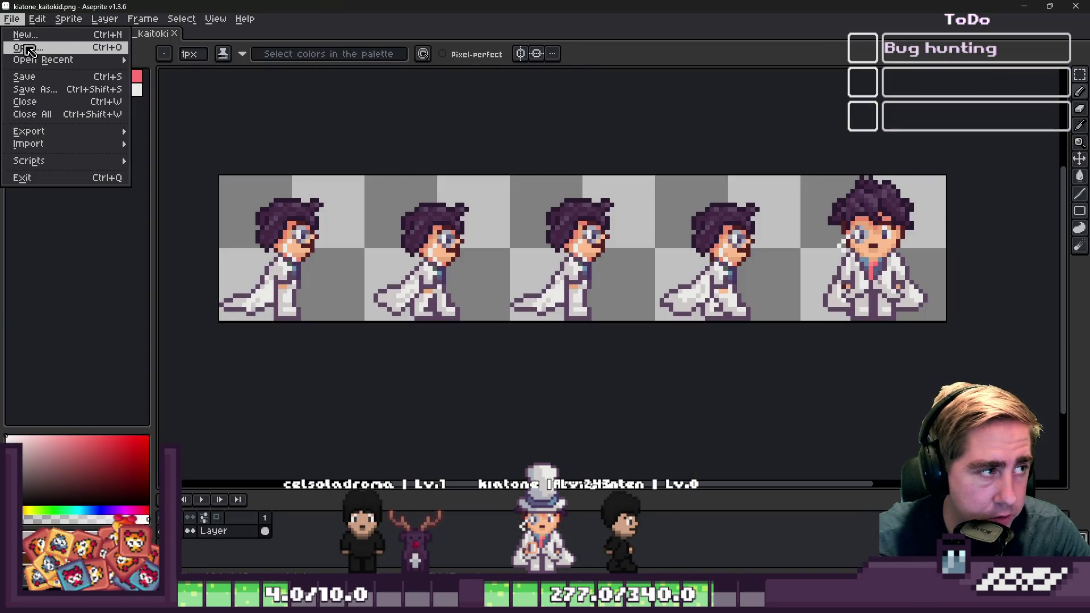
{"action": "left_click", "coordinate": [25, 35]}
{"action": "key", "text": "Return"}
{"action": "key", "text": "ctrl+v"}
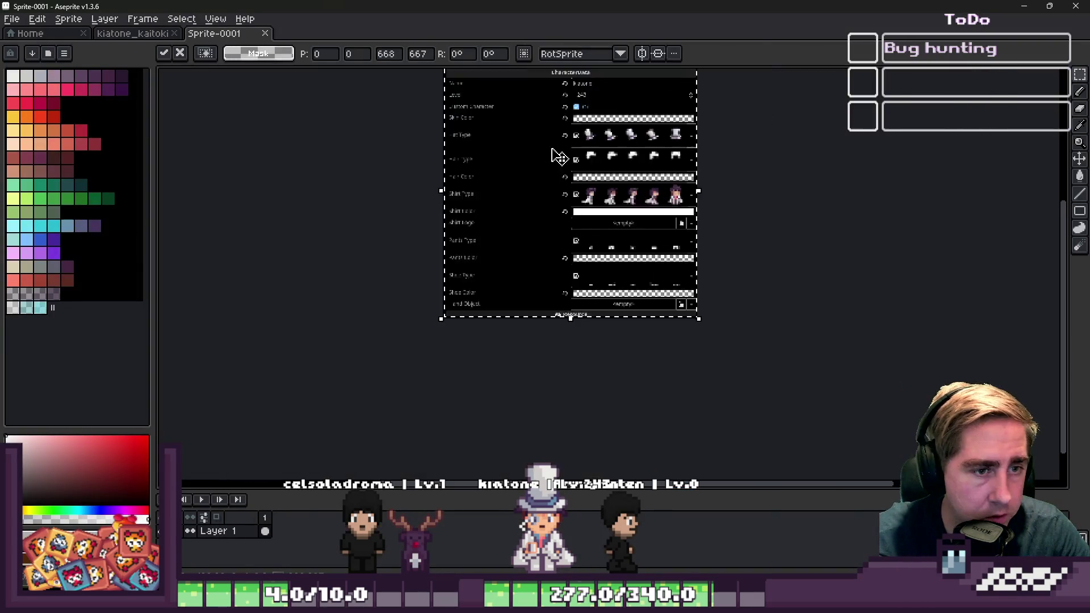
{"action": "key", "text": "alt+Tab"}
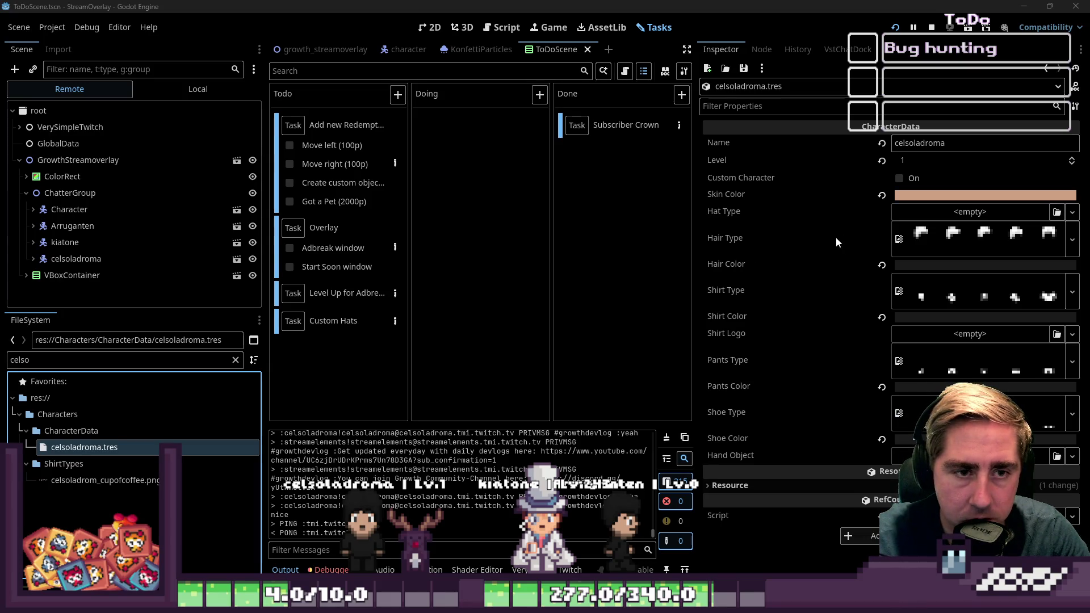
- Revert the character's Hair Color to its default value
{"action": "left_click", "coordinate": [909, 196]}
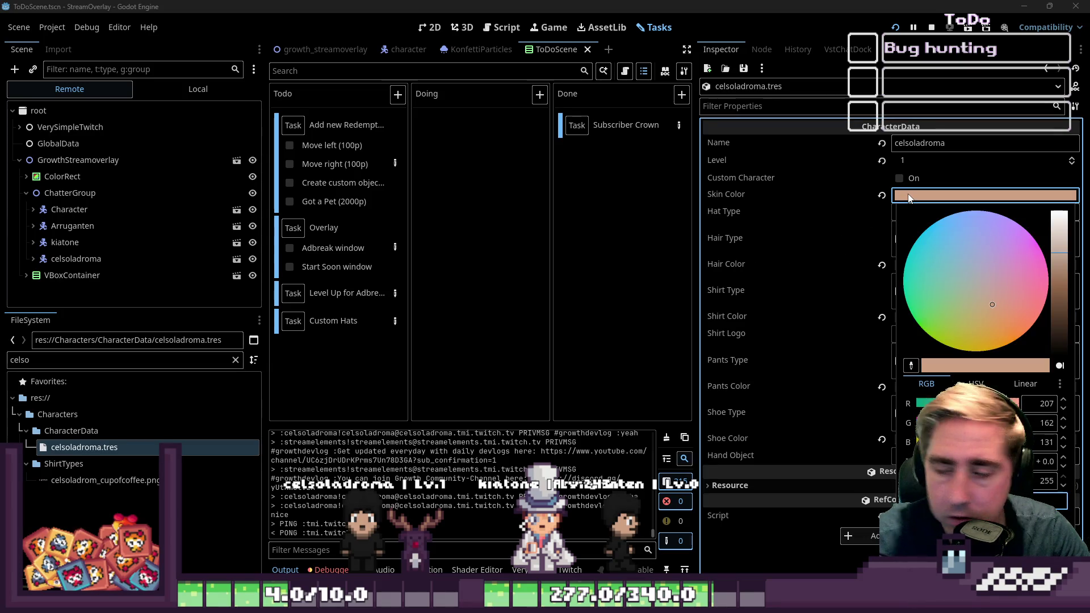
{"action": "left_click", "coordinate": [910, 196]}
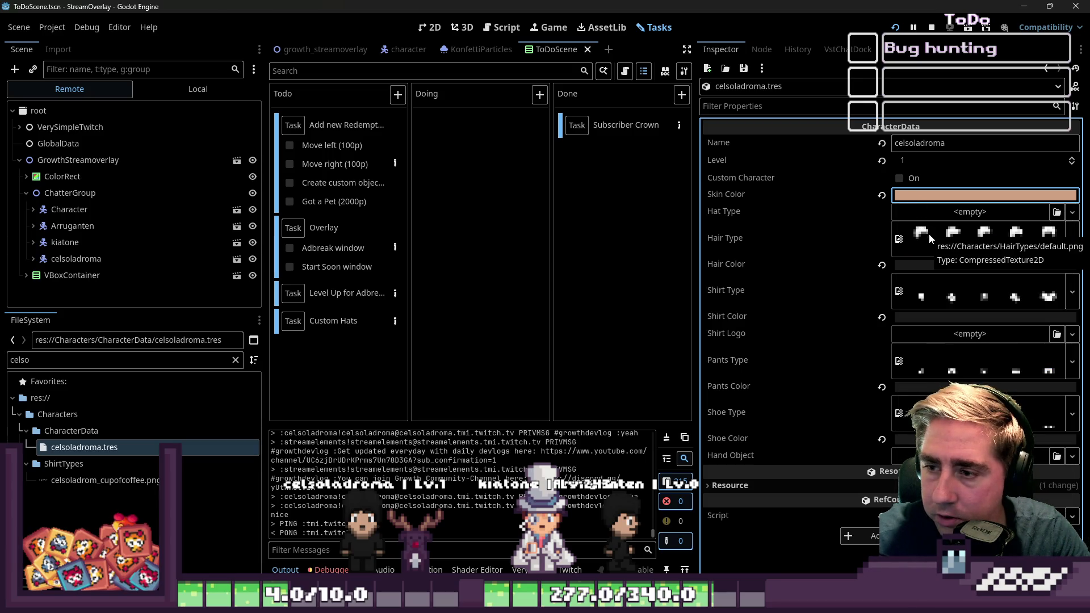
{"action": "left_click", "coordinate": [883, 265]}
{"action": "left_click", "coordinate": [915, 266]}
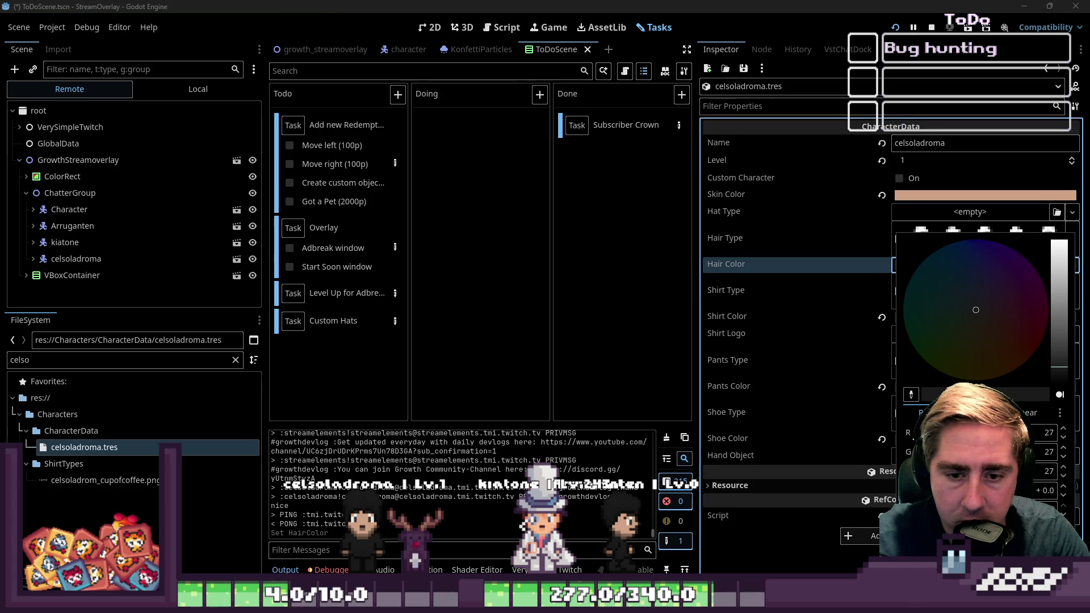
{"action": "left_click", "coordinate": [828, 499]}
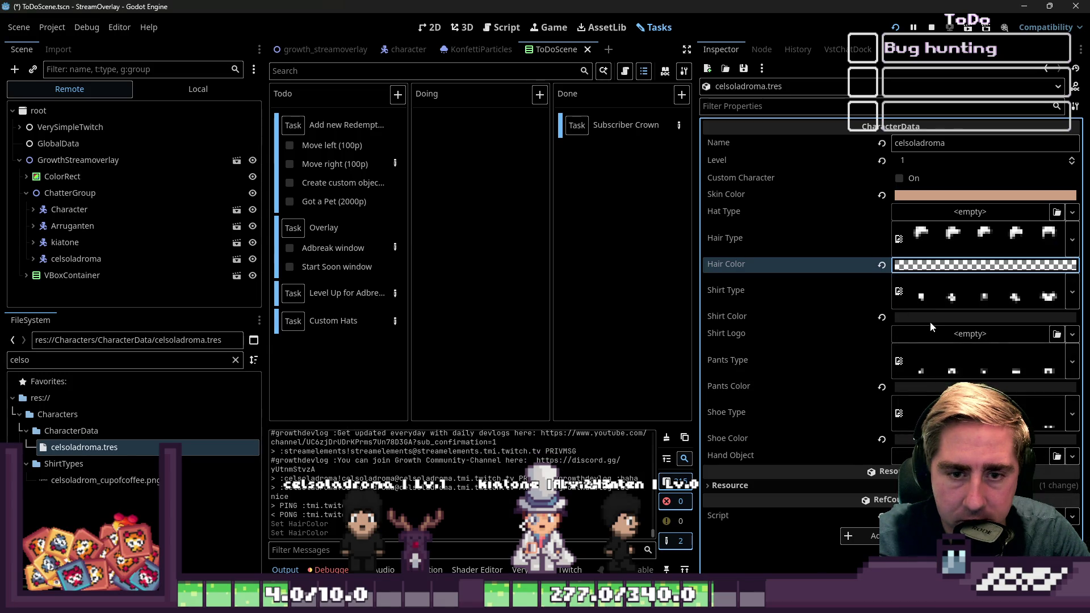
- Boost the Shirt Color intensity to bright white and select celsoladrom_cupofcoffee.png
{"action": "left_click", "coordinate": [930, 321]}
{"action": "left_click", "coordinate": [854, 309]}
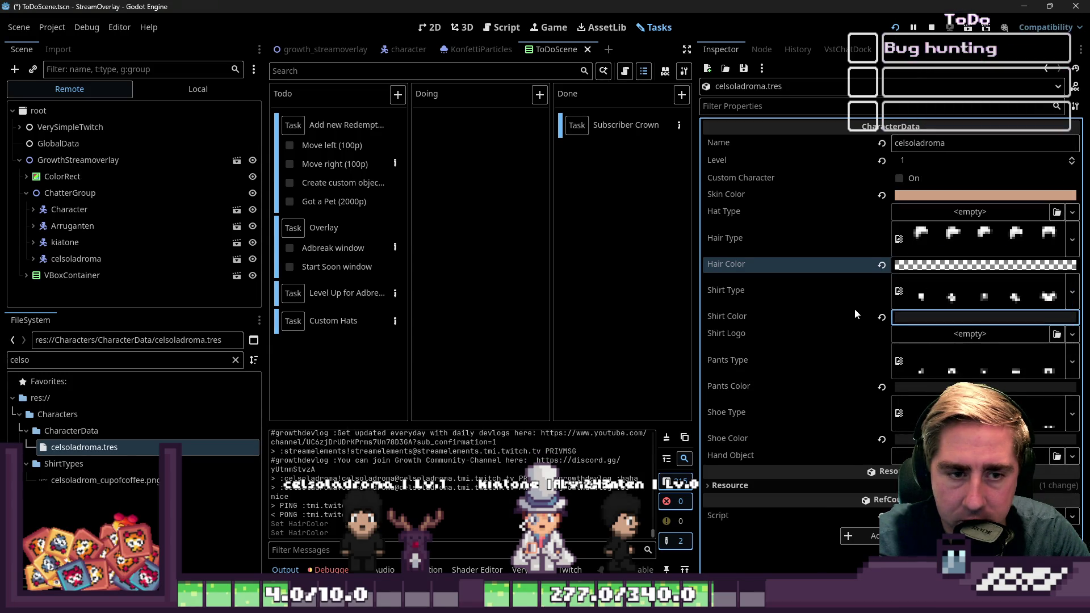
{"action": "left_click", "coordinate": [927, 320]}
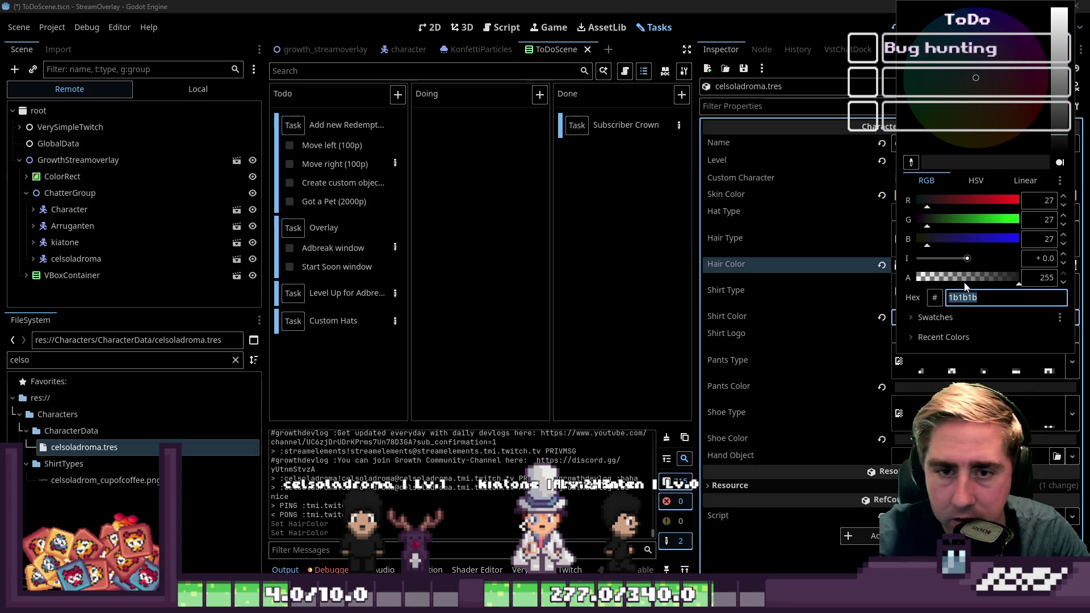
{"action": "mouse_move", "coordinate": [969, 259]}
{"action": "left_mouse_down"}
{"action": "mouse_move", "coordinate": [1012, 264]}
{"action": "mouse_move", "coordinate": [1003, 242]}
{"action": "left_mouse_up"}
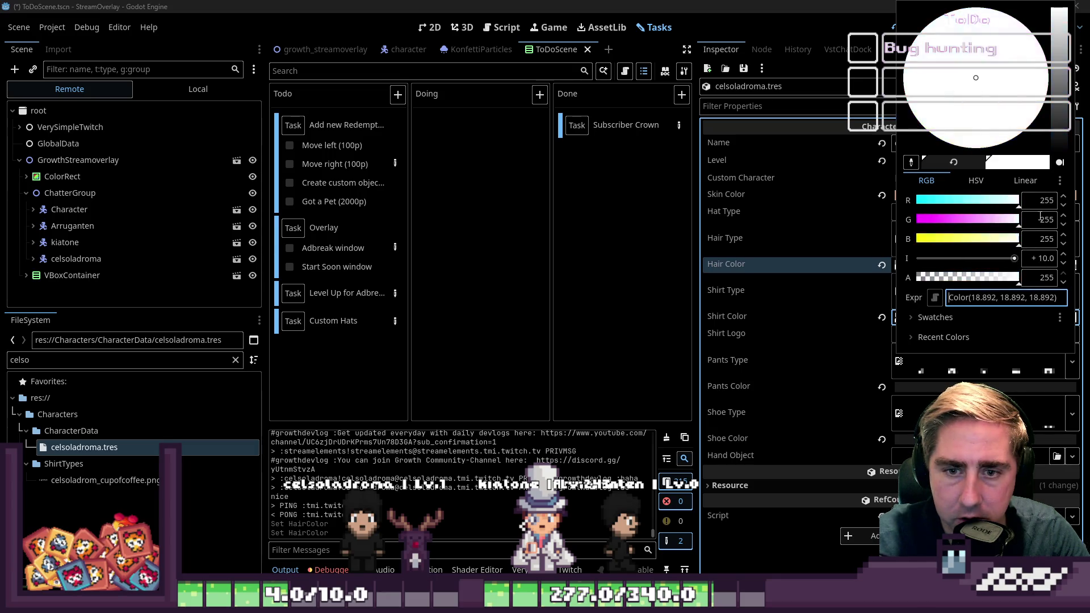
{"action": "left_click", "coordinate": [816, 318]}
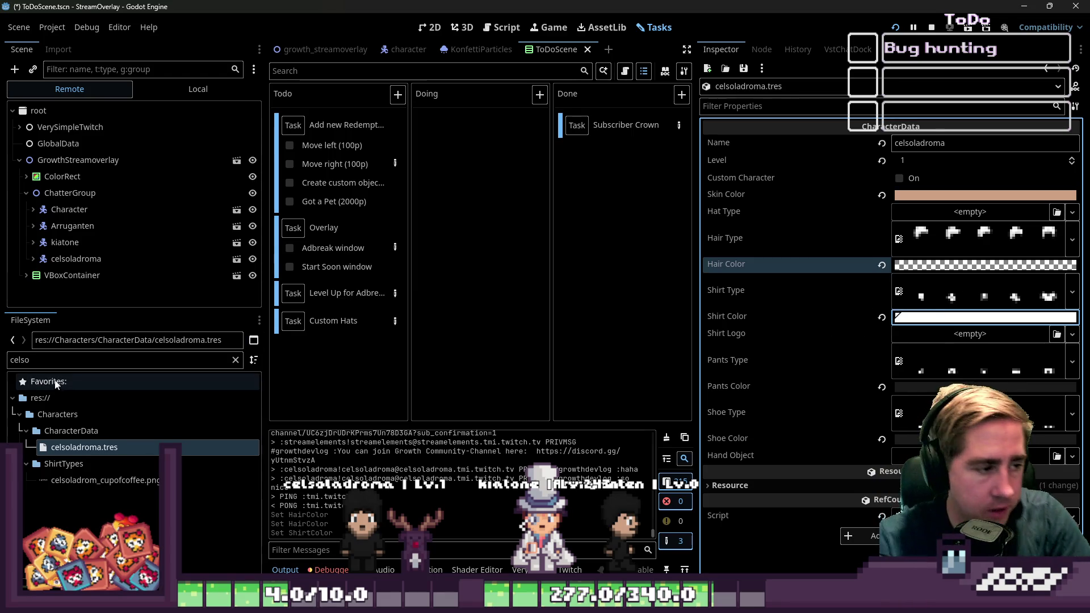
{"action": "left_click", "coordinate": [81, 482]}
- Assign celsoladrom_cupofcoffee.png as the character's Shirt Type
{"action": "mouse_move", "coordinate": [81, 482]}
{"action": "left_mouse_down"}
{"action": "mouse_move", "coordinate": [896, 350]}
{"action": "mouse_move", "coordinate": [934, 280]}
{"action": "mouse_move", "coordinate": [931, 299]}
{"action": "left_mouse_up"}
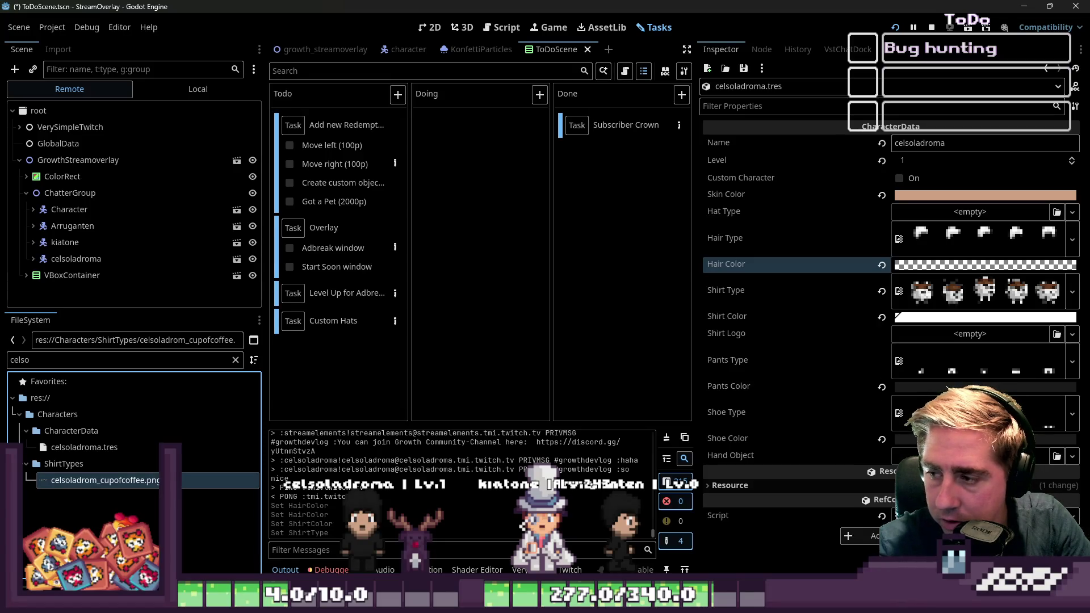
{"action": "left_click", "coordinate": [927, 317]}
{"action": "left_click", "coordinate": [954, 345]}
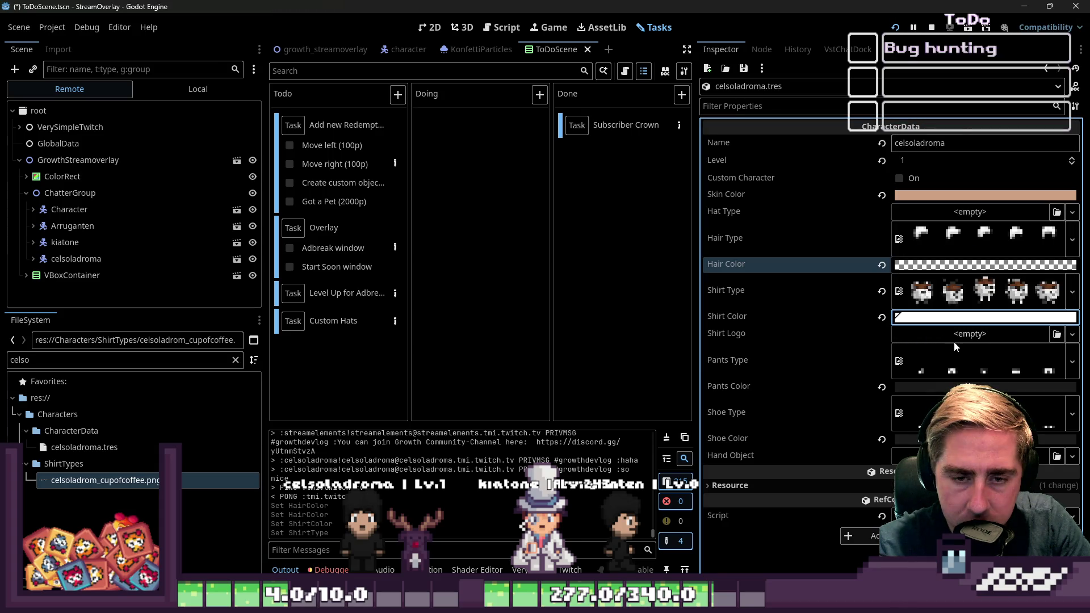
- Set Pants Color and Shoe Color alpha to 0 so both are transparent, then save
{"action": "left_click", "coordinate": [947, 387]}
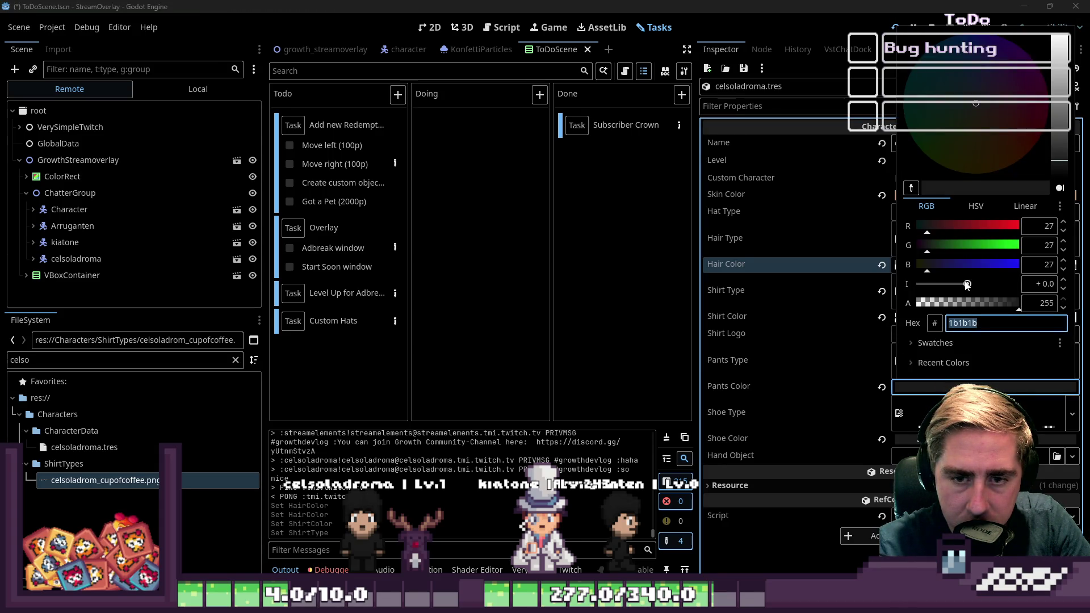
{"action": "left_click_drag", "start_coordinate": [970, 301], "coordinate": [915, 303]}
{"action": "left_click", "coordinate": [932, 440]}
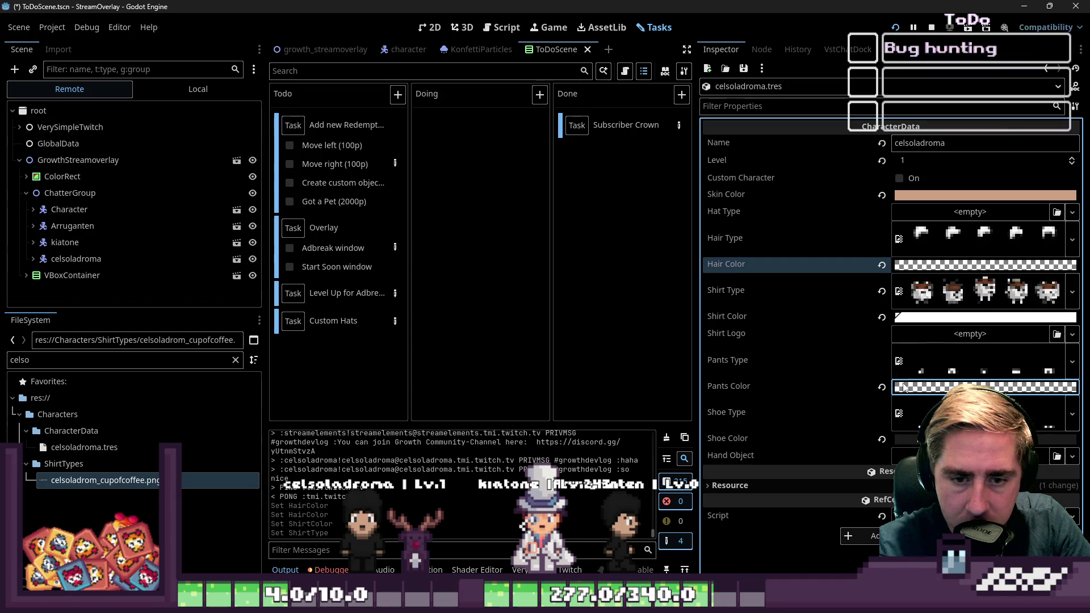
{"action": "left_click", "coordinate": [931, 440]}
{"action": "left_click_drag", "start_coordinate": [962, 359], "coordinate": [815, 353]}
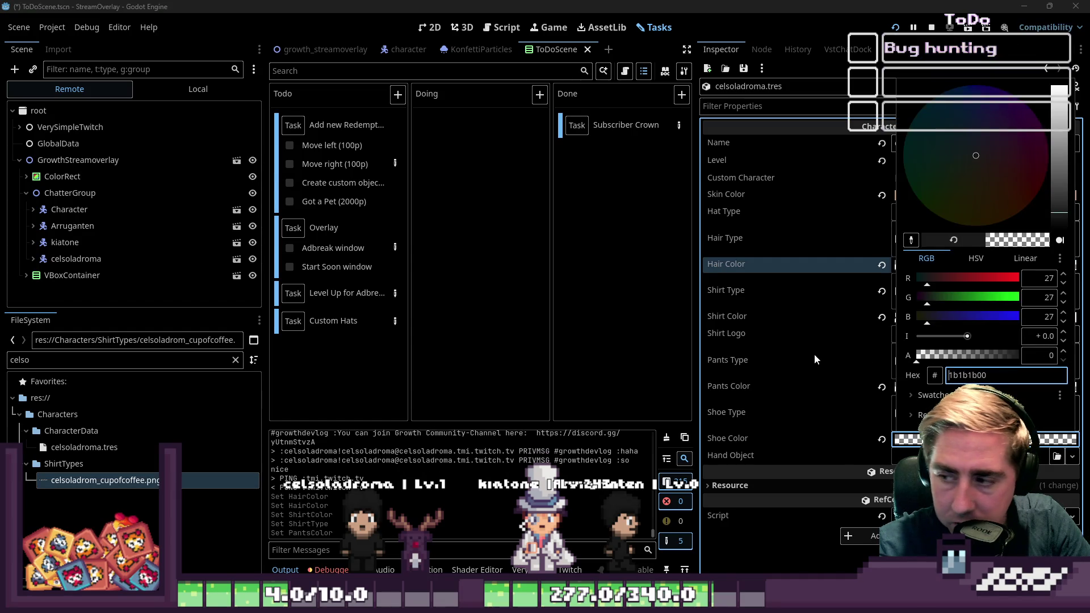
{"action": "left_click", "coordinate": [824, 401]}
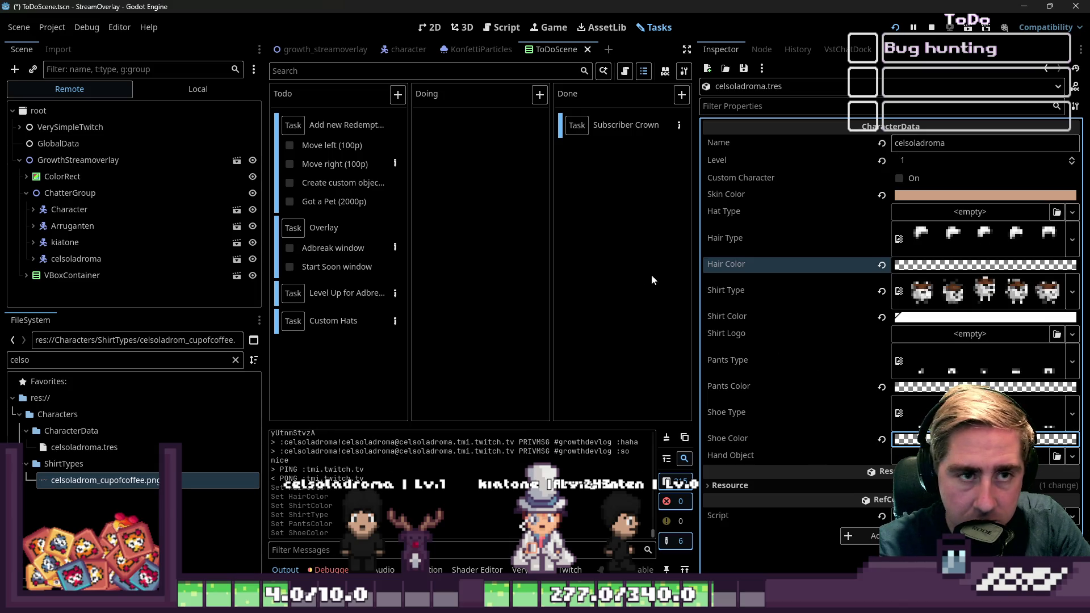
{"action": "key", "text": "ctrl+s"}
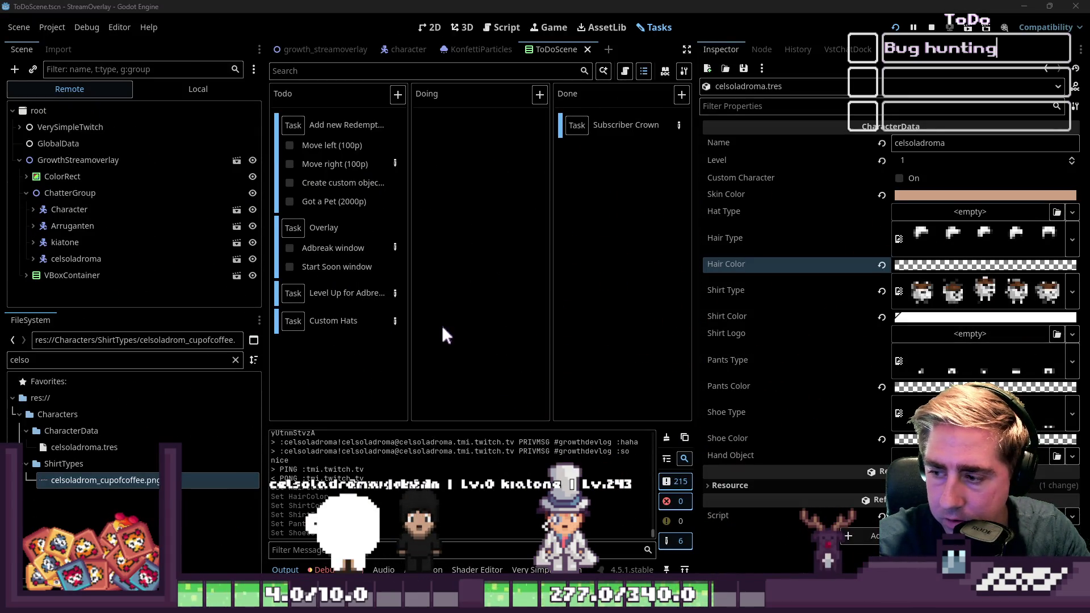
- Drop the Shirt Color alpha to 0 and check the Skin Color picker
{"action": "left_click", "coordinate": [931, 318]}
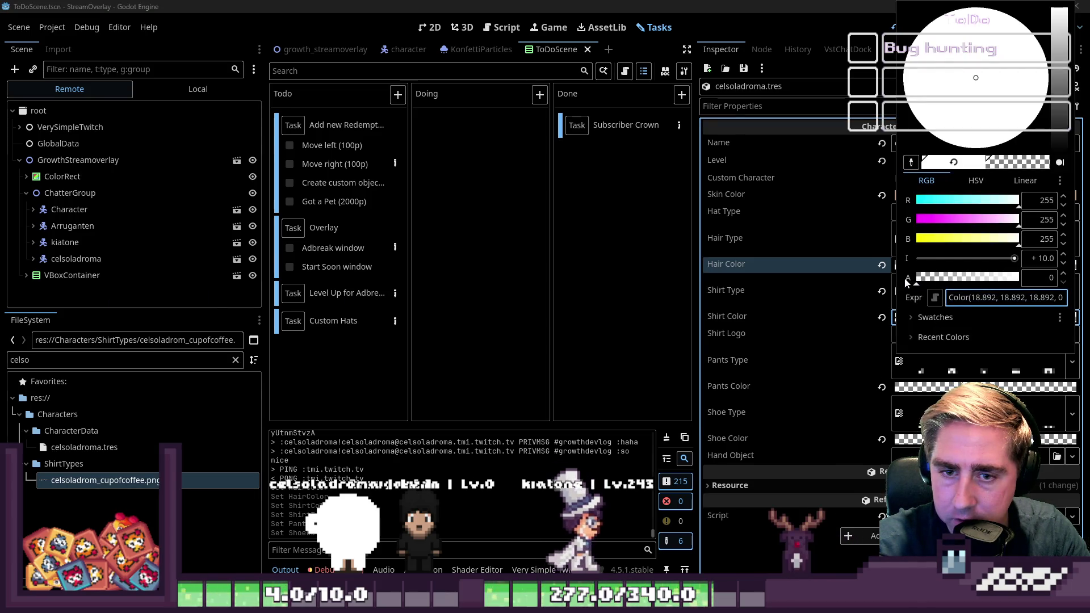
{"action": "left_click_drag", "start_coordinate": [1021, 279], "coordinate": [907, 283]}
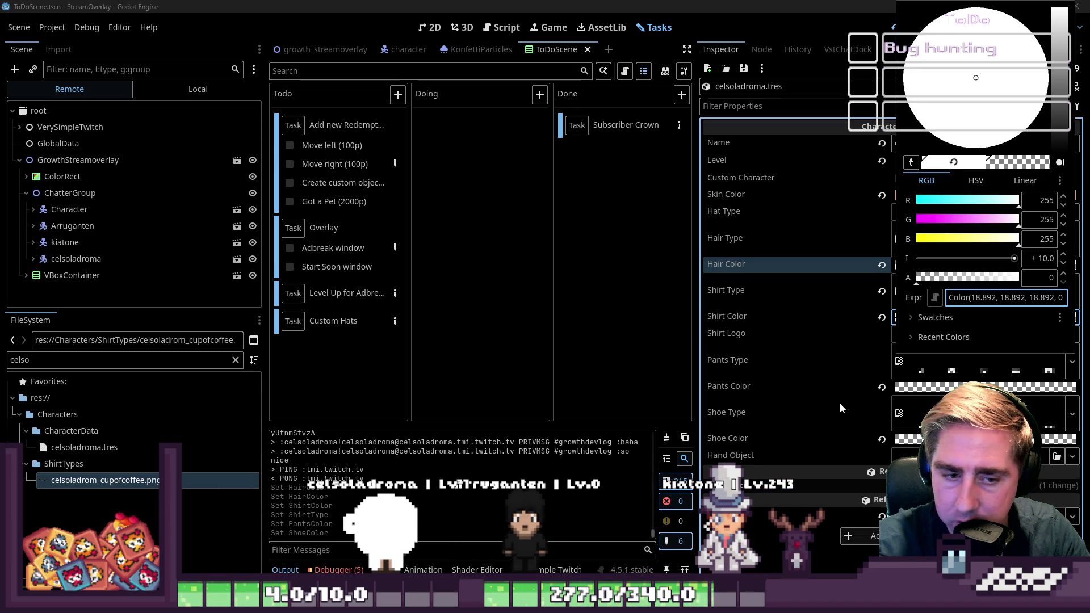
{"action": "left_click", "coordinate": [847, 435]}
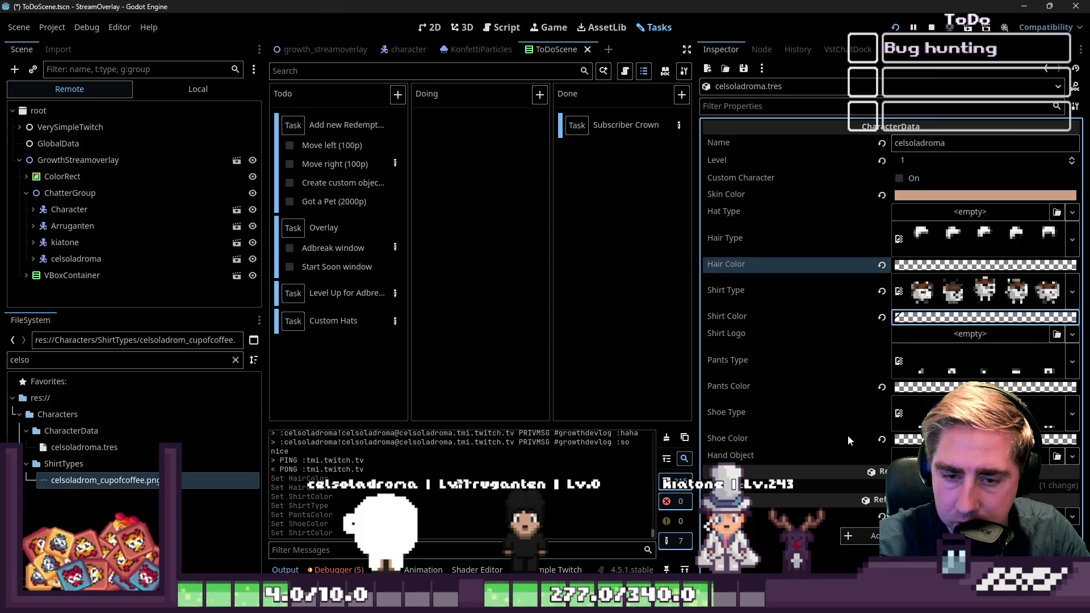
{"action": "left_click", "coordinate": [918, 196]}
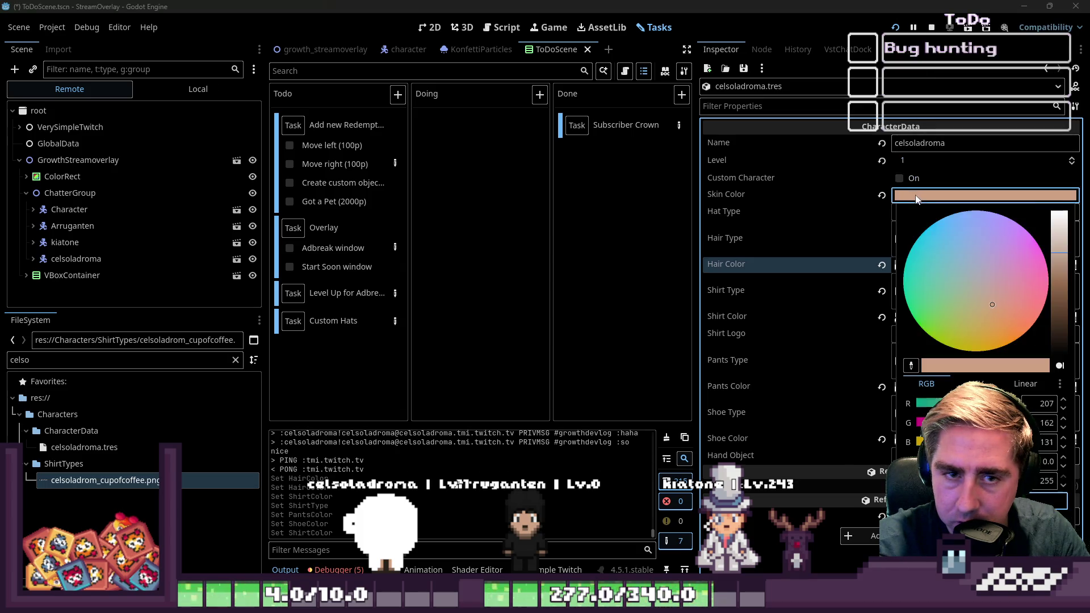
{"action": "left_click", "coordinate": [829, 436]}
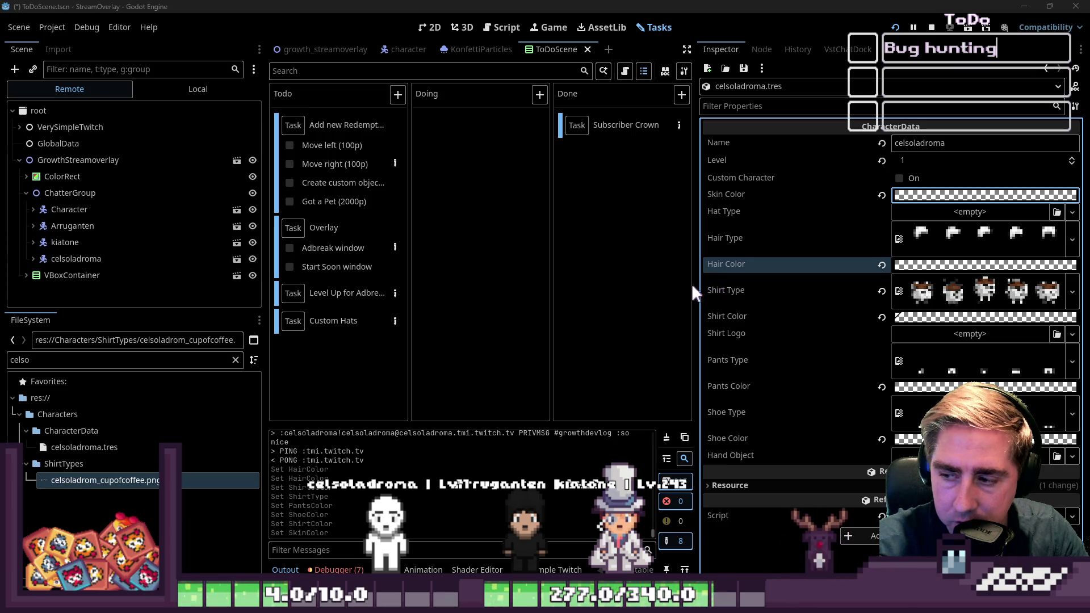
- Set the Shirt Color alpha to 255 and preview the coffee-cup shirt sprite
{"action": "left_click", "coordinate": [915, 325]}
{"action": "left_click", "coordinate": [859, 305]}
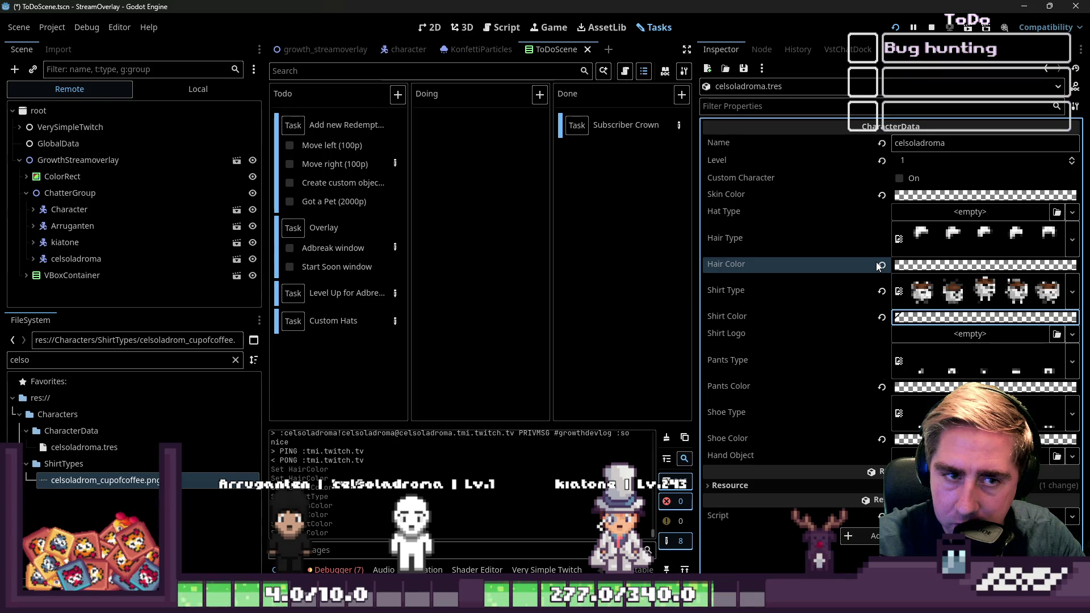
{"action": "left_click", "coordinate": [925, 324]}
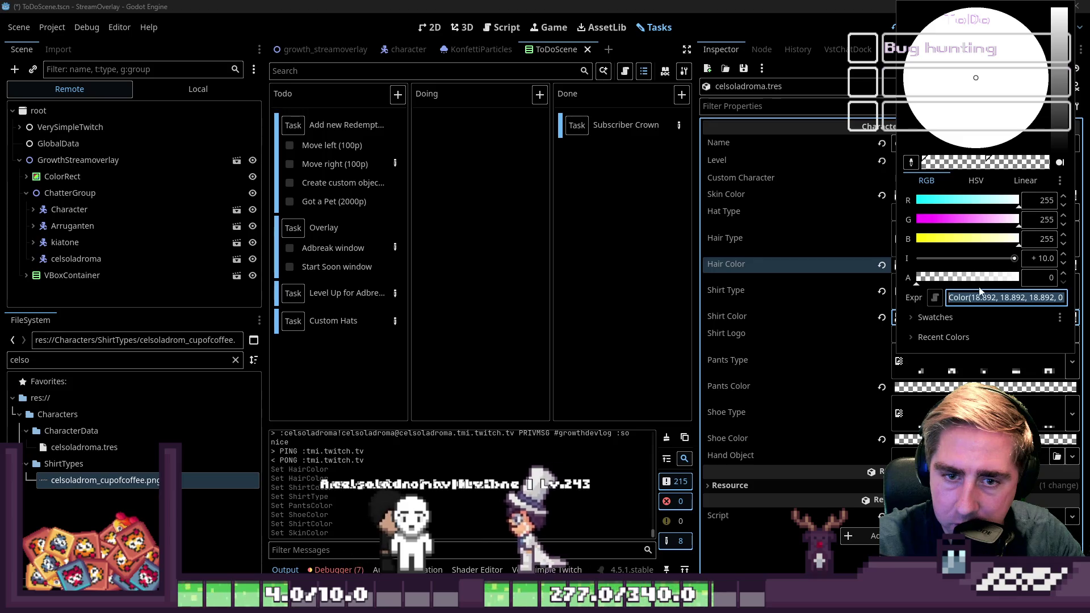
{"action": "left_click", "coordinate": [1031, 285]}
{"action": "left_click", "coordinate": [847, 344]}
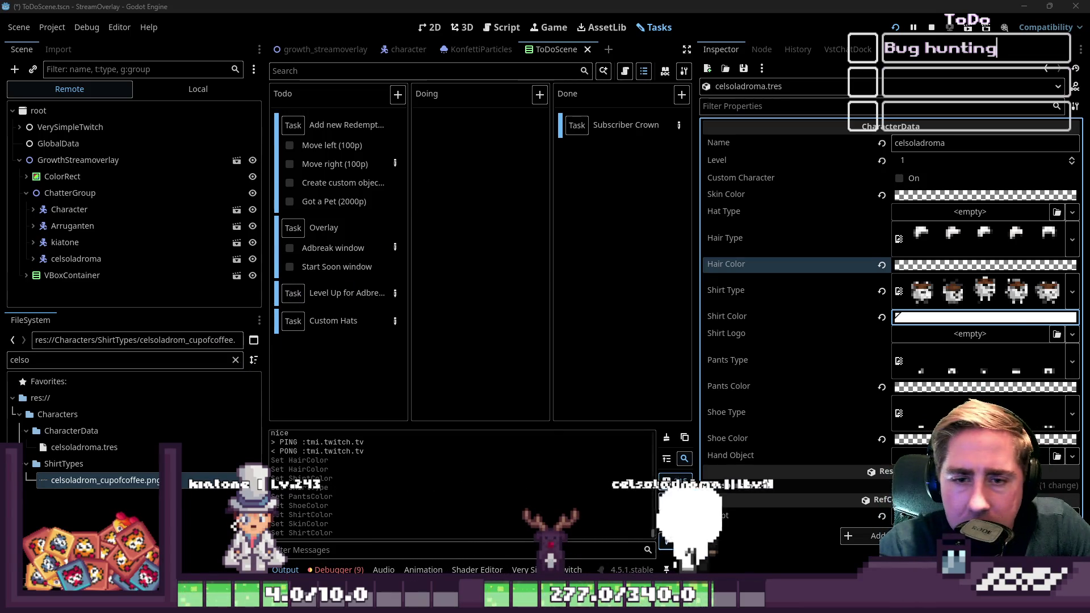
{"action": "left_click", "coordinate": [986, 301]}
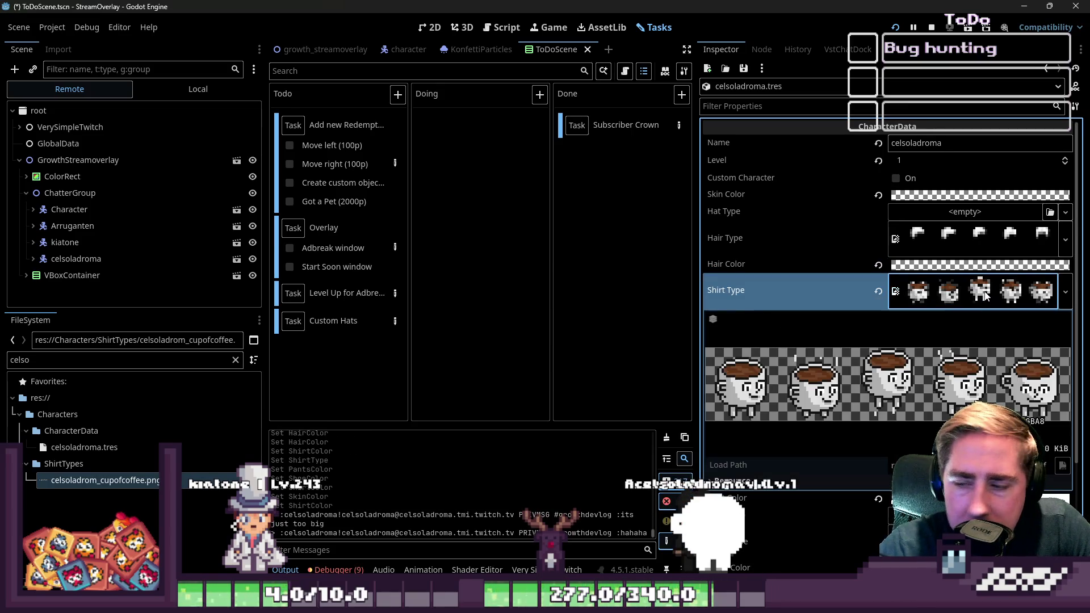
- Collapse the shirt sprite preview and lower the Shirt Color opacity to 38
{"action": "left_click", "coordinate": [987, 297]}
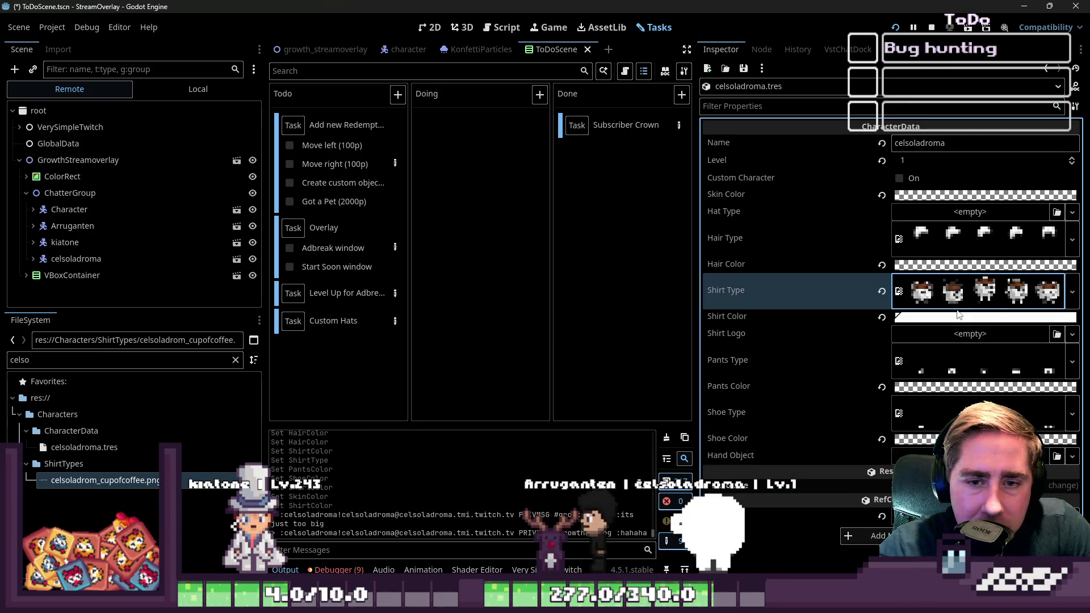
{"action": "left_click", "coordinate": [958, 316]}
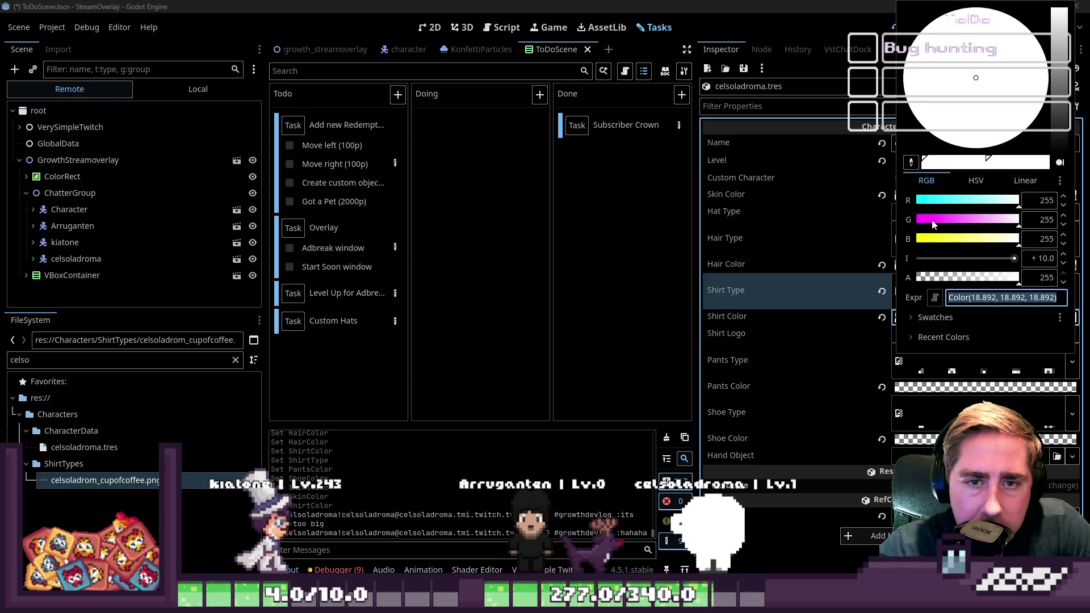
{"action": "mouse_move", "coordinate": [1014, 258]}
{"action": "left_mouse_down"}
{"action": "mouse_move", "coordinate": [991, 260]}
{"action": "mouse_move", "coordinate": [1018, 261]}
{"action": "left_mouse_up"}
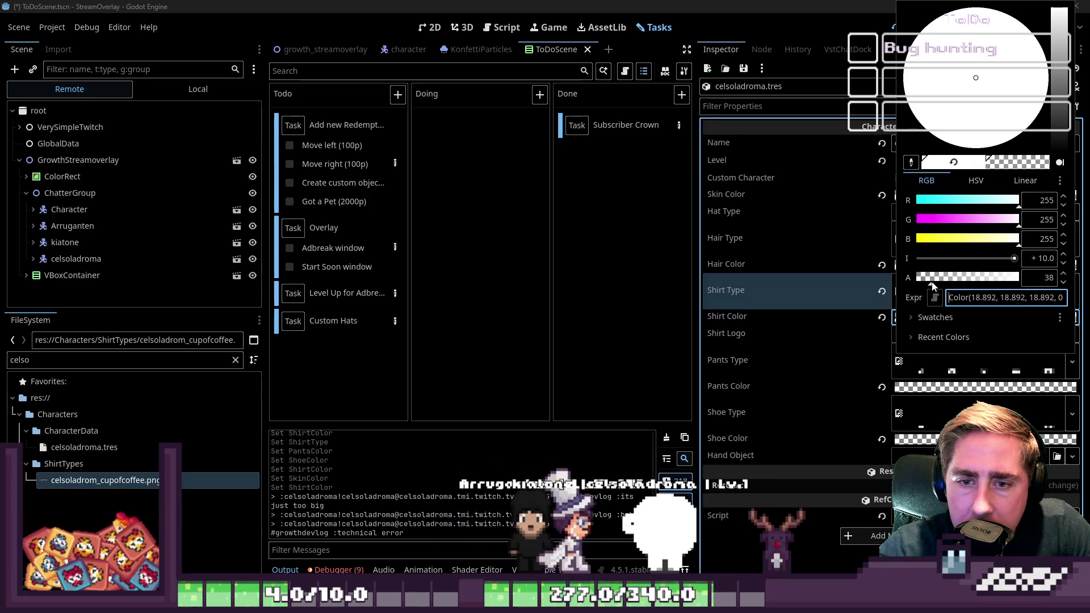
{"action": "left_click", "coordinate": [884, 299]}
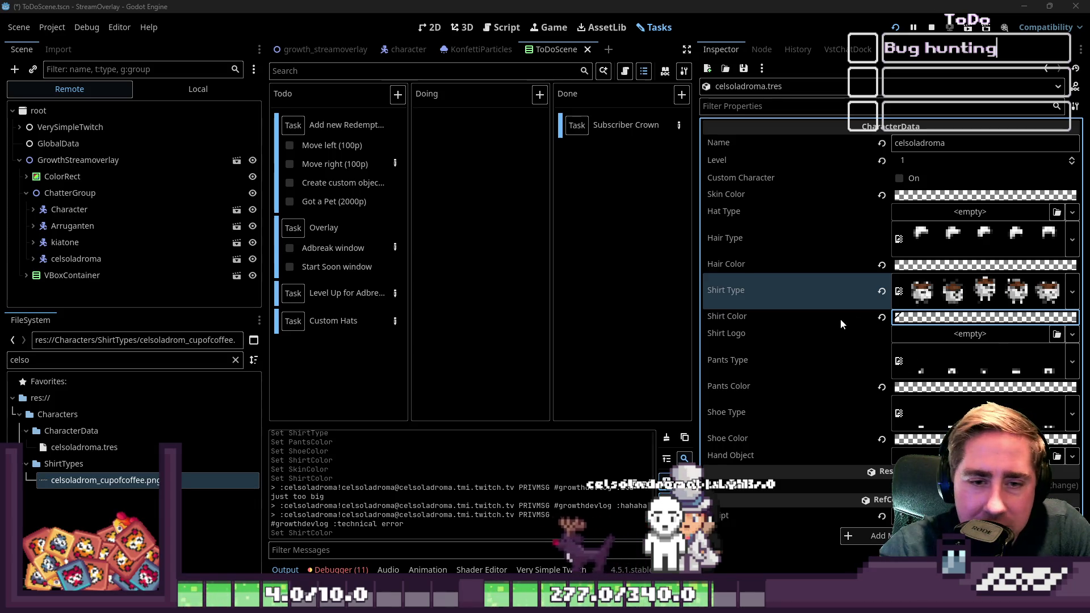
{"action": "mouse_move", "coordinate": [790, 602]}
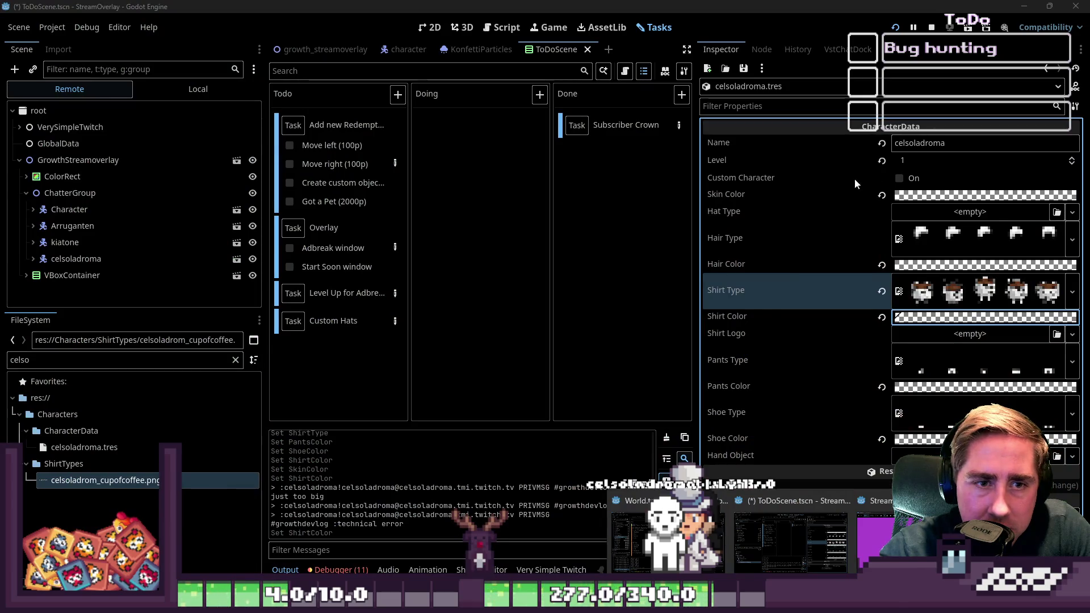
- Enable Custom Character for the chatter and check the Shirt Color picker
{"action": "left_click", "coordinate": [900, 178]}
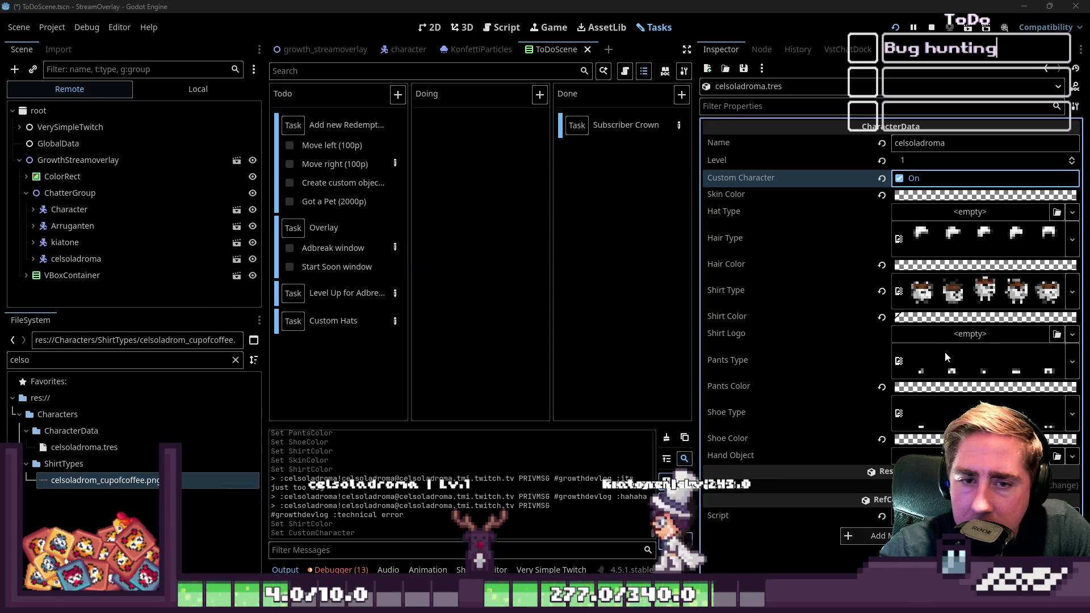
{"action": "left_click", "coordinate": [923, 318]}
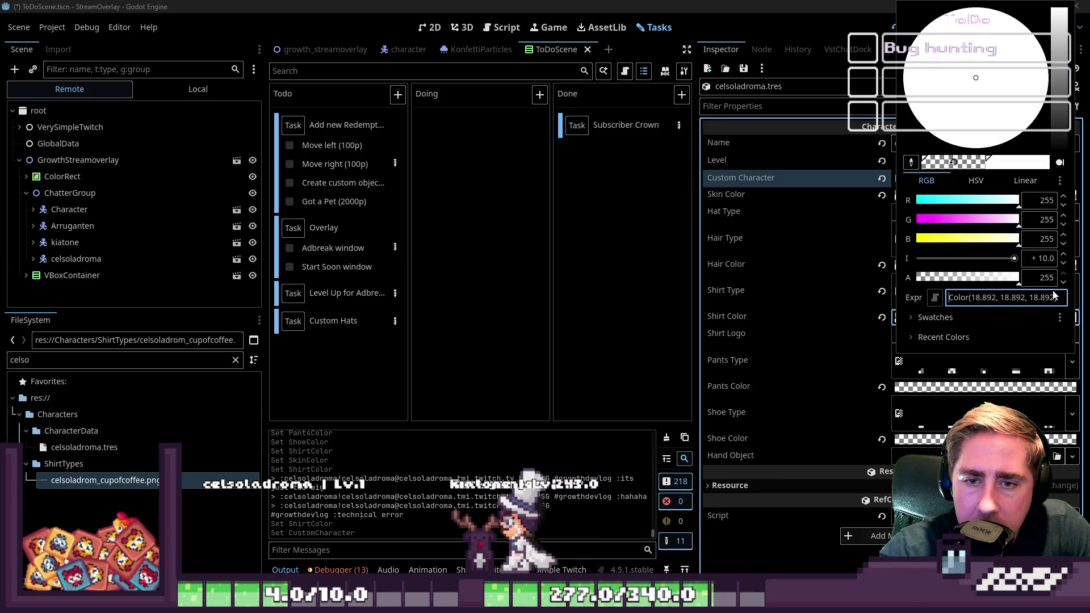
{"action": "left_click", "coordinate": [167, 273]}
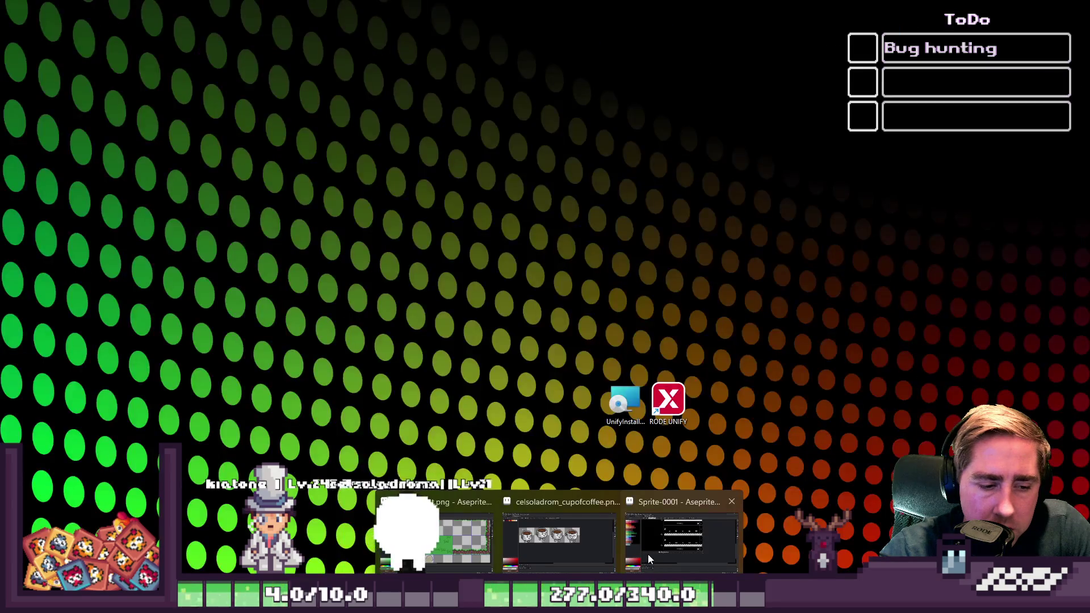
- Minimise and restore the Godot editor, then revert Shirt Color to its default
{"action": "left_click", "coordinate": [648, 554]}
{"action": "left_click", "coordinate": [648, 554]}
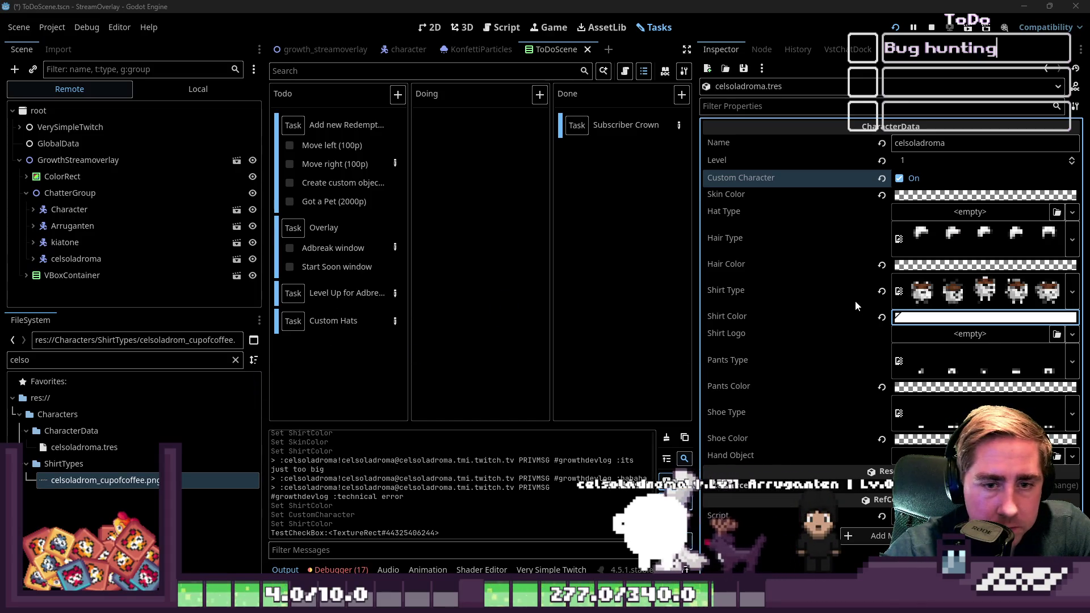
{"action": "left_click", "coordinate": [881, 317]}
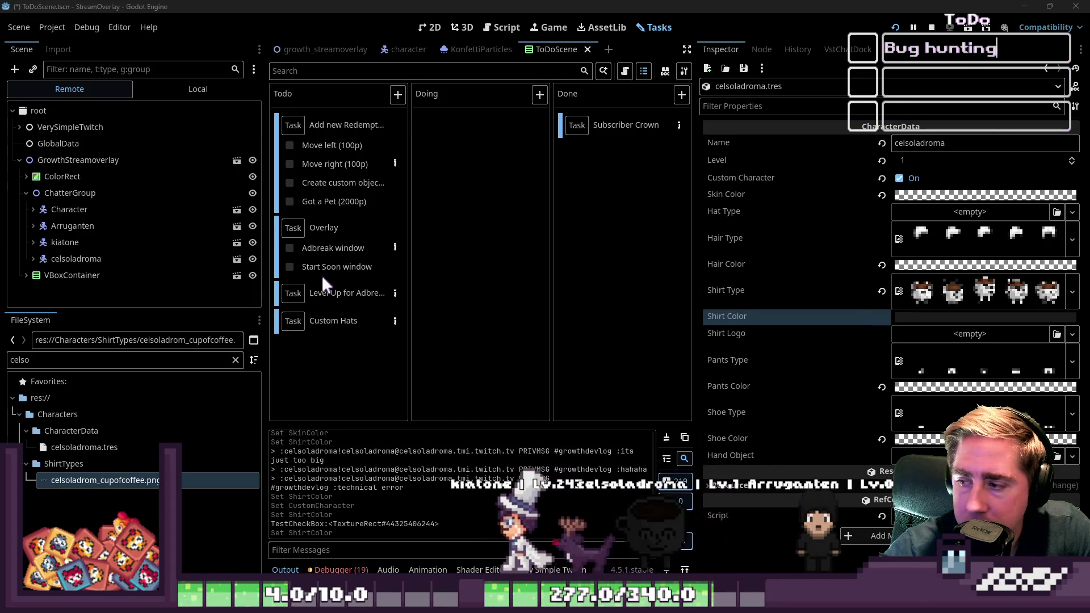
- Make the shirt colour plain white with R, G and B at 255, then preview the coffee-cup texture
{"action": "left_click", "coordinate": [945, 318]}
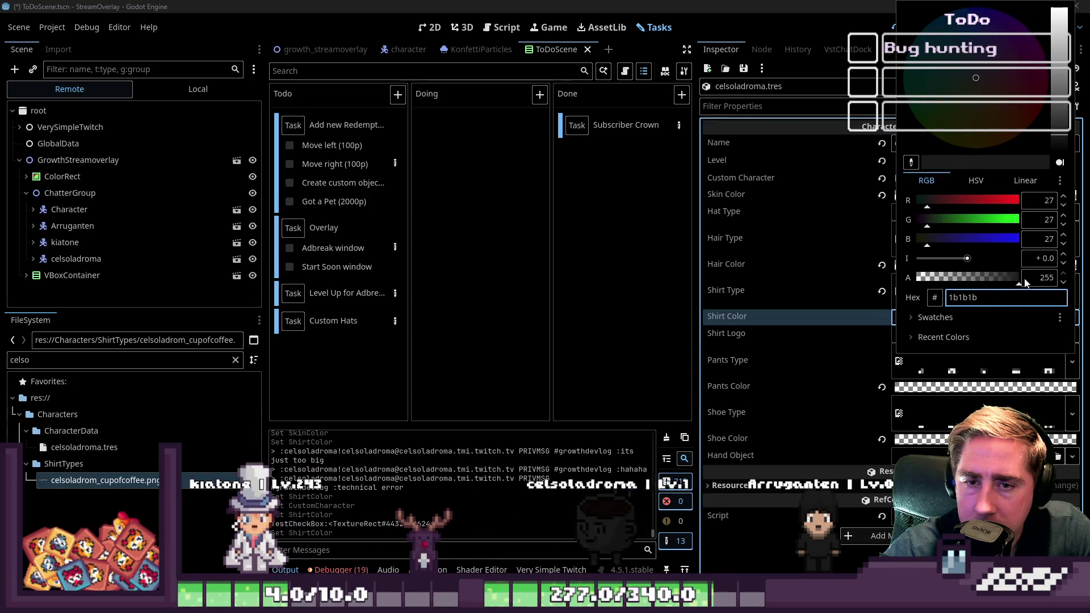
{"action": "left_click_drag", "start_coordinate": [923, 240], "coordinate": [1019, 238]}
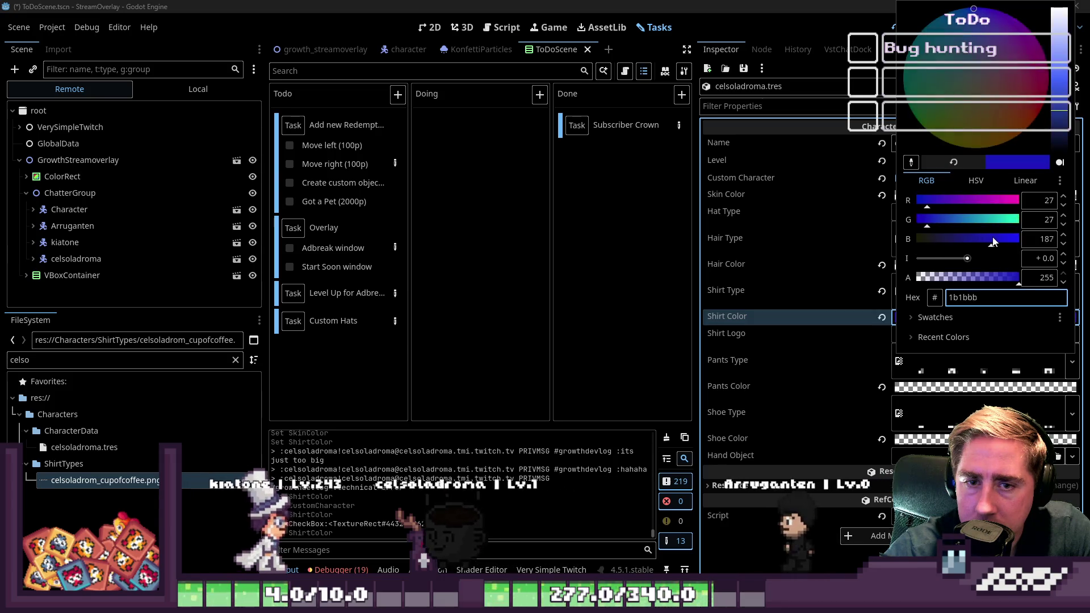
{"action": "left_click_drag", "start_coordinate": [927, 219], "coordinate": [1019, 219]}
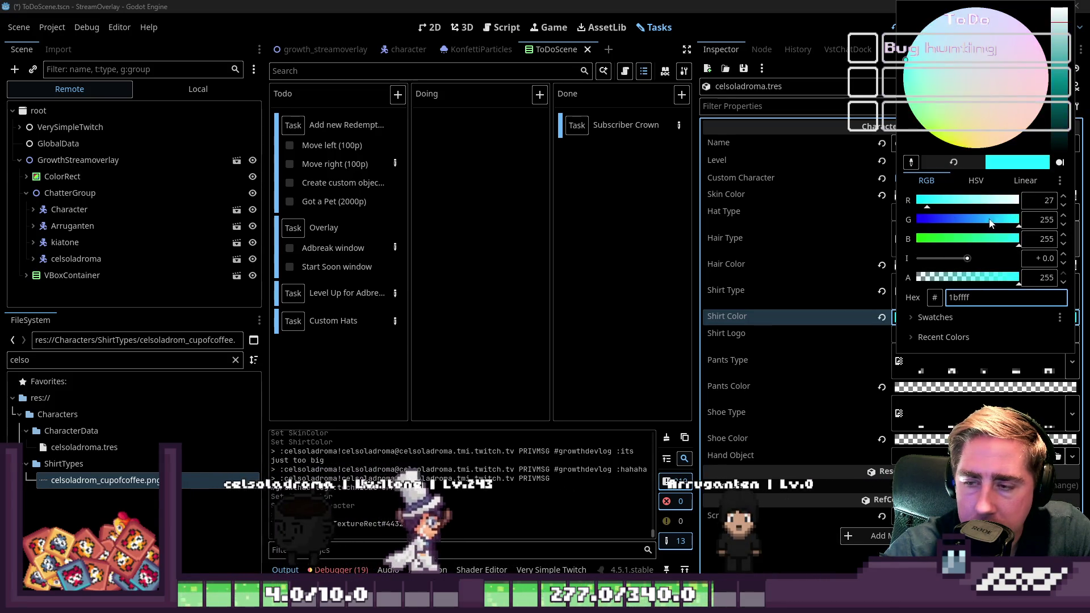
{"action": "left_click_drag", "start_coordinate": [927, 199], "coordinate": [1019, 200]}
{"action": "left_click", "coordinate": [151, 269]}
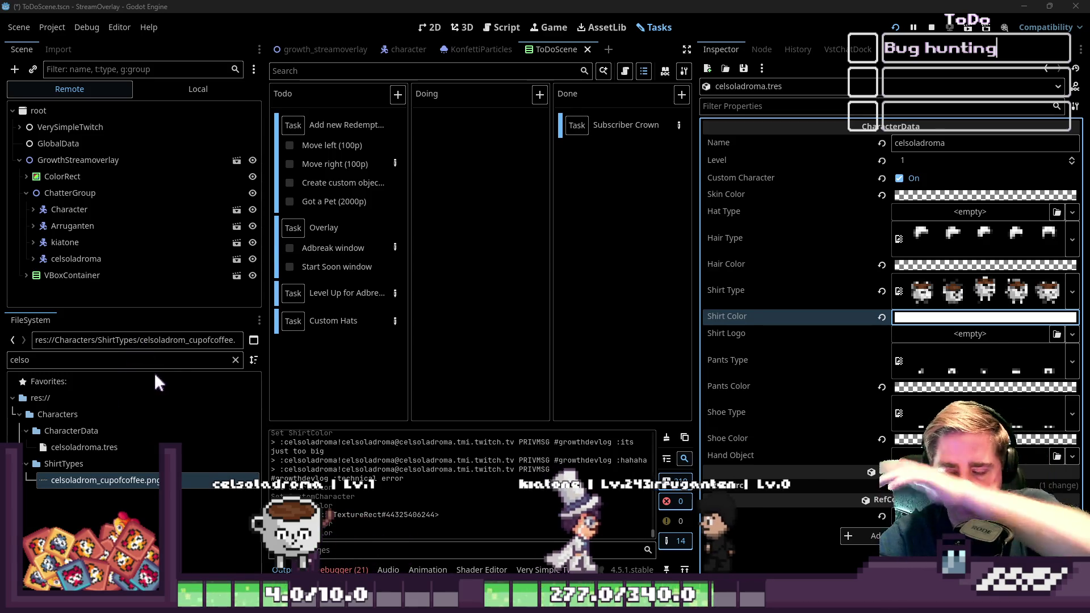
{"action": "left_click", "coordinate": [113, 481]}
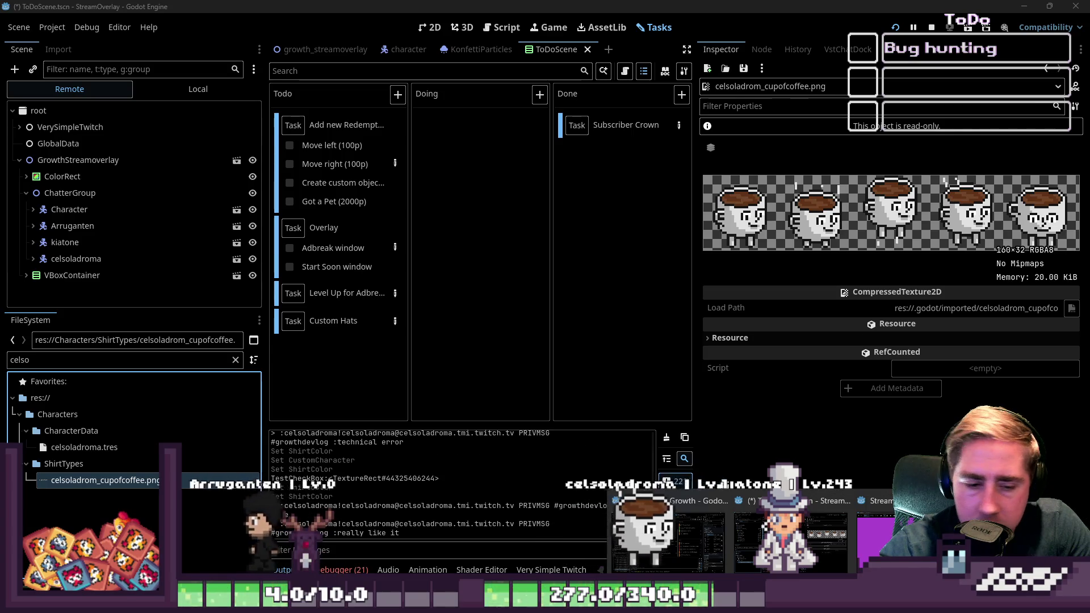
- Switch from the Growth project window to Aseprite showing the coffee-cup sprite sheet
{"action": "left_click", "coordinate": [668, 533]}
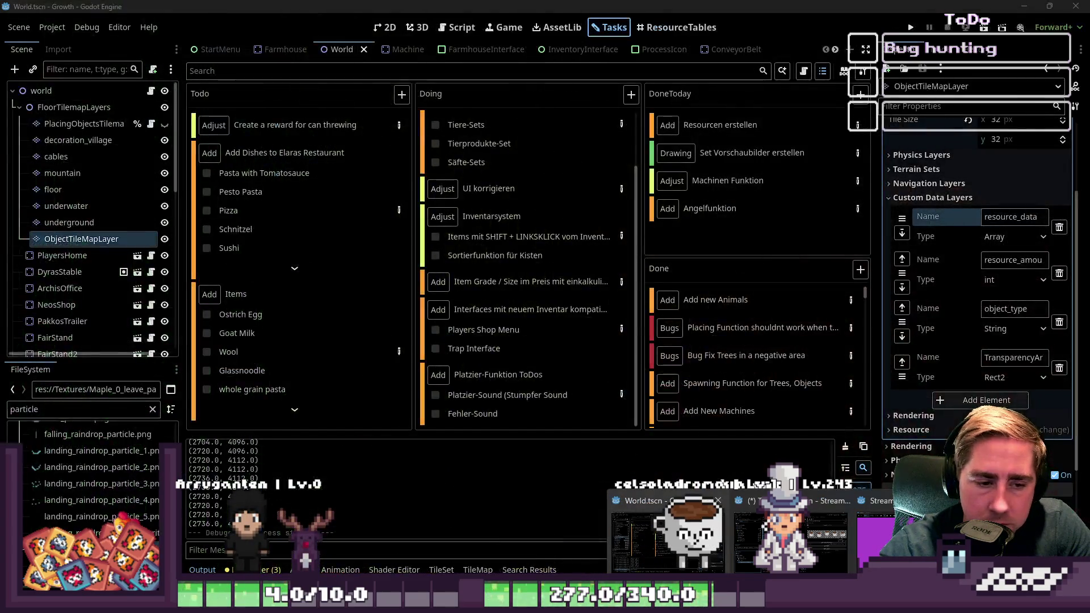
{"action": "left_click", "coordinate": [791, 536]}
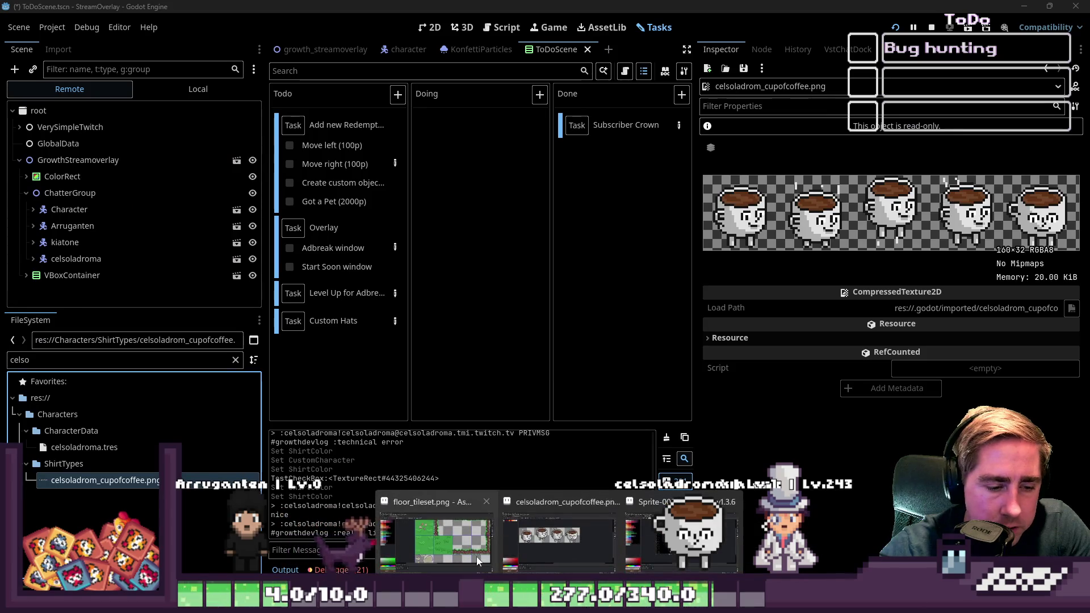
{"action": "left_click", "coordinate": [476, 557]}
{"action": "scroll", "coordinate": [603, 363], "scroll_direction": "down", "scroll_amount": 2}
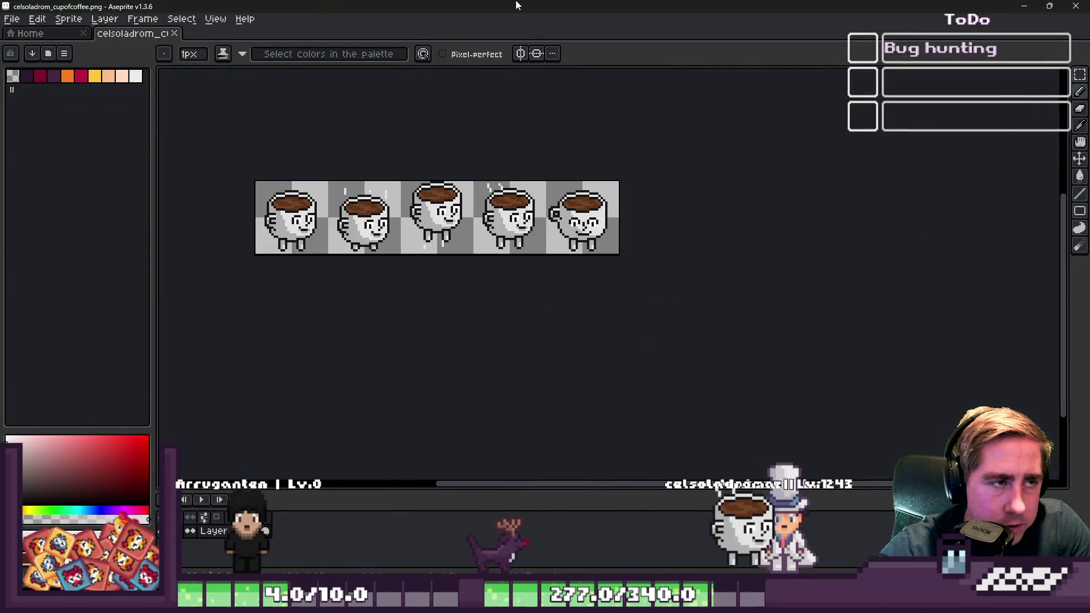
- Select the whole five-frame coffee-cup sheet, zoom to inspect it, then minimize Aseprite
{"action": "key", "text": "m"}
{"action": "scroll", "coordinate": [444, 185], "scroll_direction": "up", "scroll_amount": 1}
{"action": "scroll", "coordinate": [681, 255], "scroll_direction": "up", "scroll_amount": 2}
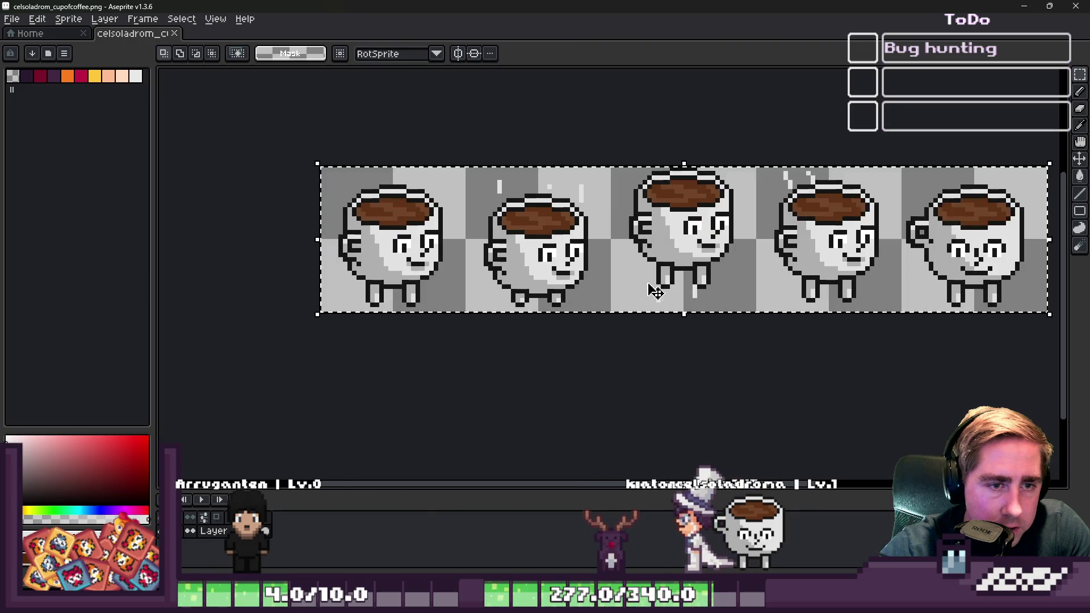
{"action": "scroll", "coordinate": [460, 276], "scroll_direction": "down", "scroll_amount": 1}
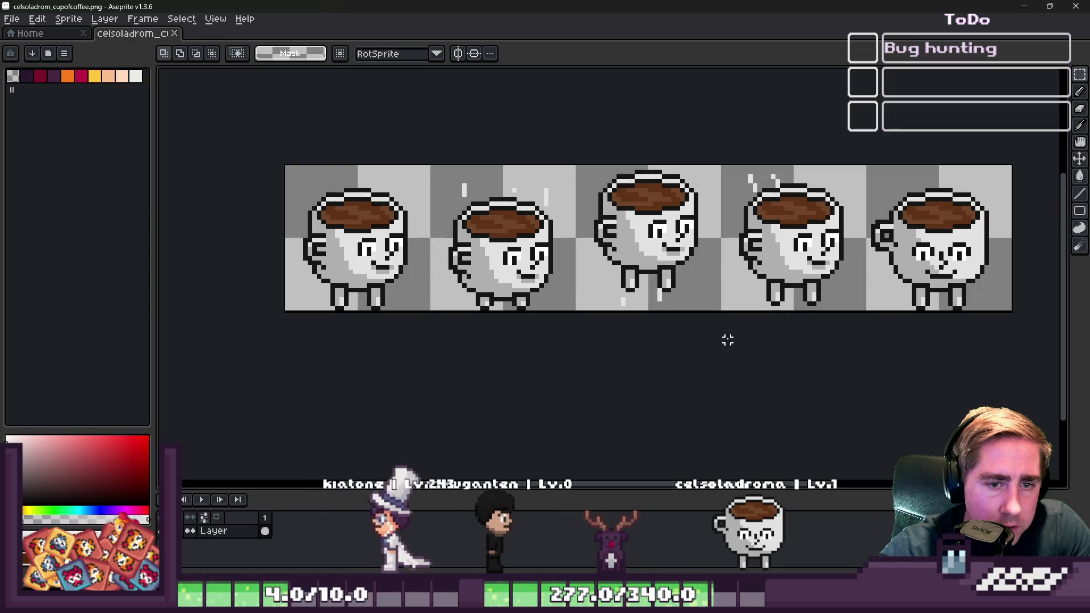
{"action": "left_click", "coordinate": [1022, 10]}
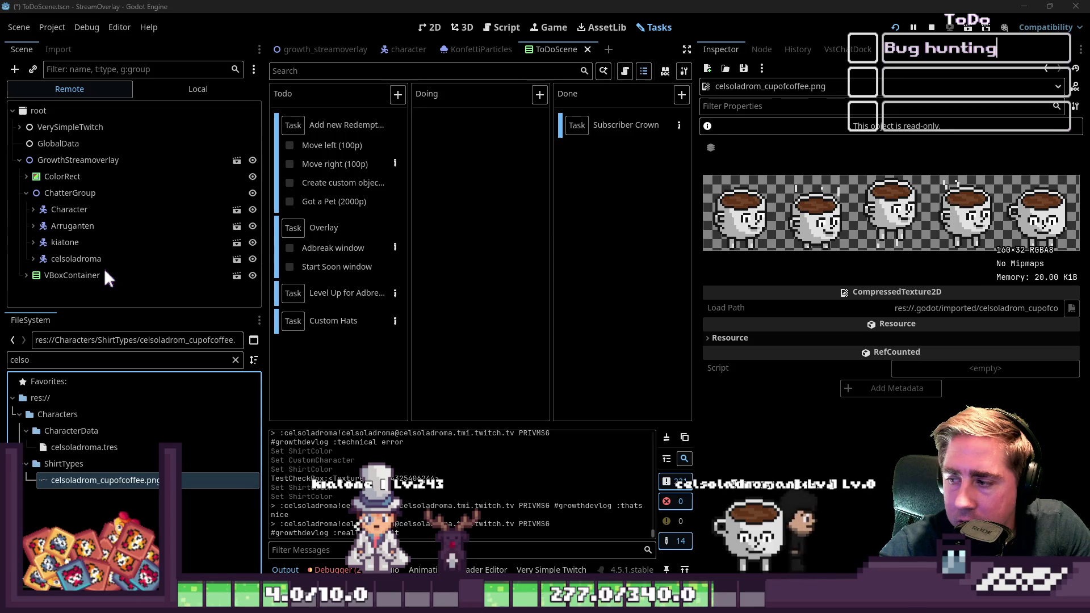
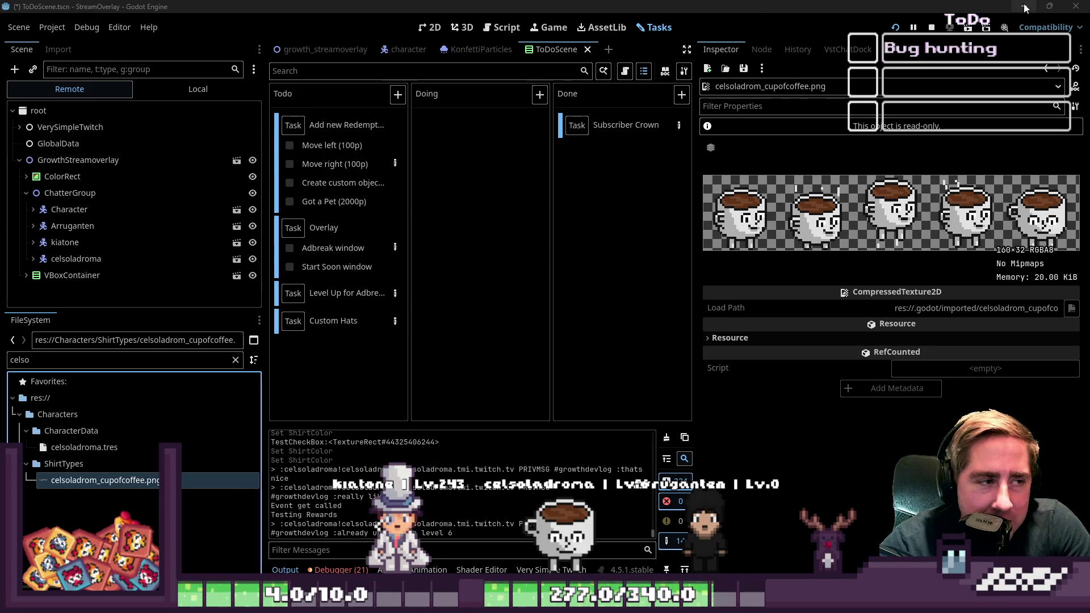
- Bring up the Growth project's World scene in the 2D workspace, showing the tree on the grass tilemap
{"action": "key", "text": "alt+Tab"}
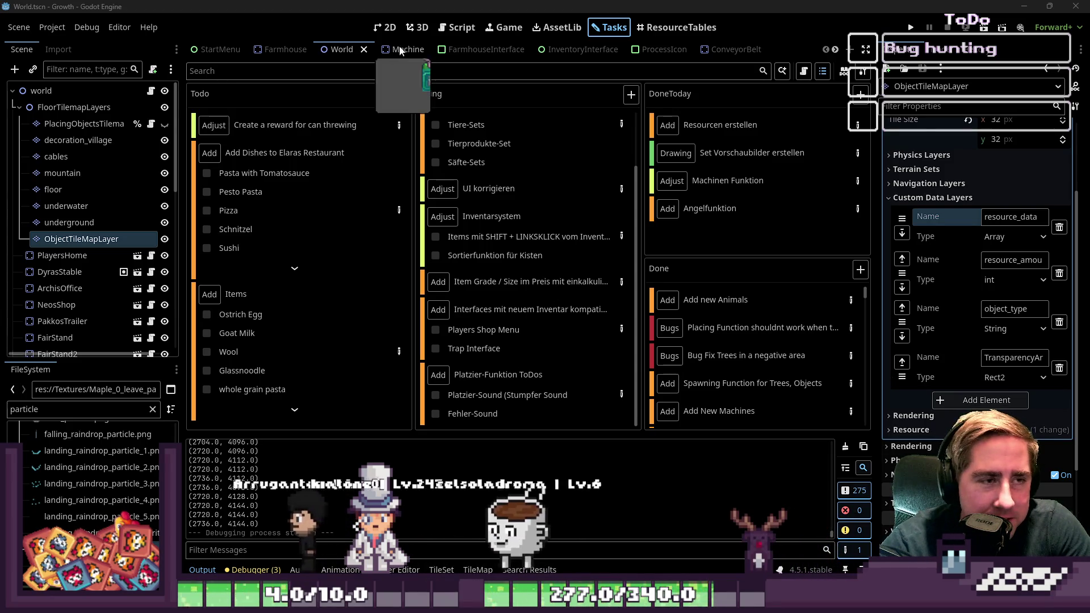
{"action": "left_click", "coordinate": [457, 28]}
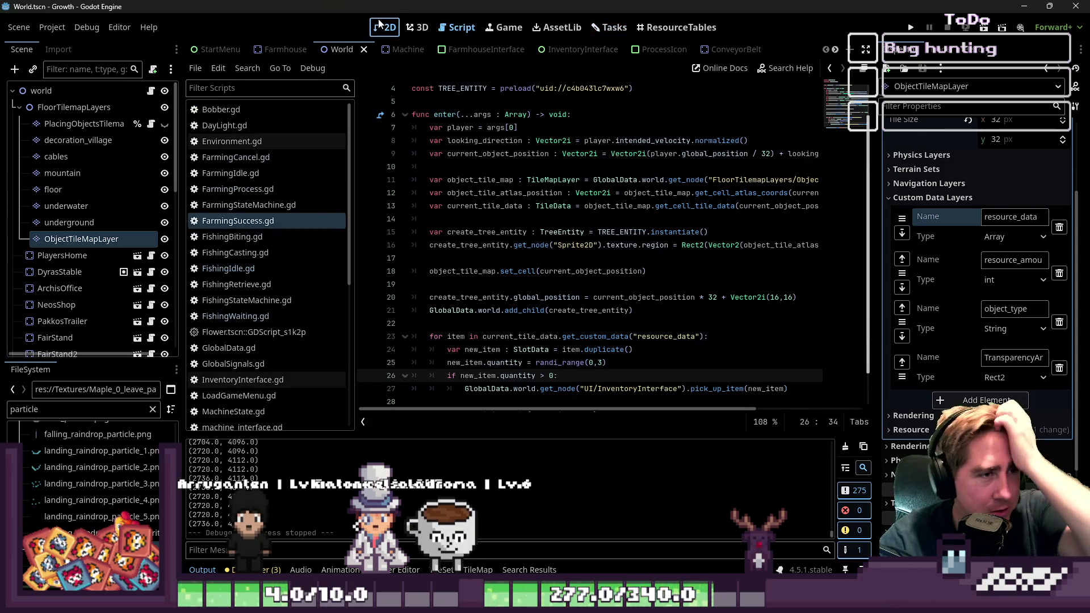
{"action": "left_click", "coordinate": [385, 27]}
{"action": "scroll", "coordinate": [562, 289], "scroll_direction": "down", "scroll_amount": 5}
{"action": "scroll", "coordinate": [562, 290], "scroll_direction": "down", "scroll_amount": 5}
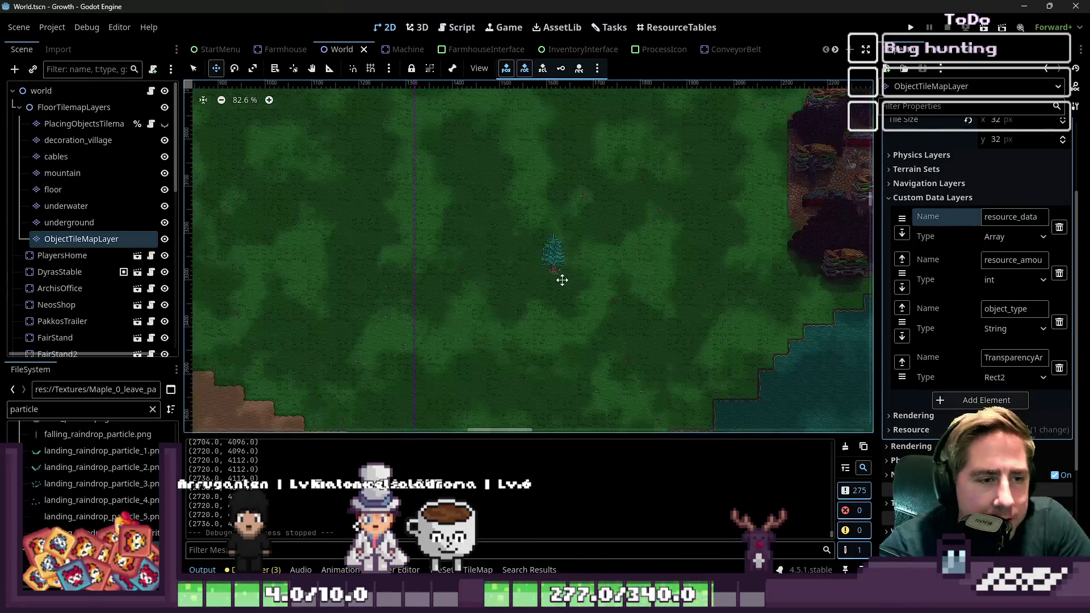
- Zoom around the World map, then run the Growth project to reach its title menu
{"action": "scroll", "coordinate": [575, 271], "scroll_direction": "down", "scroll_amount": 5}
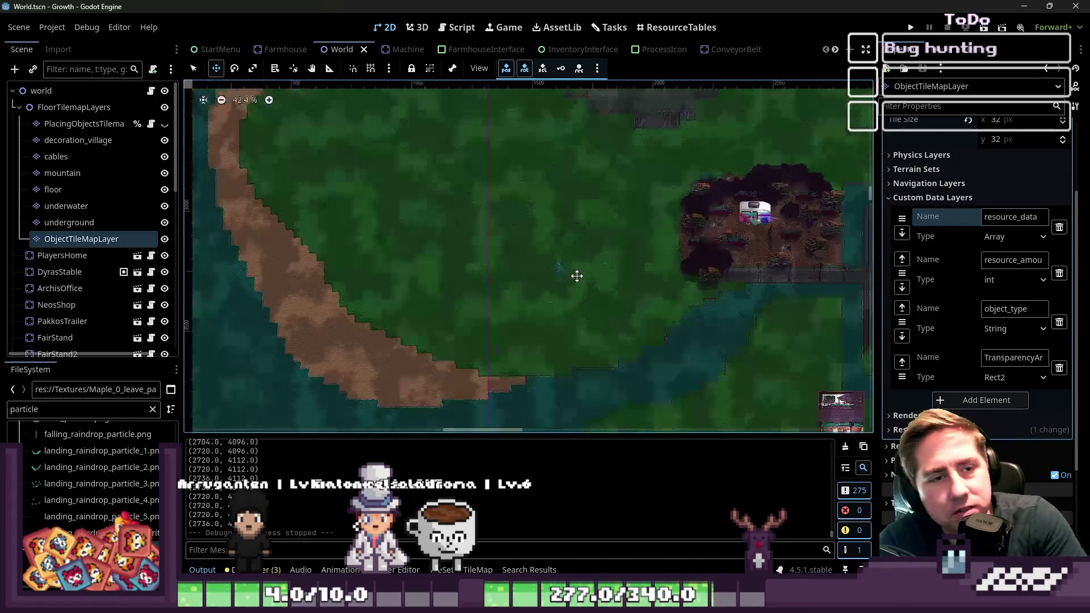
{"action": "scroll", "coordinate": [629, 283], "scroll_direction": "up", "scroll_amount": 5}
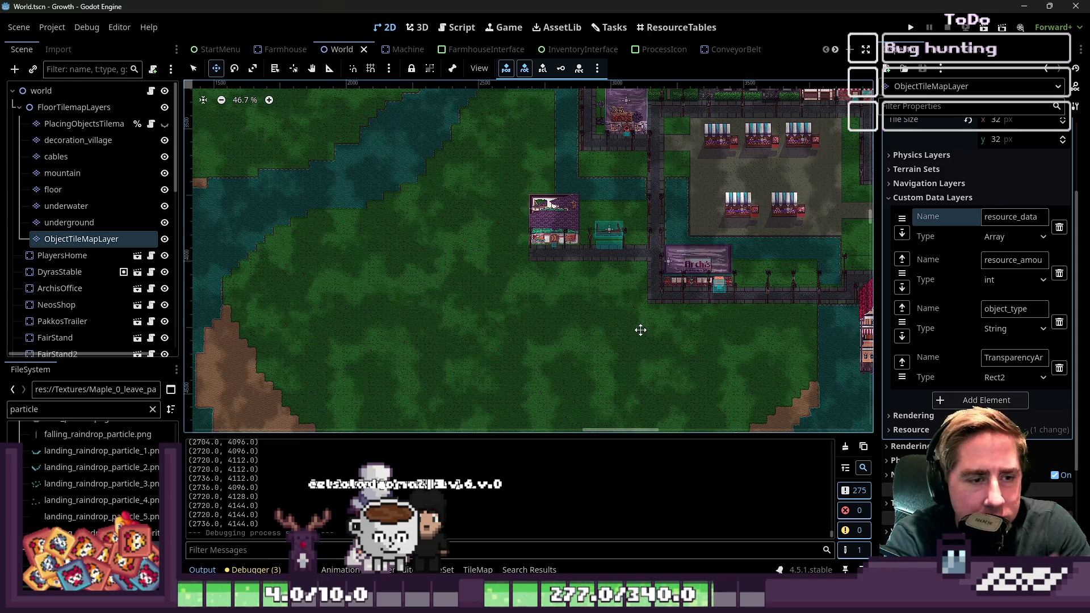
{"action": "left_click", "coordinate": [911, 28]}
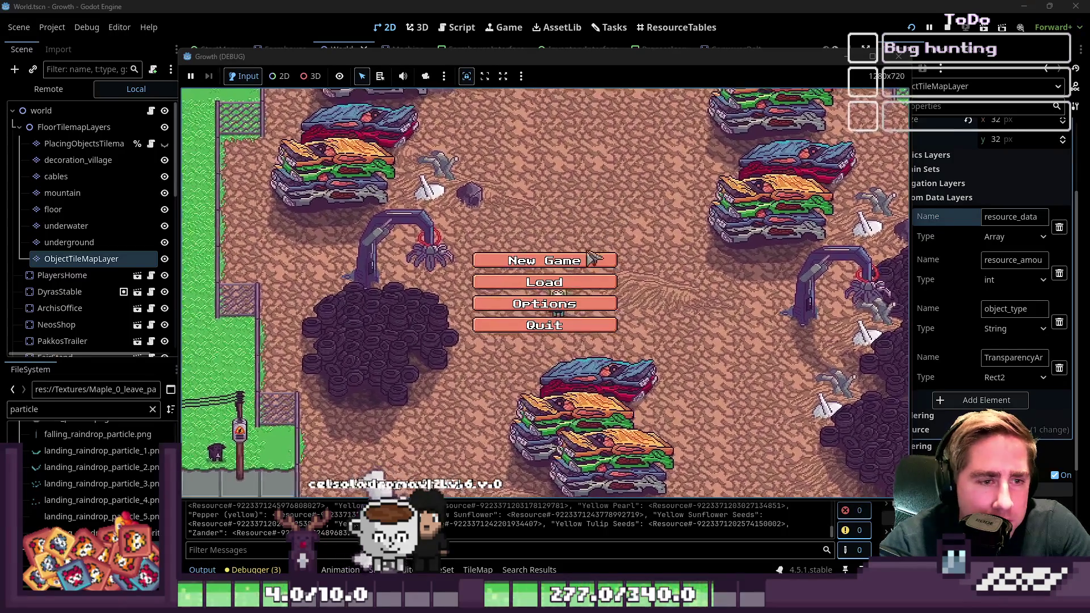
- Start a new game with a character named 'adsda' and enter the forest world
{"action": "left_click", "coordinate": [568, 262]}
{"action": "type", "text": "adsda"}
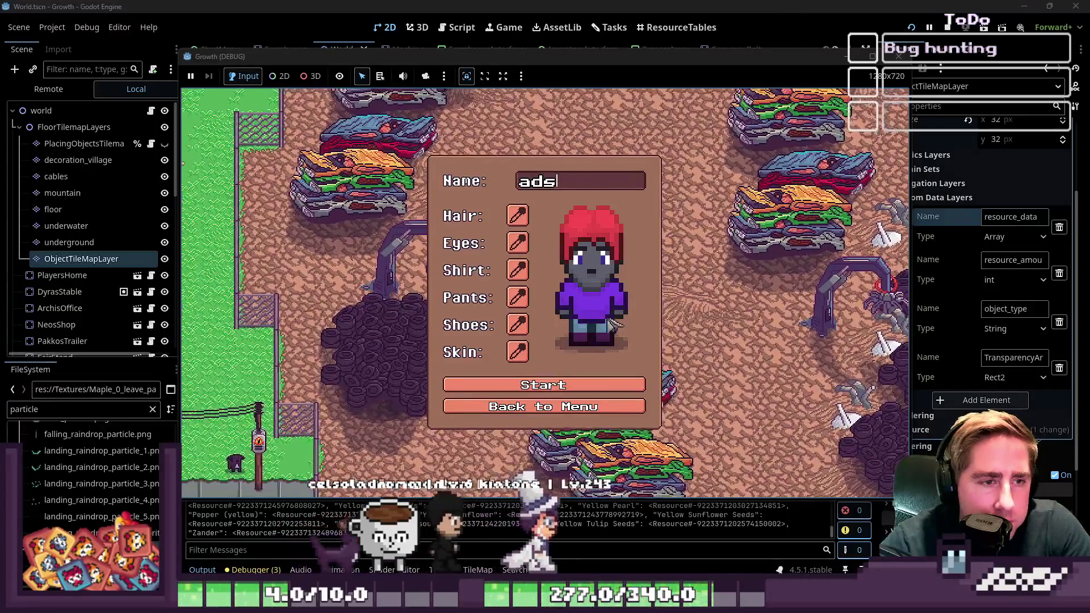
{"action": "left_click", "coordinate": [607, 385]}
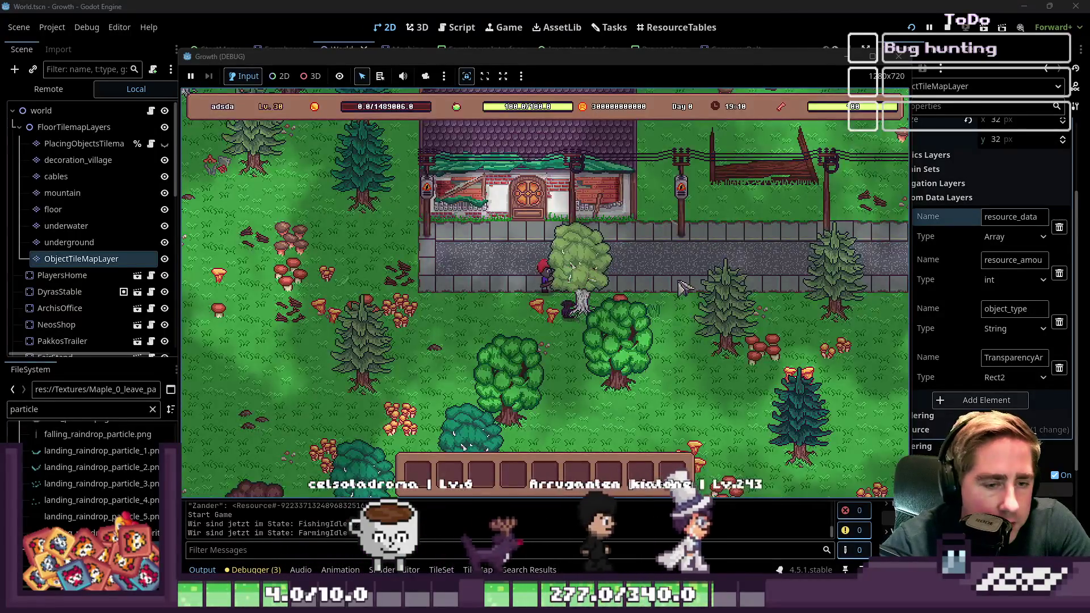
{"action": "scroll", "coordinate": [684, 279], "scroll_direction": "down", "scroll_amount": 2}
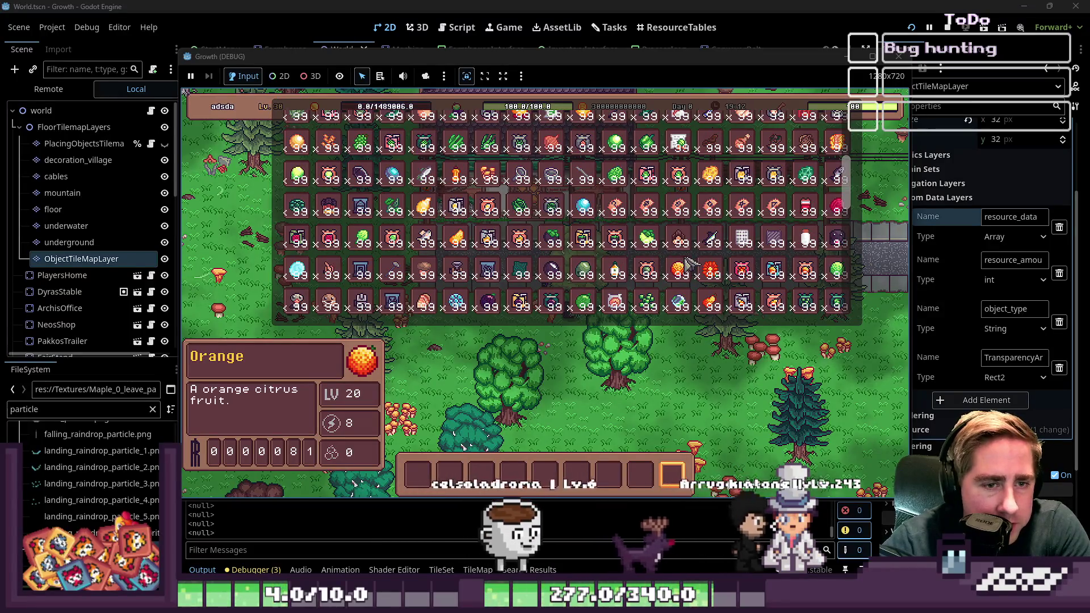
{"action": "scroll", "coordinate": [688, 267], "scroll_direction": "down", "scroll_amount": 1}
{"action": "scroll", "coordinate": [671, 263], "scroll_direction": "down", "scroll_amount": 6}
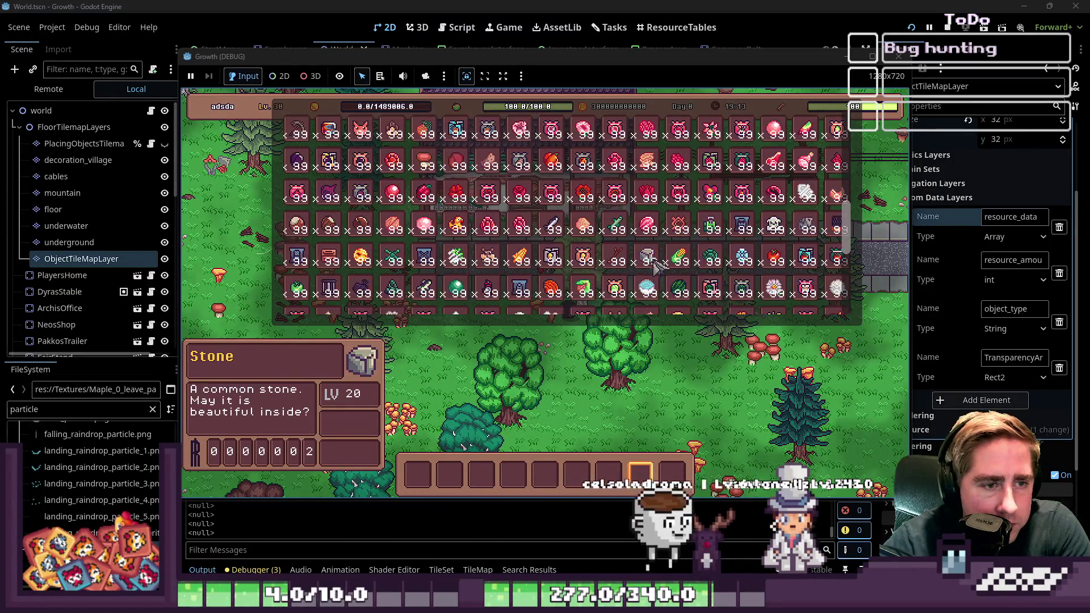
{"action": "scroll", "coordinate": [602, 259], "scroll_direction": "up", "scroll_amount": 8}
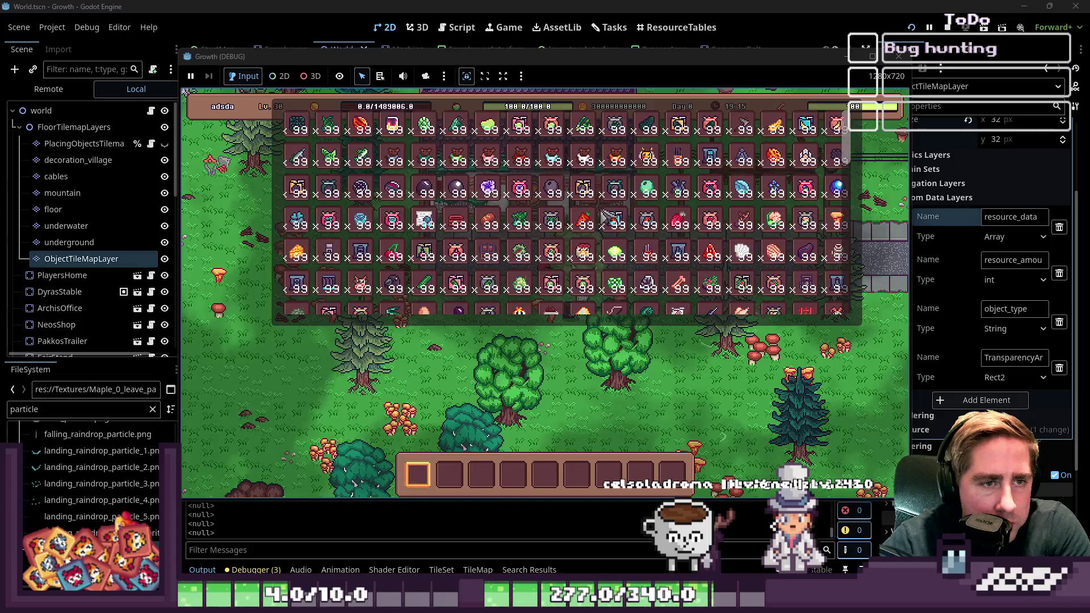
- Move a crate stack from the inventory into hotbar slot 6
{"action": "left_click_drag", "start_coordinate": [666, 165], "coordinate": [576, 446]}
{"action": "left_click", "coordinate": [579, 477]}
{"action": "key", "text": "i"}
{"action": "scroll", "coordinate": [545, 398], "scroll_direction": "down", "scroll_amount": 5}
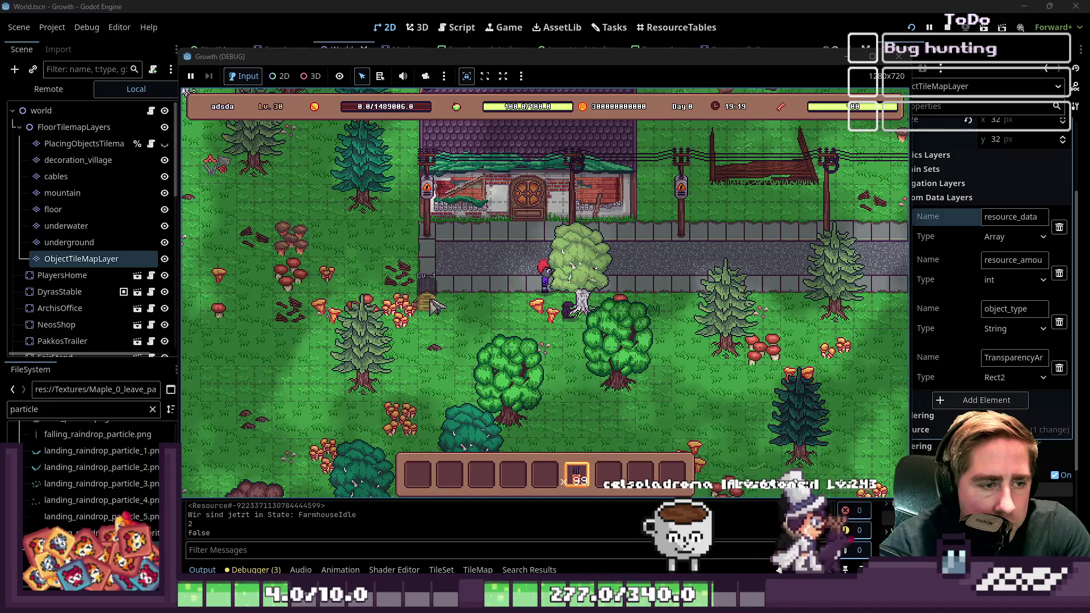
- Walk the player downward and place a crate on the grass
{"action": "key", "text": "i"}
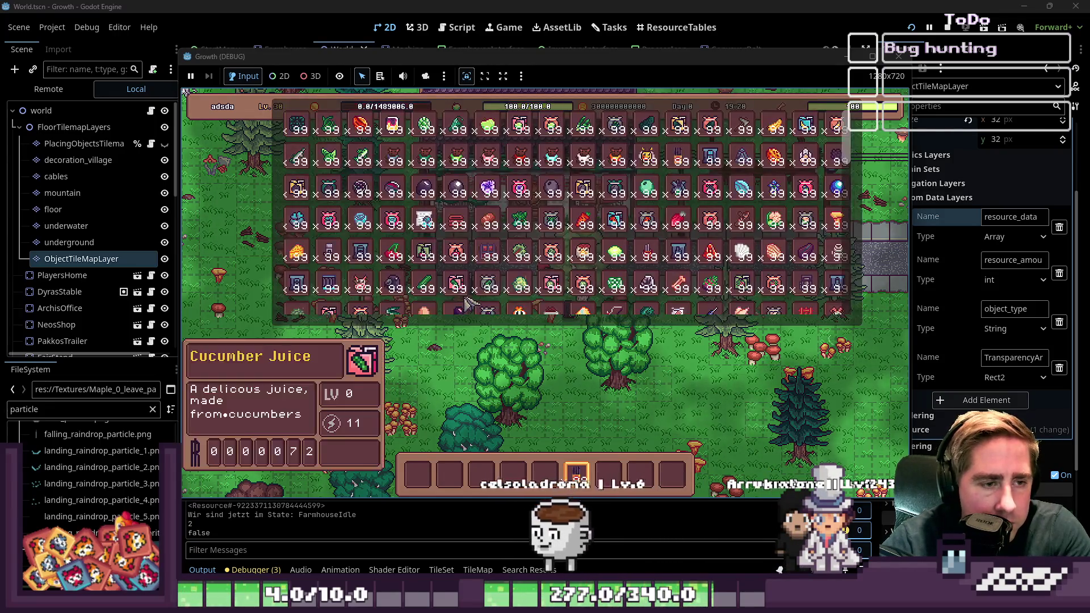
{"action": "key", "text": "i"}
{"action": "key", "text": "s"}
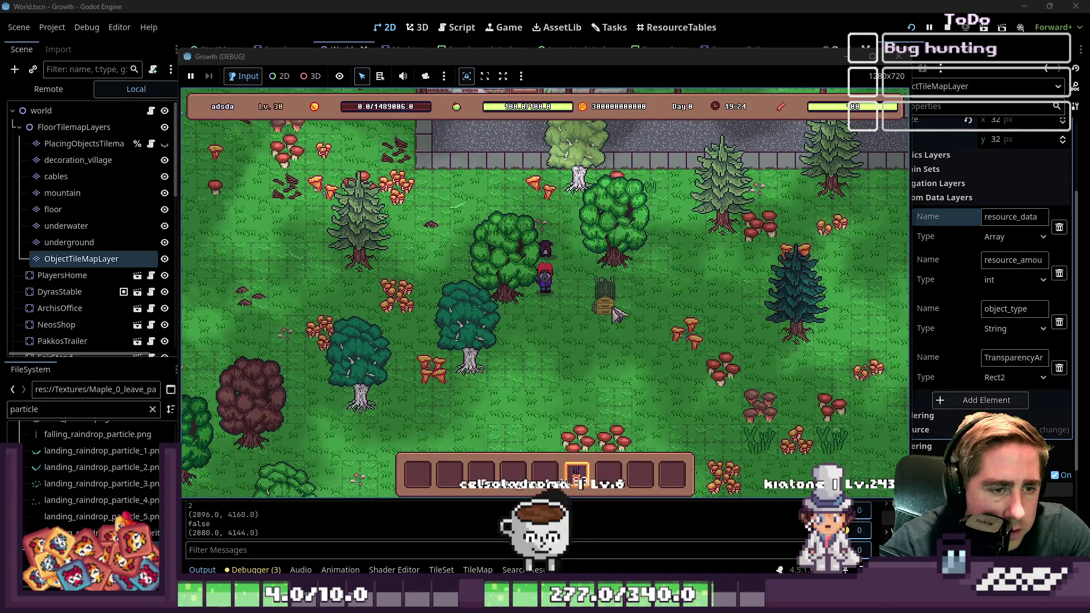
{"action": "left_click", "coordinate": [668, 307]}
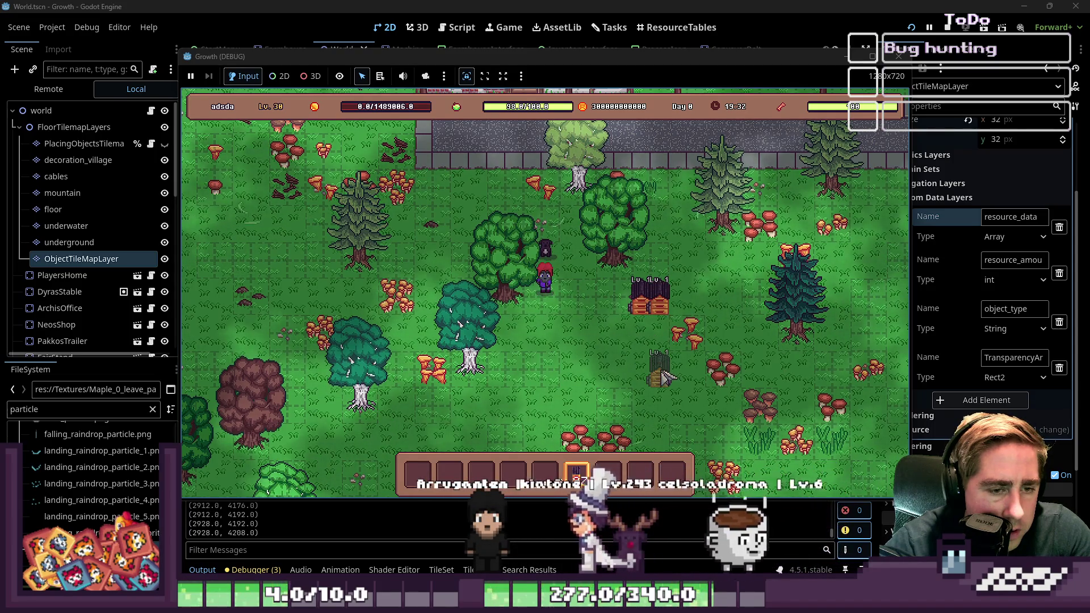
- Place six more Lv.1 crates in clusters and rows on the grass around the player
{"action": "left_click", "coordinate": [657, 404]}
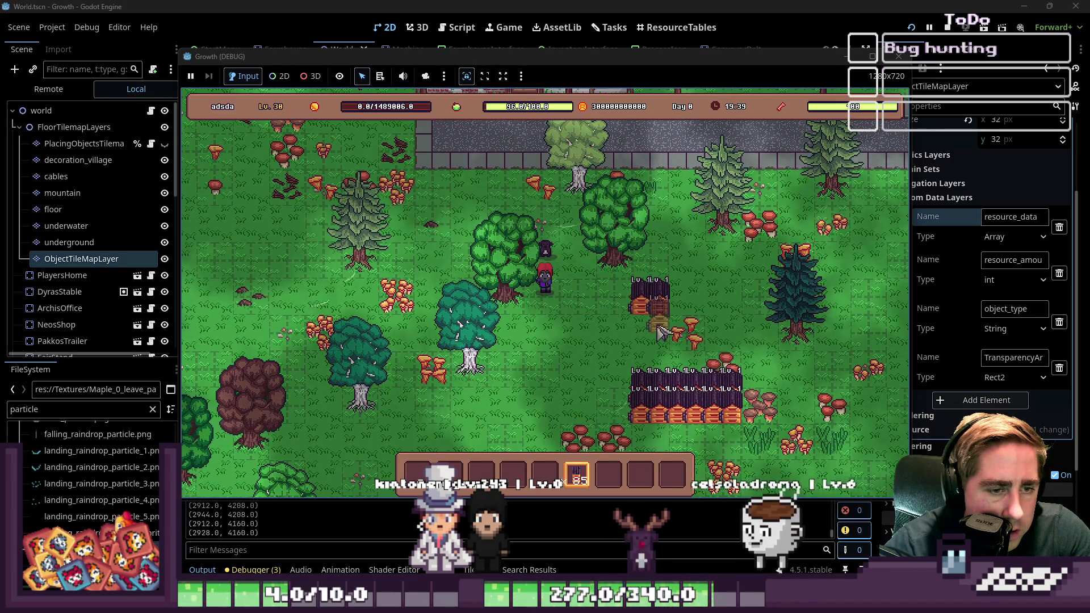
{"action": "left_click", "coordinate": [653, 284]}
{"action": "left_click", "coordinate": [662, 296]}
{"action": "left_click", "coordinate": [570, 273]}
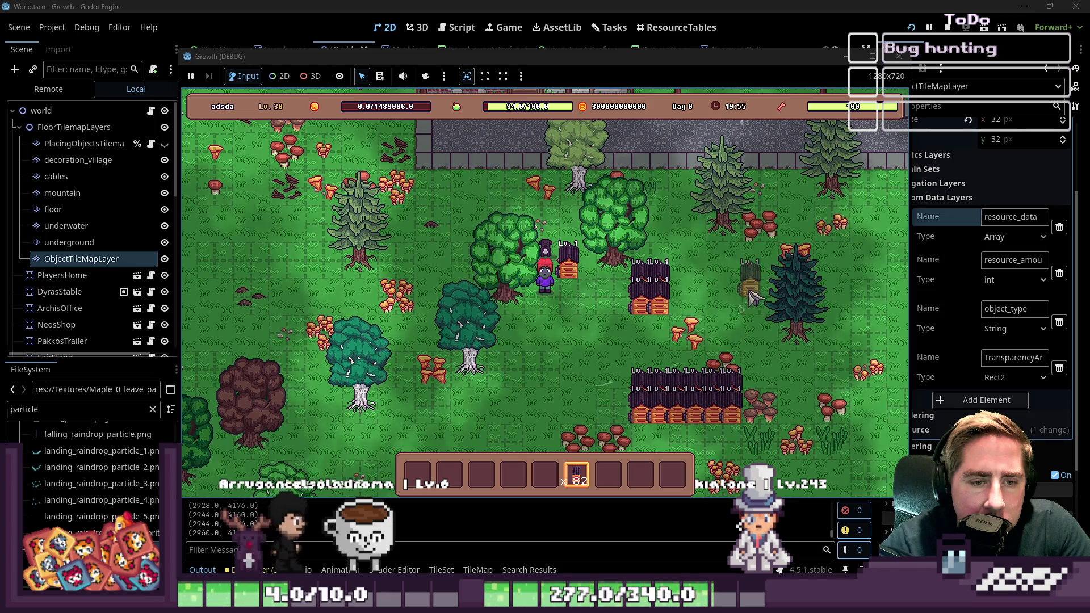
{"action": "left_click", "coordinate": [760, 311]}
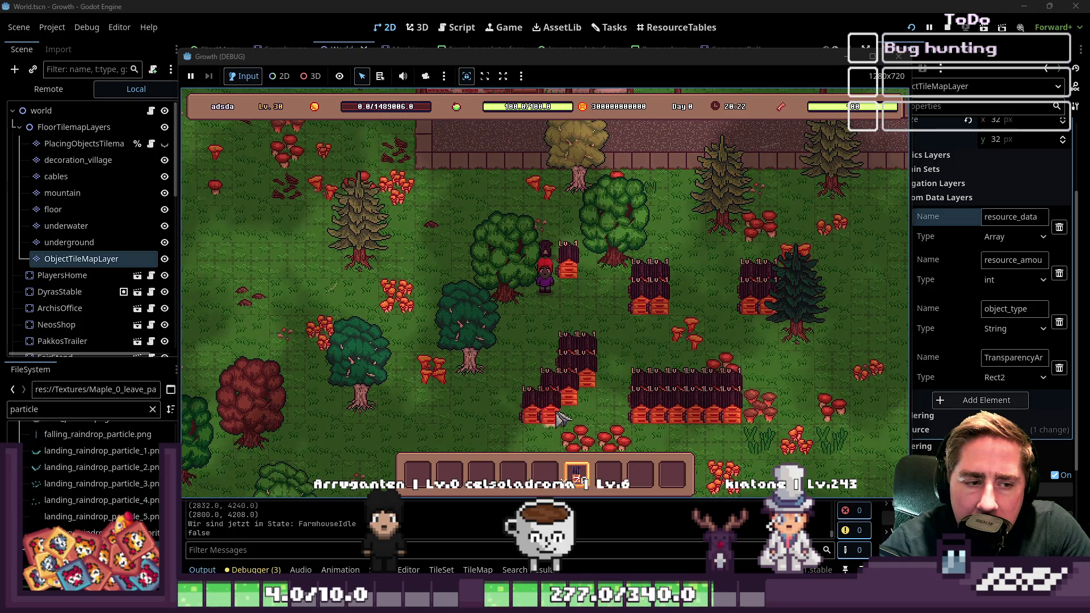
{"action": "left_click", "coordinate": [477, 397]}
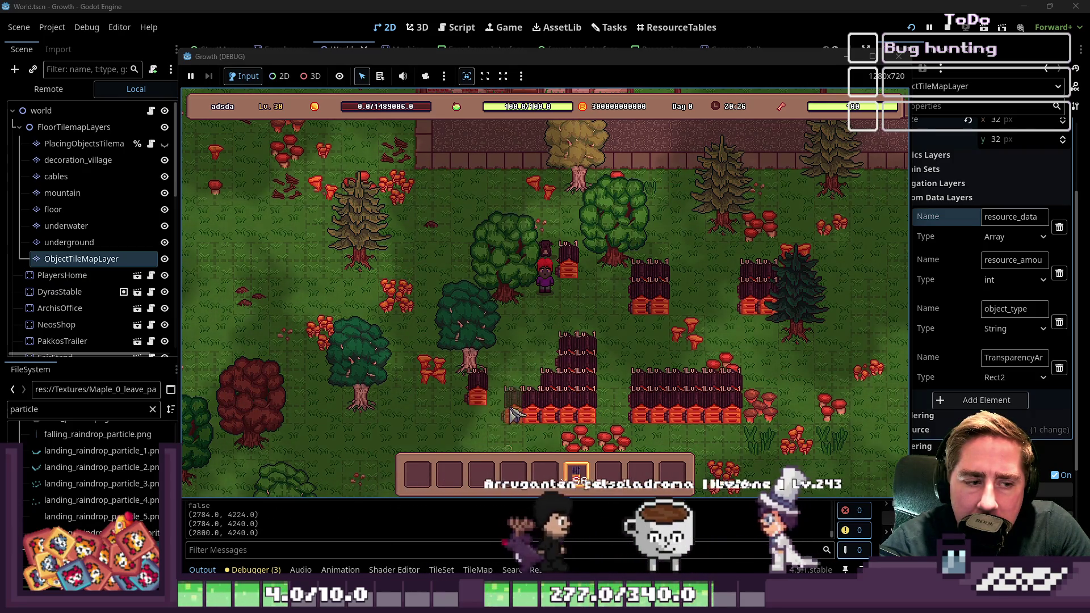
- Return to the editor, stop the game with F8, and show the Tasks board
{"action": "left_click", "coordinate": [846, 75]}
{"action": "key", "text": "F8"}
{"action": "left_click", "coordinate": [608, 28]}
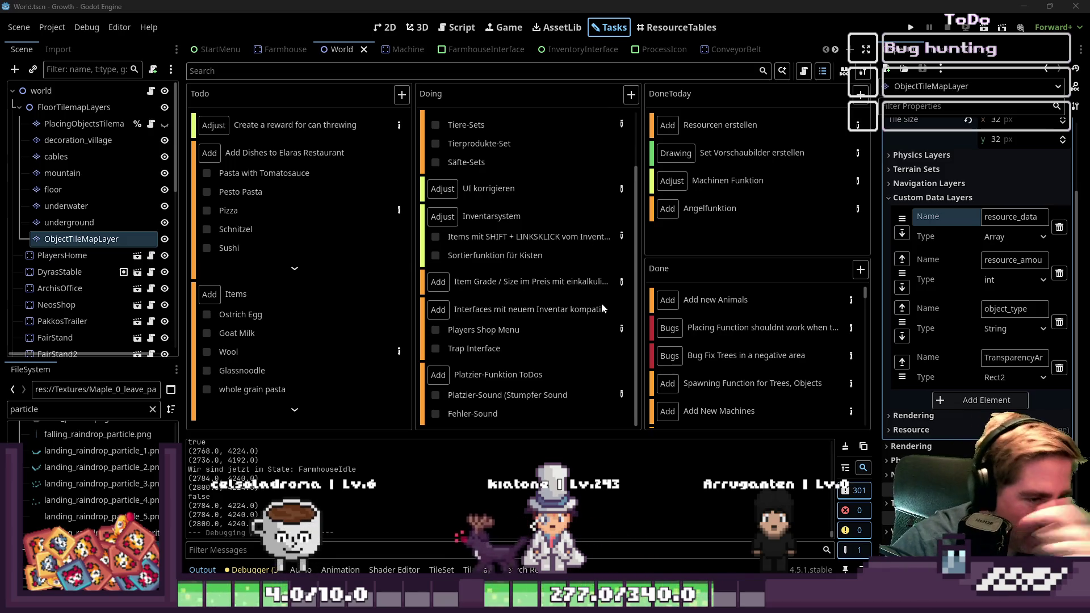
- Read the Done and Doing task cards, select the Item Grade card, then return to the 2D map
{"action": "mouse_move", "coordinate": [792, 307]}
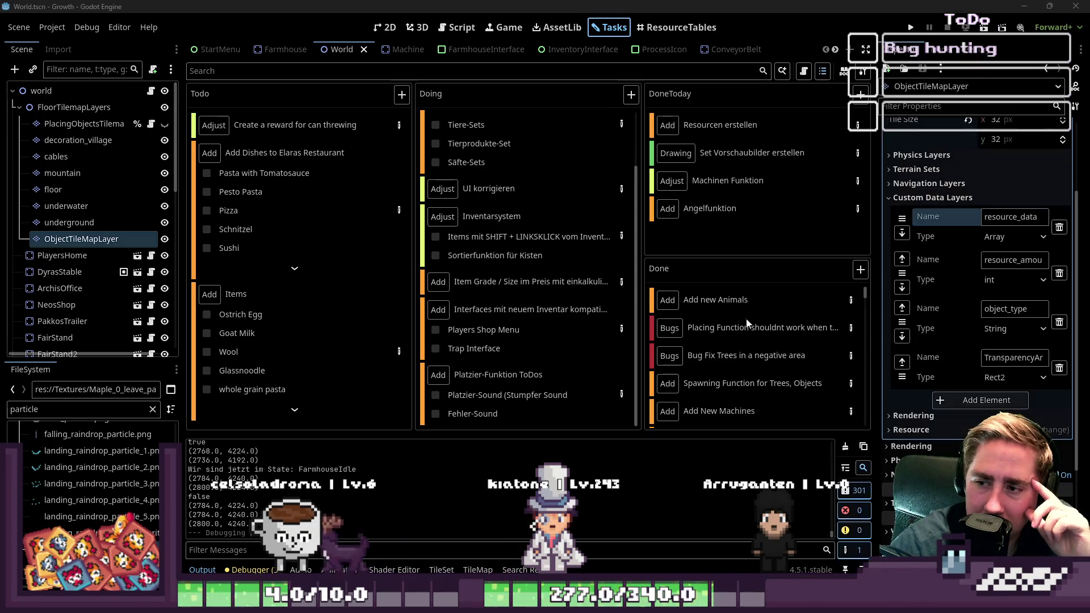
{"action": "scroll", "coordinate": [693, 331], "scroll_direction": "down", "scroll_amount": 1}
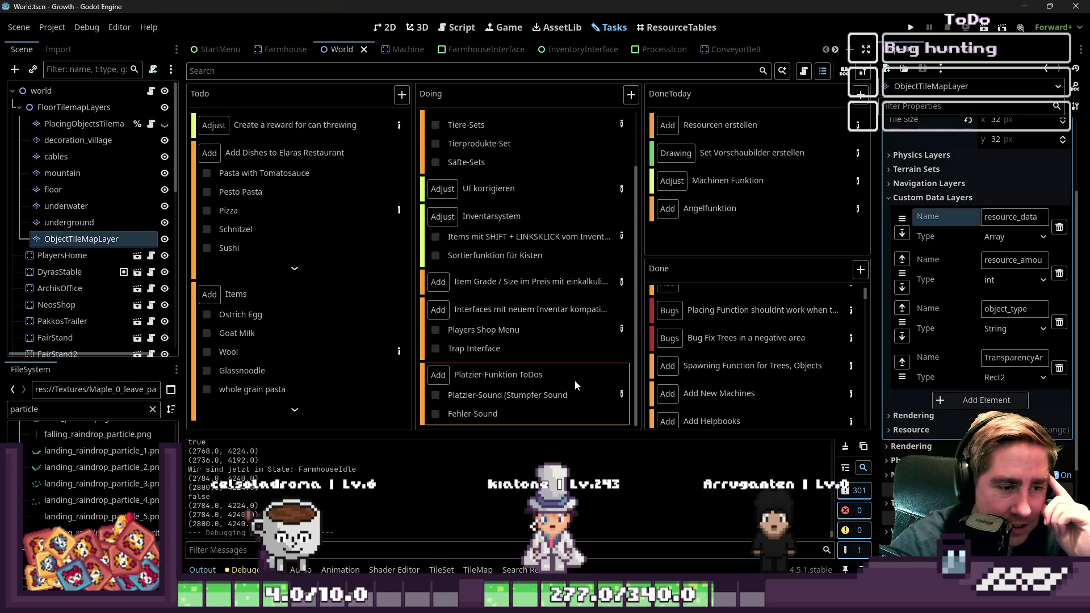
{"action": "mouse_move", "coordinate": [575, 381]}
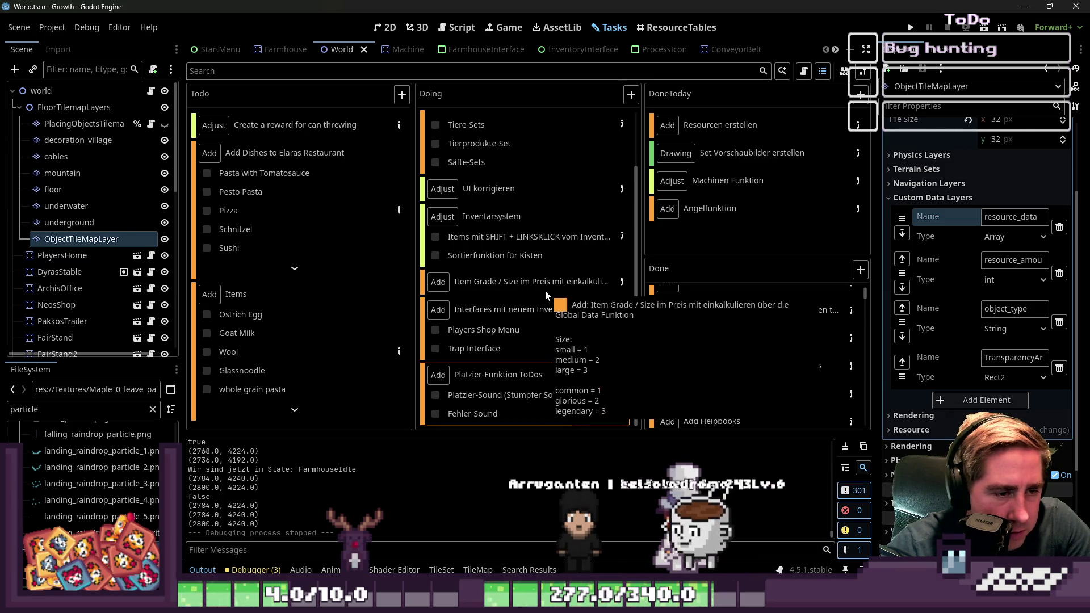
{"action": "left_click", "coordinate": [496, 288]}
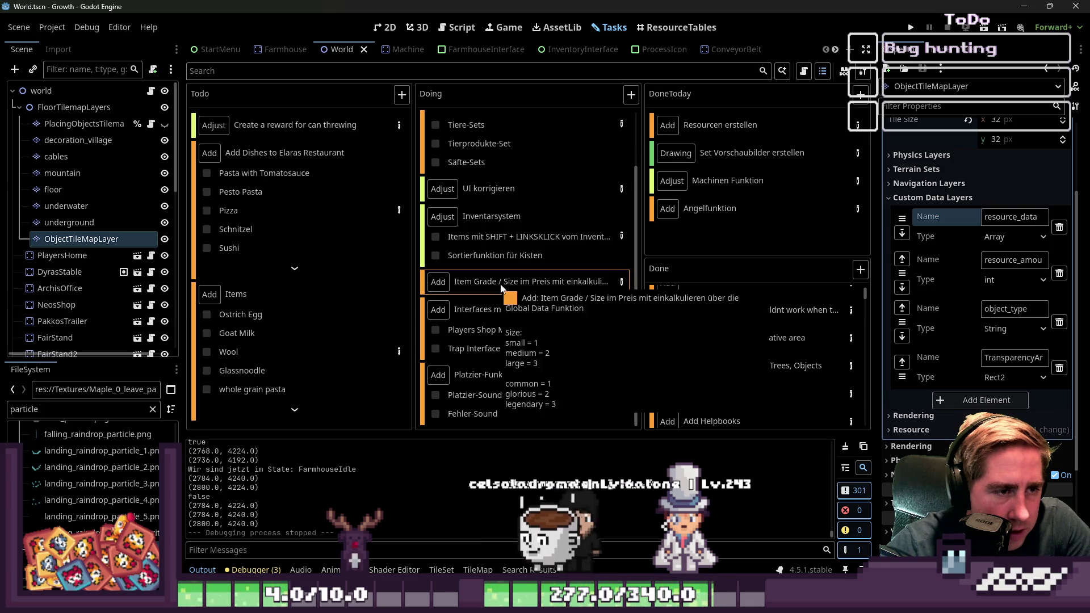
{"action": "left_click", "coordinate": [376, 27]}
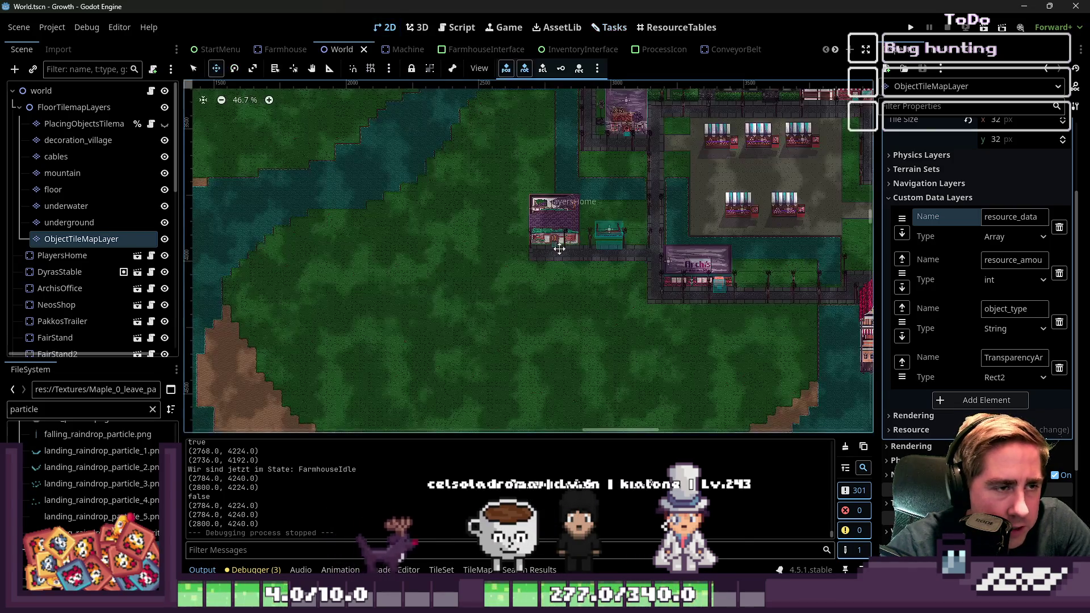
- Show then hide PlacingObjectsTilemapLayer, then select ObjectTileMapLayer and the floor layer
{"action": "scroll", "coordinate": [569, 303], "scroll_direction": "down", "scroll_amount": 3}
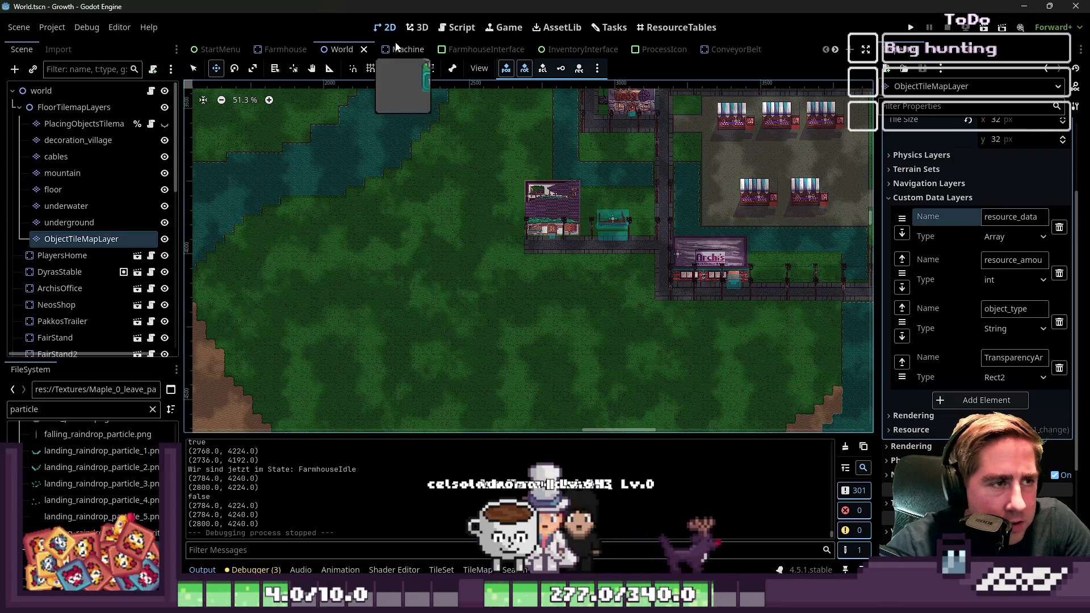
{"action": "key", "text": "ctrl+F3"}
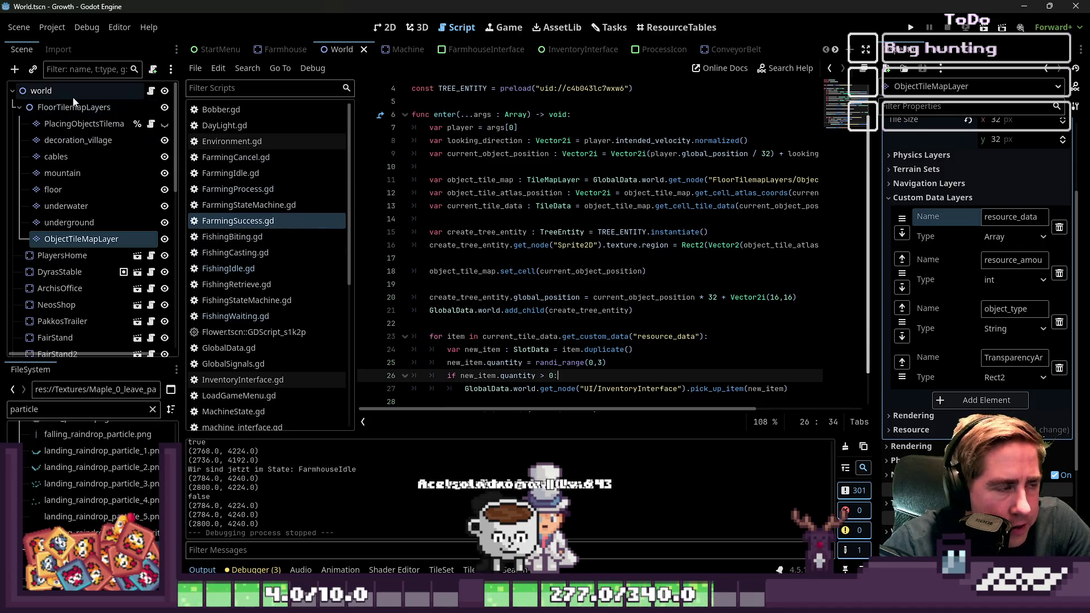
{"action": "left_click", "coordinate": [84, 124]}
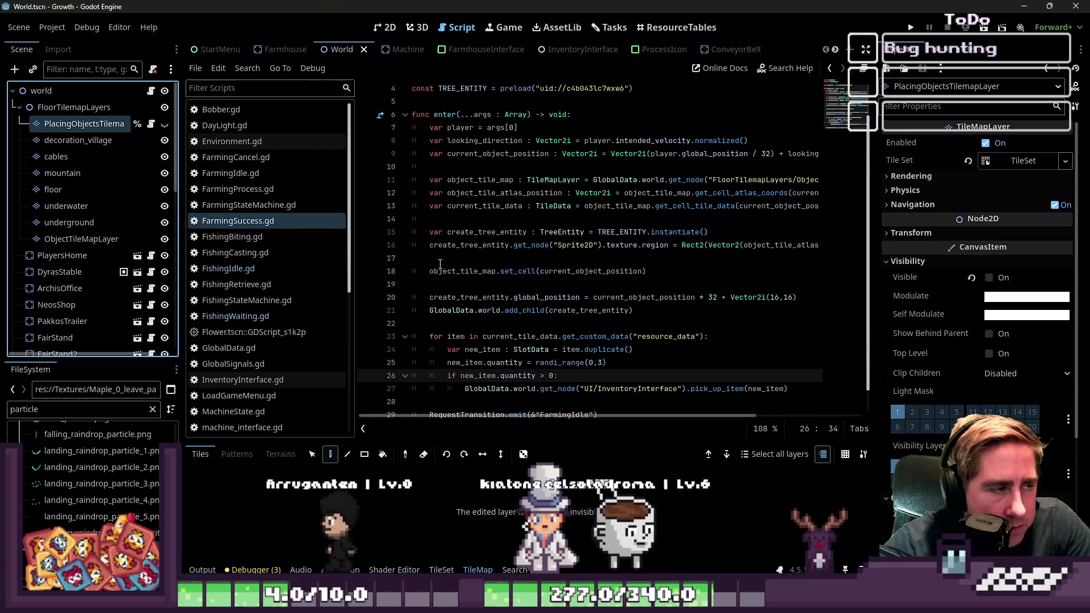
{"action": "left_click", "coordinate": [165, 123]}
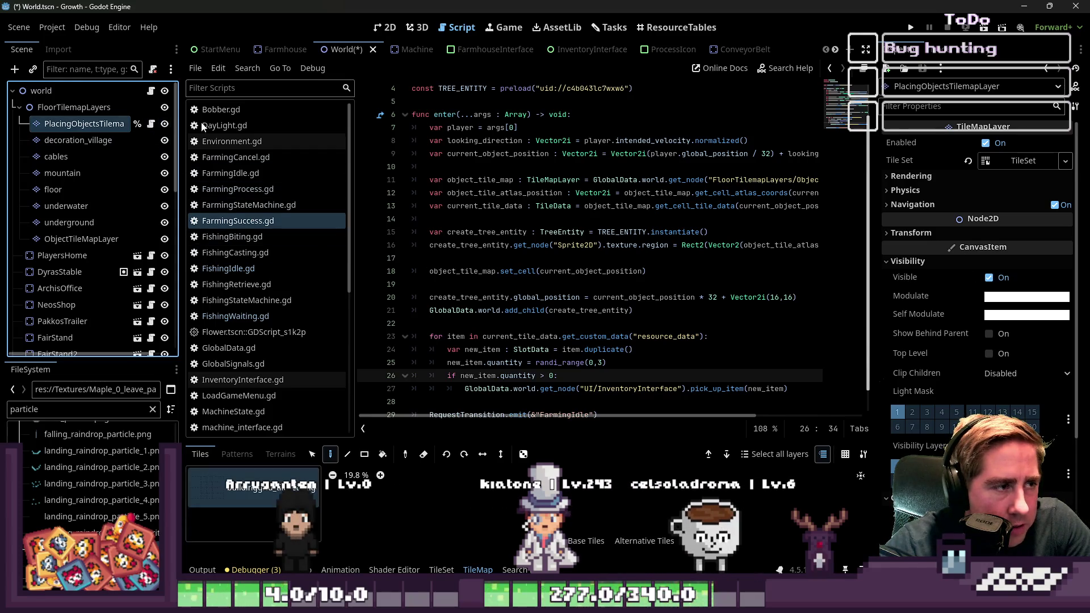
{"action": "left_click", "coordinate": [371, 29]}
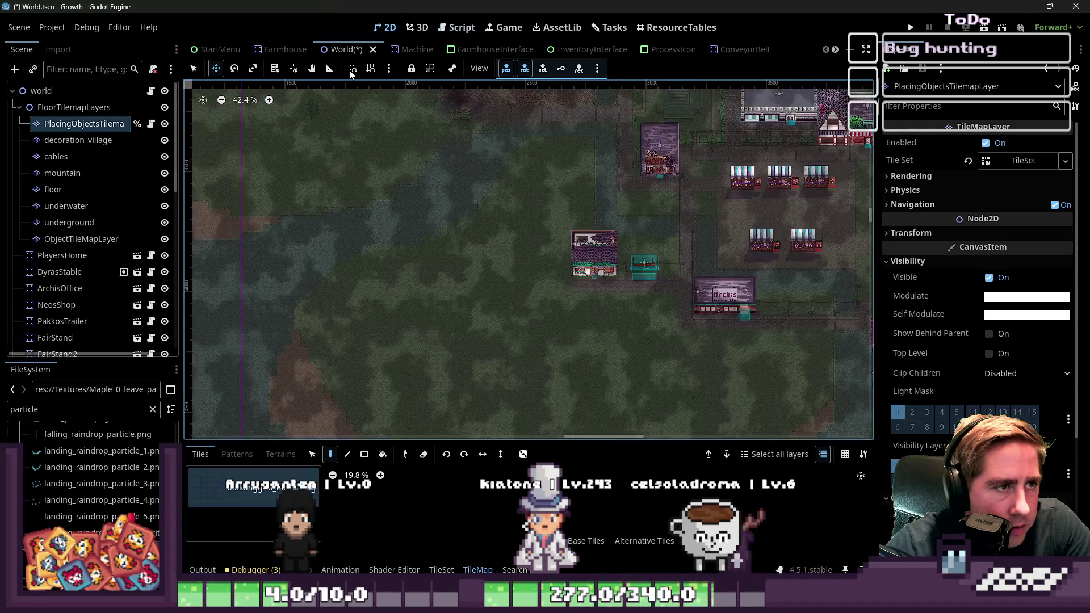
{"action": "left_click", "coordinate": [164, 125]}
{"action": "left_click", "coordinate": [117, 243]}
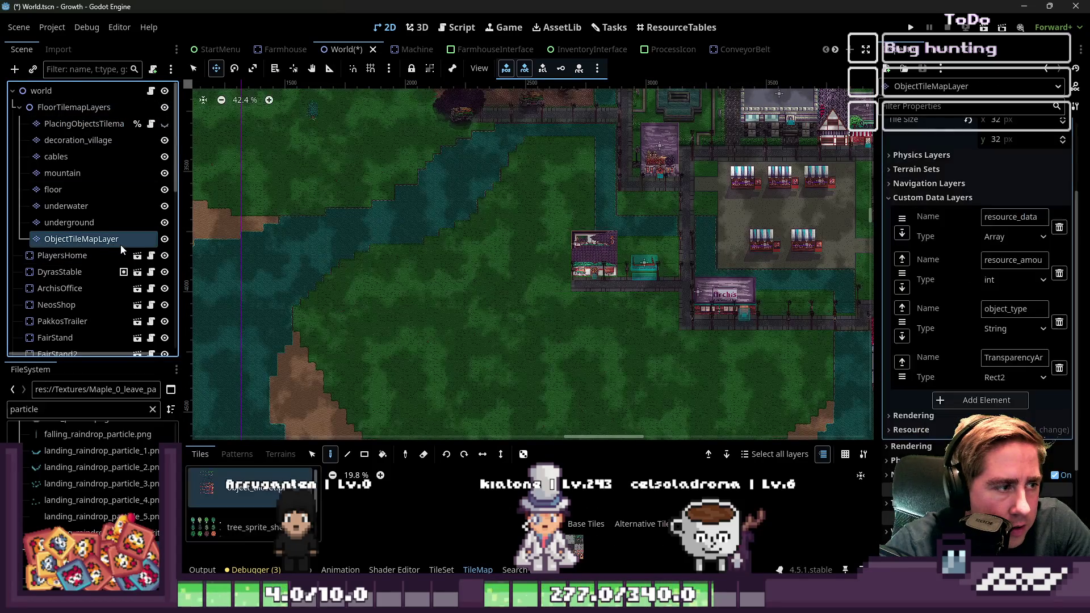
{"action": "left_click", "coordinate": [79, 189]}
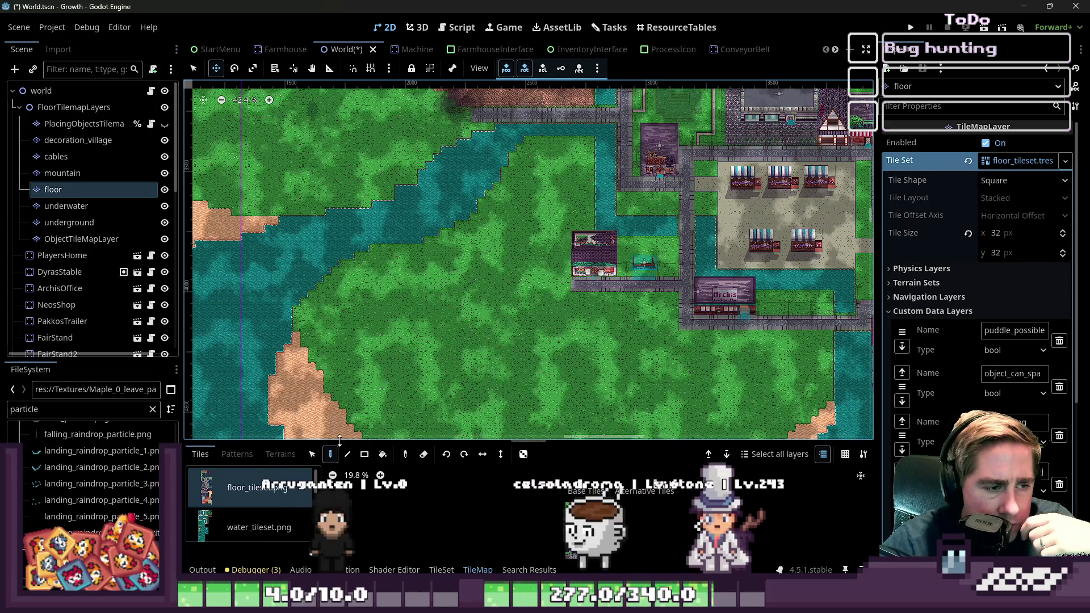
- Enlarge the tile panel, widen the Inspector to read the custom data layer names, and edit the floor TileSet
{"action": "left_click_drag", "start_coordinate": [386, 441], "coordinate": [393, 206]}
{"action": "scroll", "coordinate": [925, 332], "scroll_direction": "down", "scroll_amount": 5}
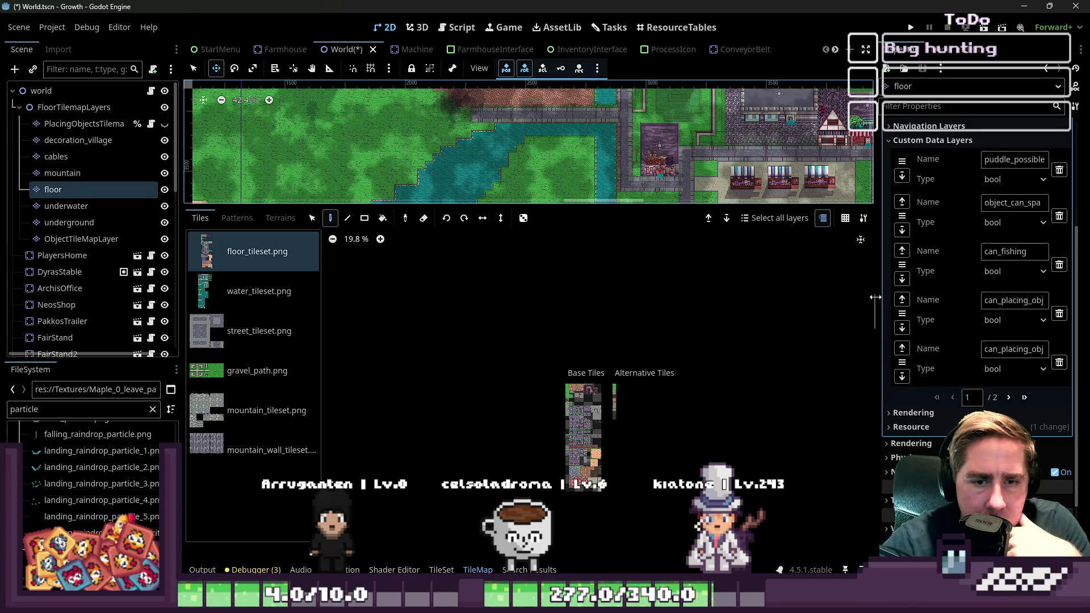
{"action": "left_click_drag", "start_coordinate": [876, 296], "coordinate": [748, 298]}
{"action": "scroll", "coordinate": [533, 367], "scroll_direction": "up", "scroll_amount": 10}
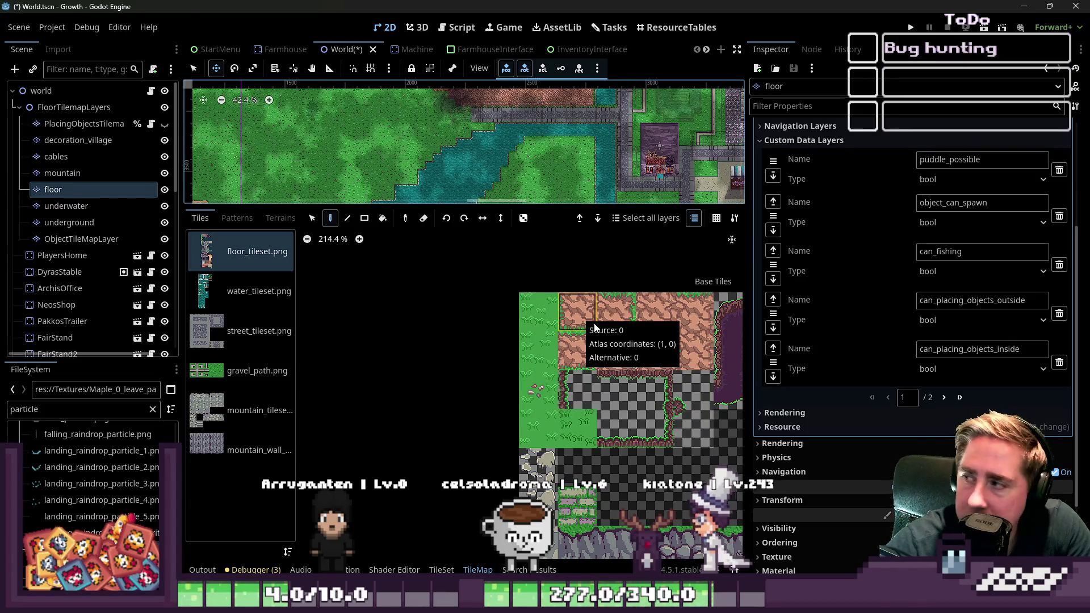
{"action": "left_click", "coordinate": [970, 298]}
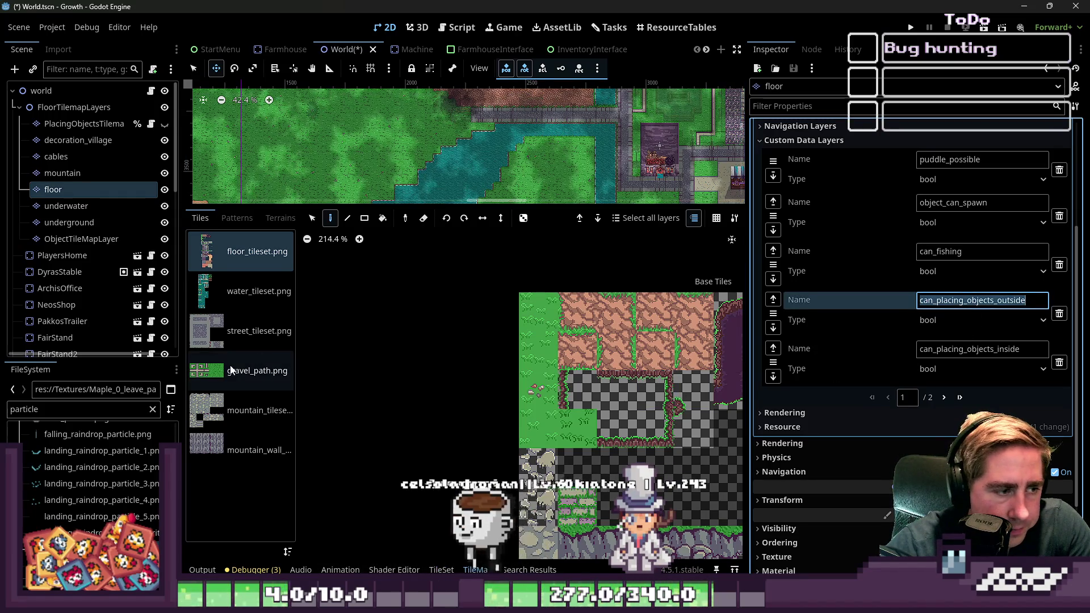
{"action": "left_click", "coordinate": [441, 570]}
{"action": "scroll", "coordinate": [657, 456], "scroll_direction": "up", "scroll_amount": 5}
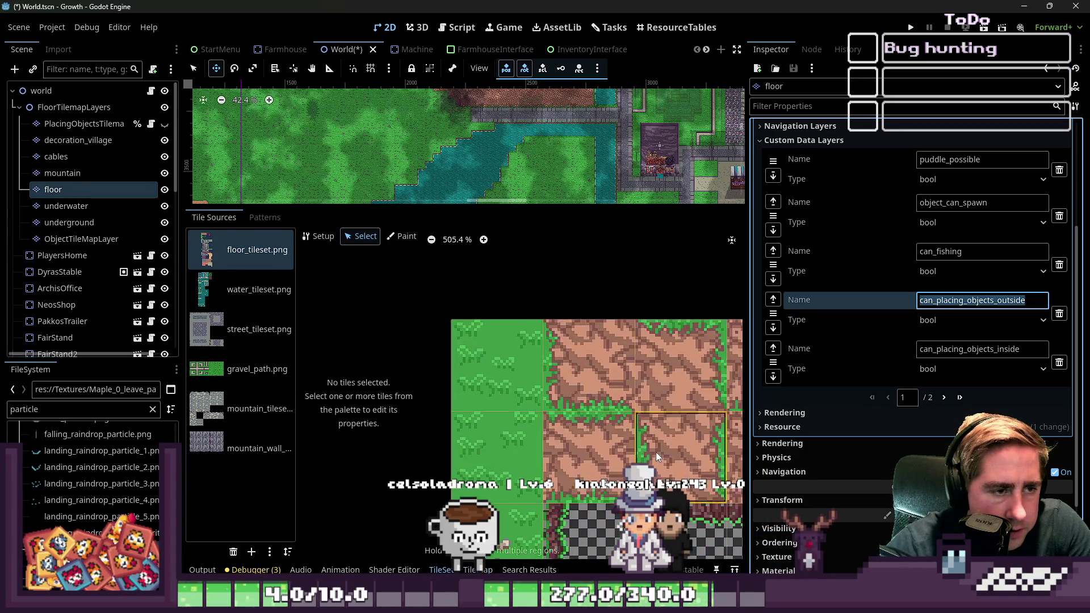
- Enable puddle_possible and object_can_spawn on grass tile (1,3) and save World.tscn
{"action": "scroll", "coordinate": [657, 456], "scroll_direction": "up", "scroll_amount": 1}
{"action": "left_click", "coordinate": [505, 380]}
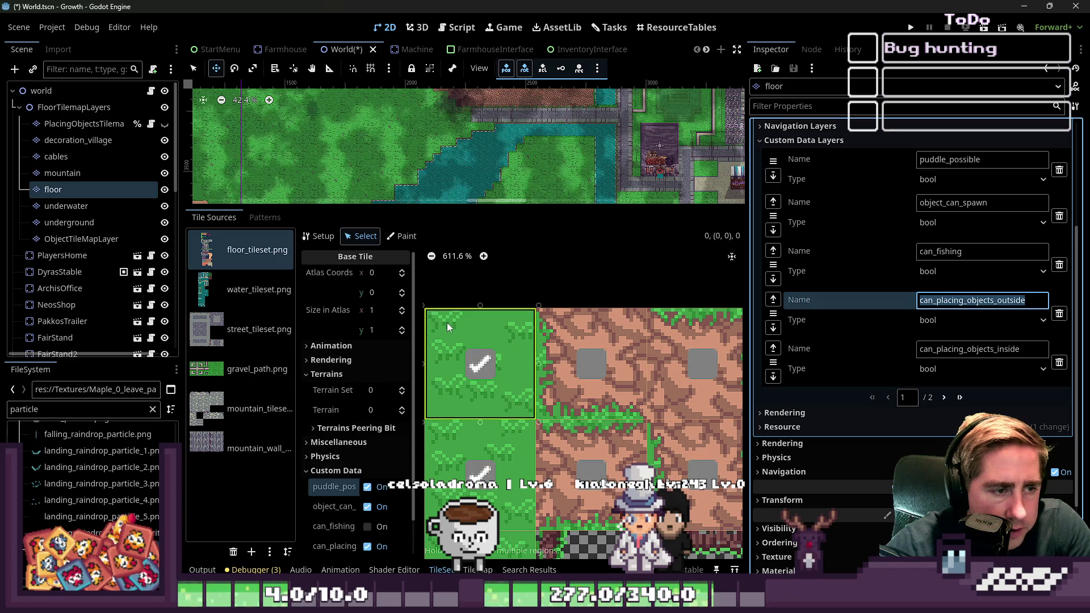
{"action": "scroll", "coordinate": [469, 348], "scroll_direction": "down", "scroll_amount": 3}
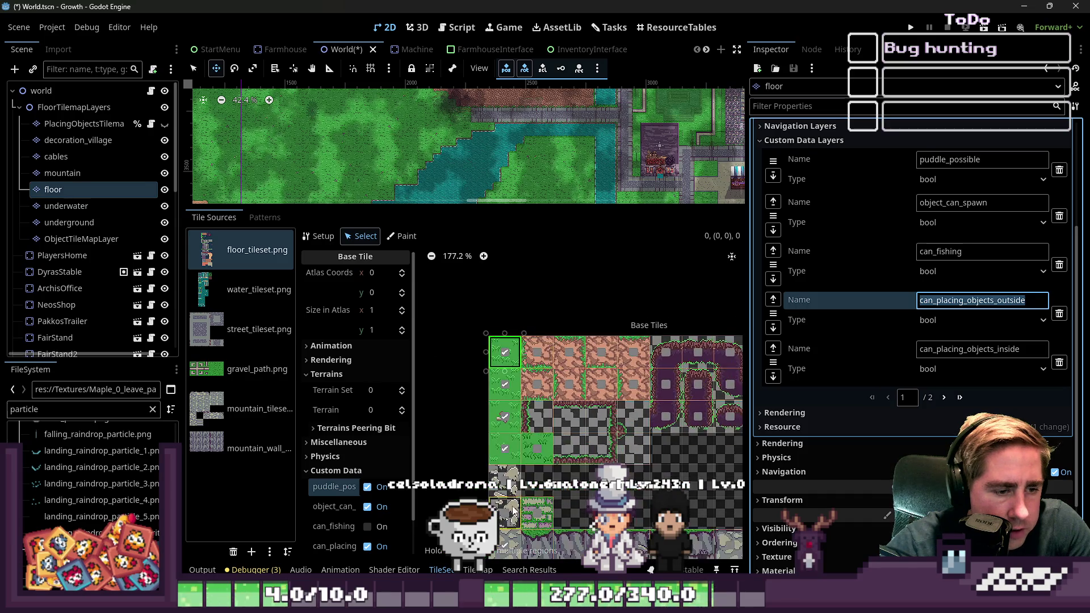
{"action": "scroll", "coordinate": [558, 446], "scroll_direction": "down", "scroll_amount": 1}
{"action": "left_click", "coordinate": [565, 435]}
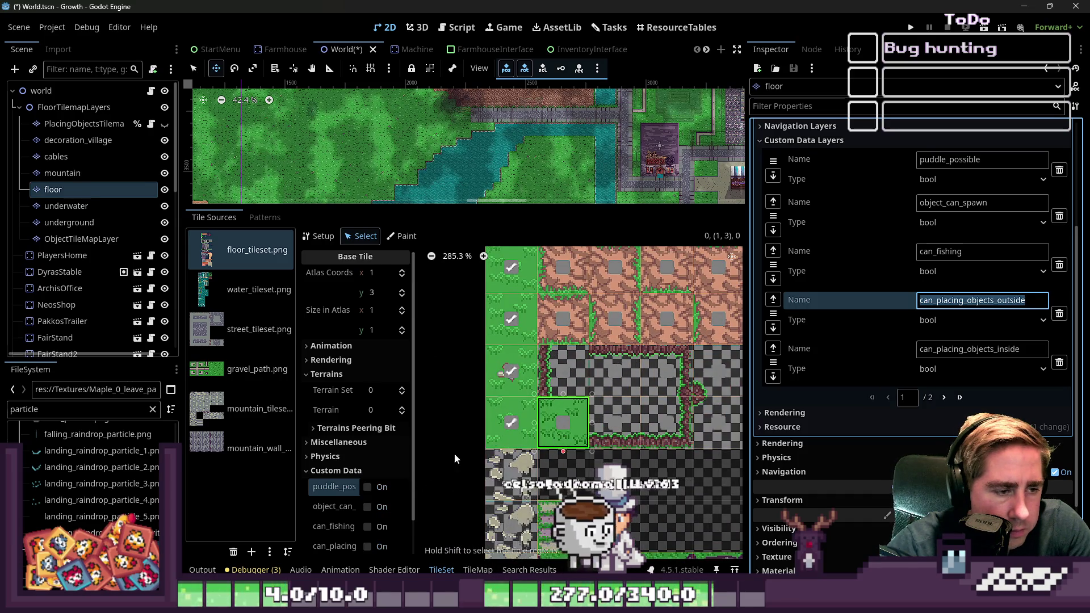
{"action": "left_click", "coordinate": [375, 487]}
{"action": "left_click", "coordinate": [366, 507]}
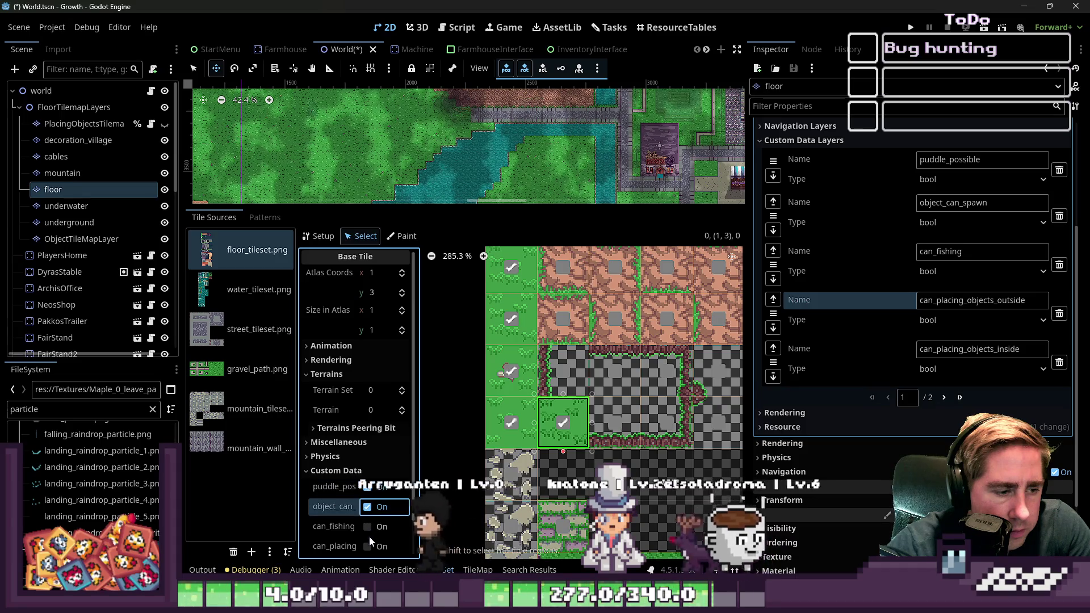
{"action": "scroll", "coordinate": [556, 405], "scroll_direction": "down", "scroll_amount": 5}
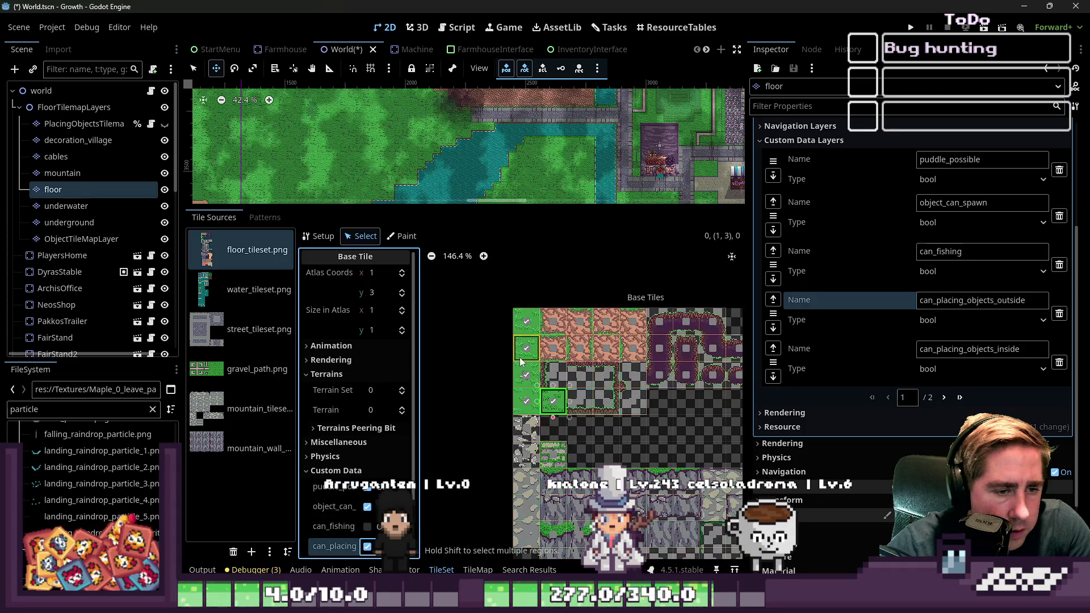
{"action": "key", "text": "ctrl+s"}
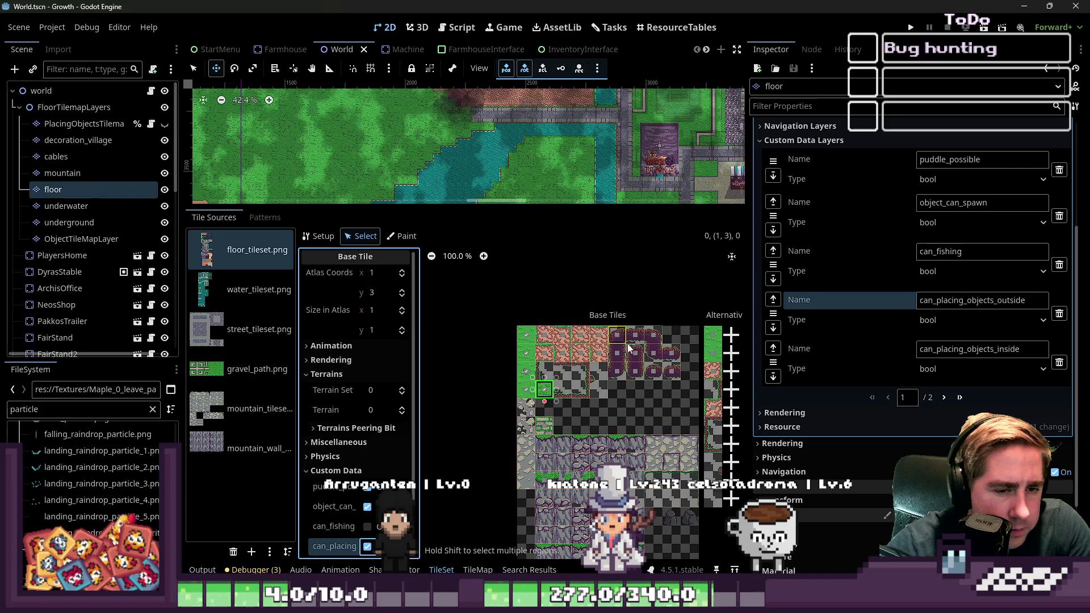
- Select the alternative grass tiles, including tile (0,3)'s alternative, to inspect their data
{"action": "scroll", "coordinate": [692, 359], "scroll_direction": "up", "scroll_amount": 3}
{"action": "left_click", "coordinate": [728, 331]}
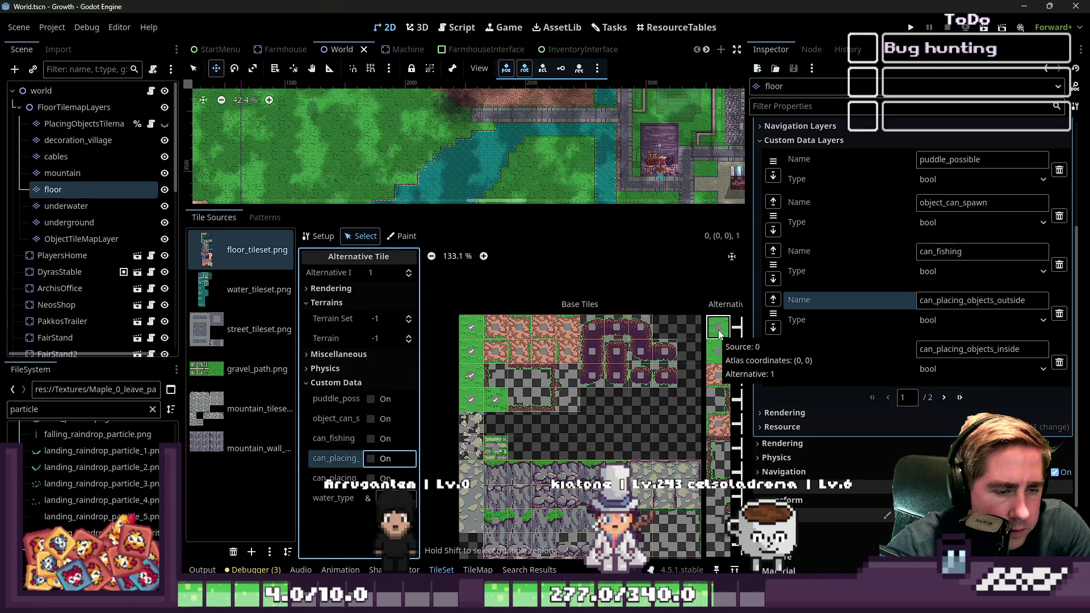
{"action": "scroll", "coordinate": [711, 327], "scroll_direction": "right", "scroll_amount": 2}
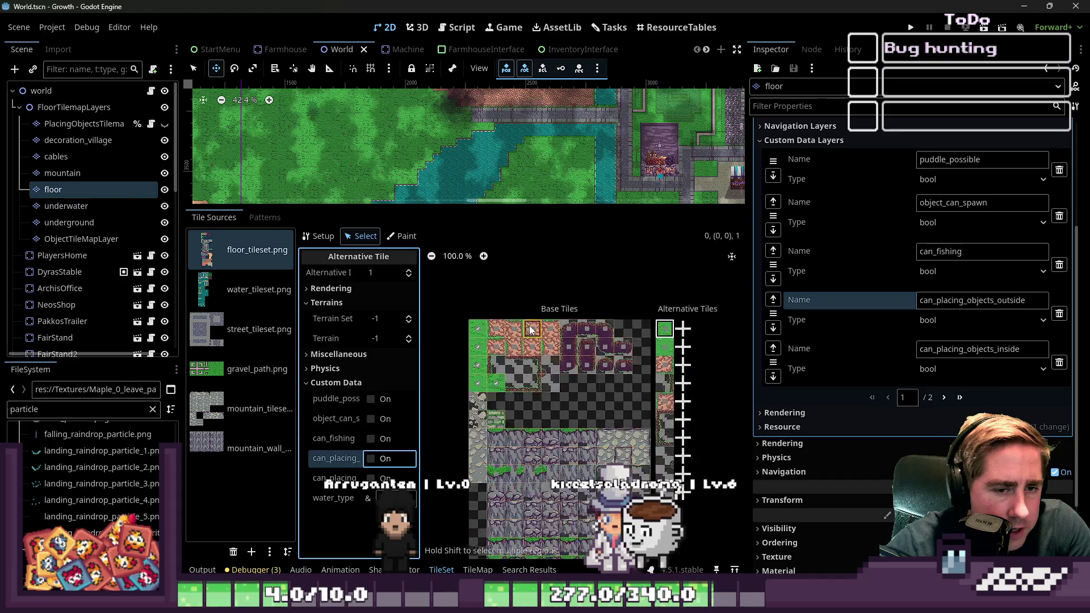
{"action": "scroll", "coordinate": [708, 325], "scroll_direction": "up", "scroll_amount": 10}
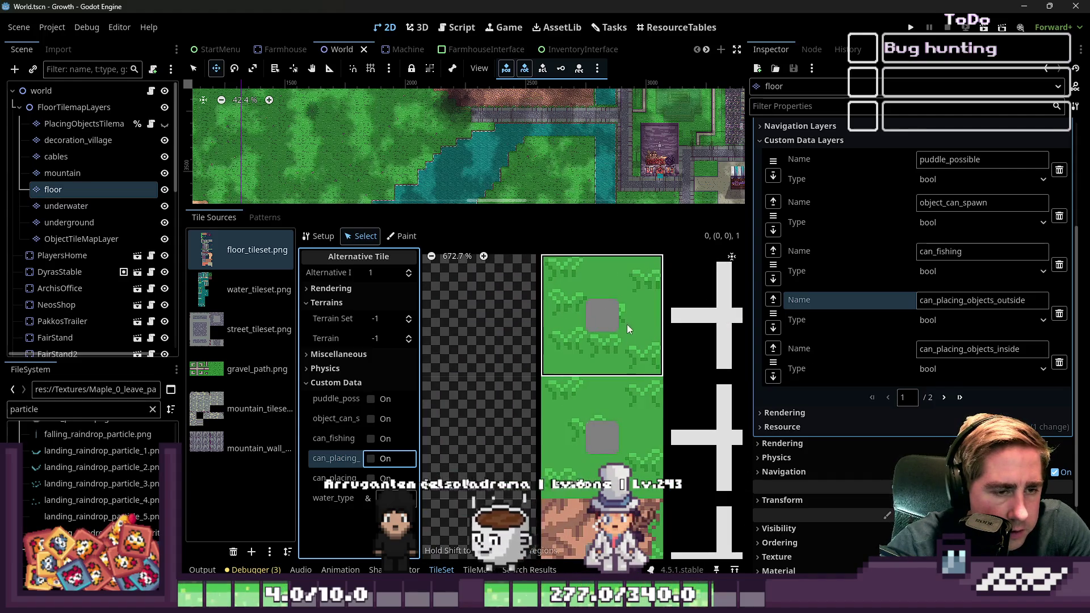
{"action": "scroll", "coordinate": [625, 338], "scroll_direction": "down", "scroll_amount": 10}
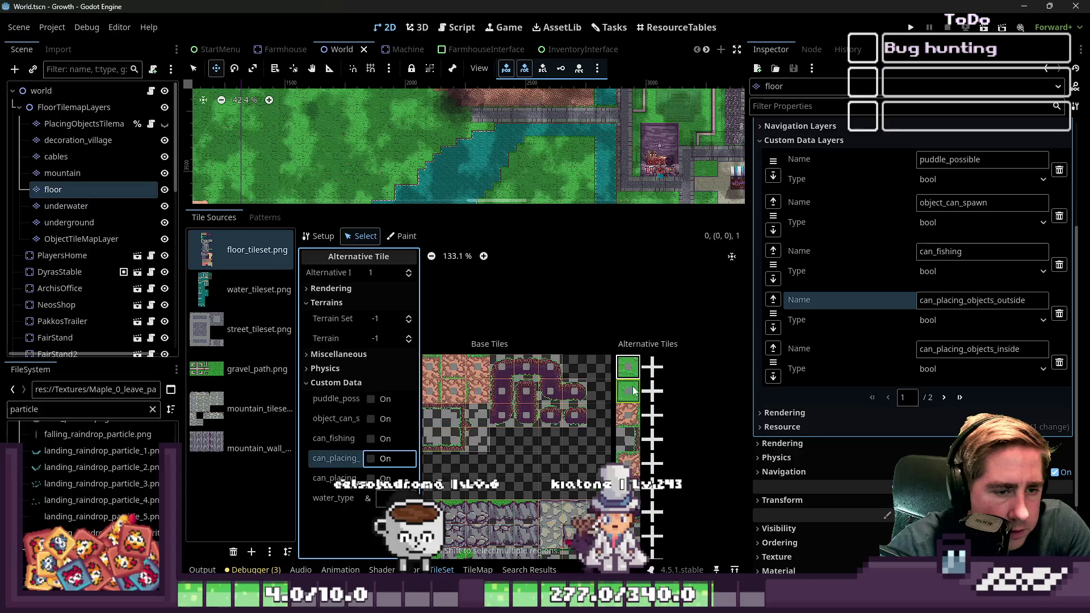
{"action": "left_click", "coordinate": [628, 391]}
{"action": "scroll", "coordinate": [628, 390], "scroll_direction": "down", "scroll_amount": 2}
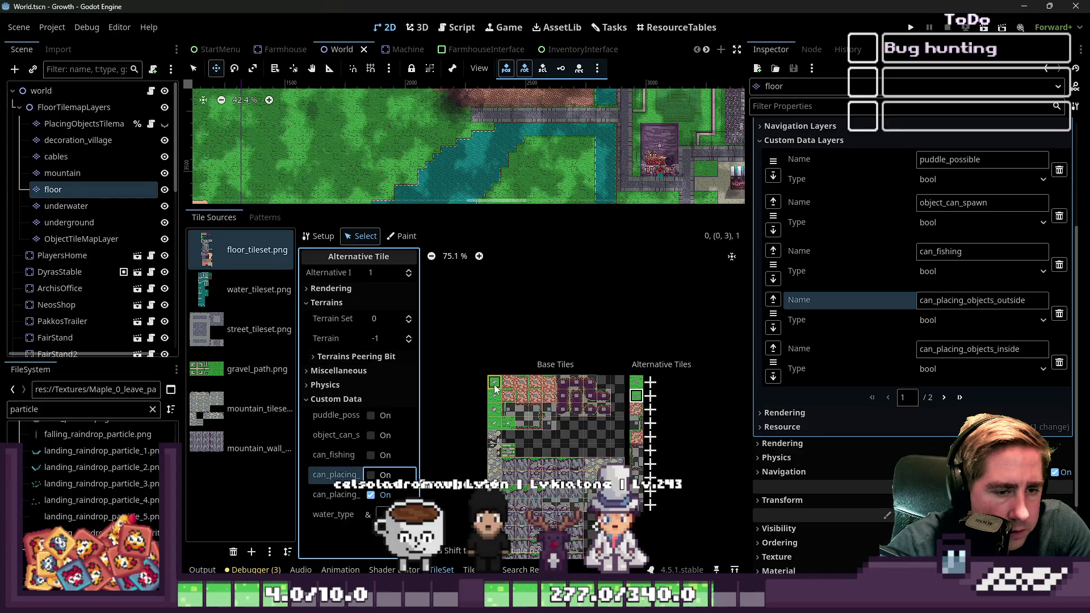
{"action": "scroll", "coordinate": [526, 383], "scroll_direction": "down", "scroll_amount": 1}
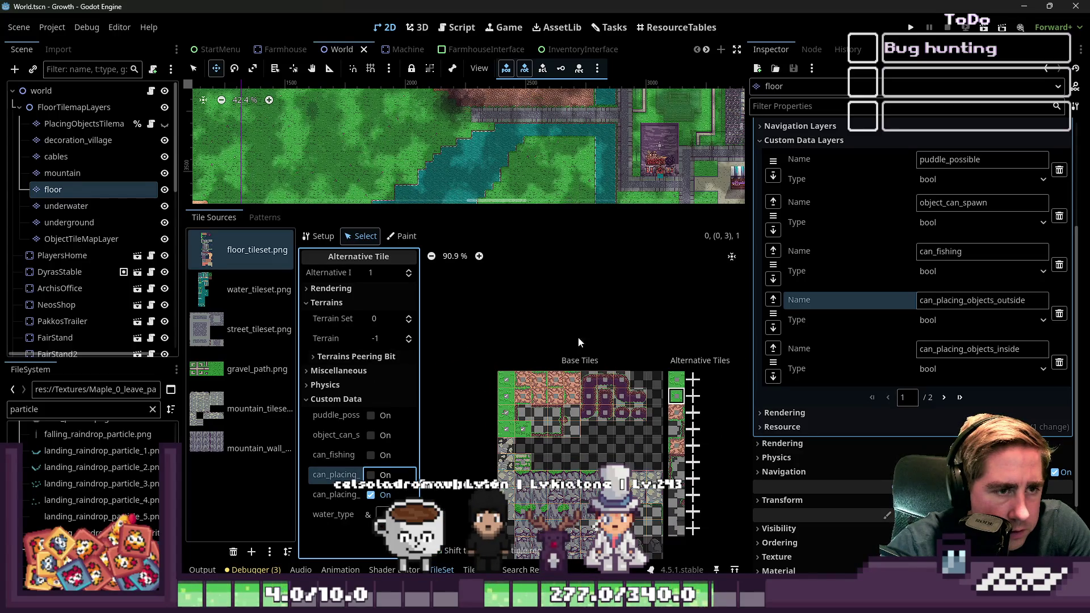
{"action": "left_click", "coordinate": [676, 380]}
{"action": "scroll", "coordinate": [673, 387], "scroll_direction": "up", "scroll_amount": 2}
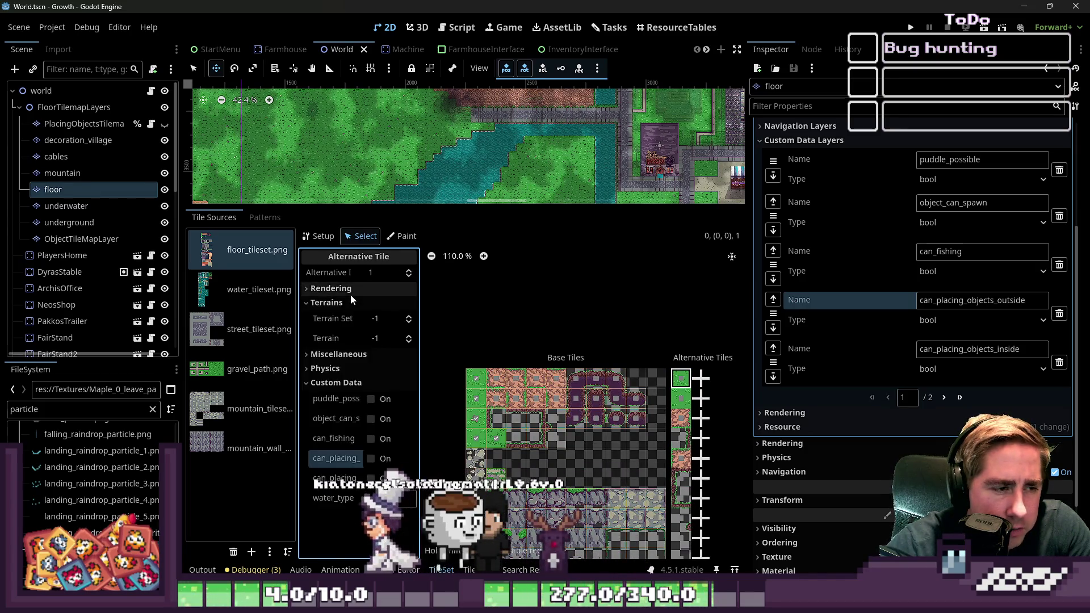
- Set the Modulate tint of two alternative grass tiles to magenta ff00ff, then shrink the tile panel
{"action": "left_click", "coordinate": [385, 403]}
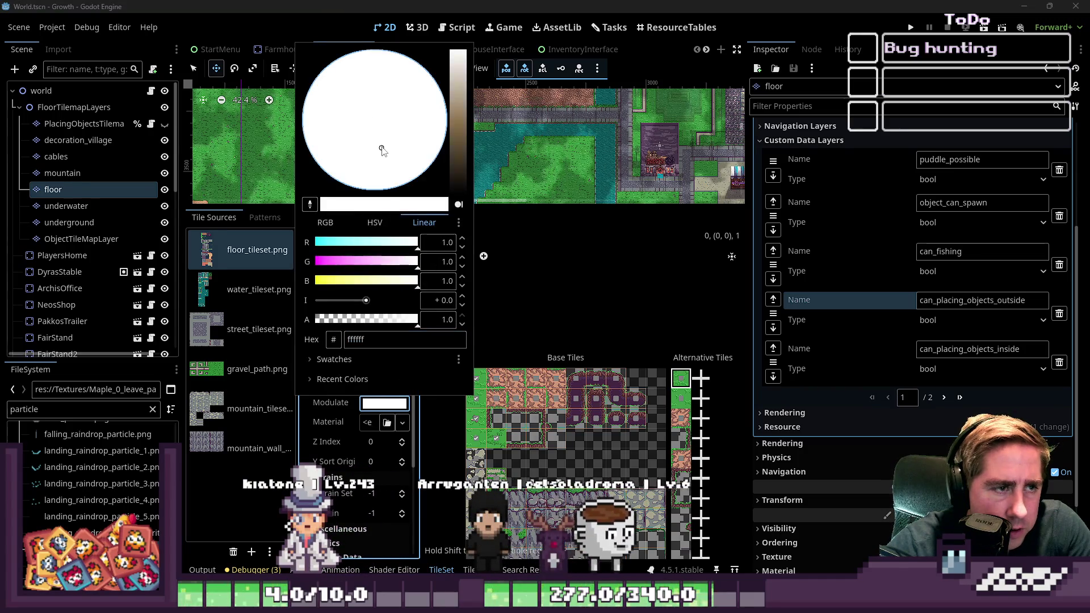
{"action": "left_click", "coordinate": [381, 262]}
{"action": "left_click_drag", "start_coordinate": [358, 271], "coordinate": [319, 270]}
{"action": "left_click", "coordinate": [673, 402]}
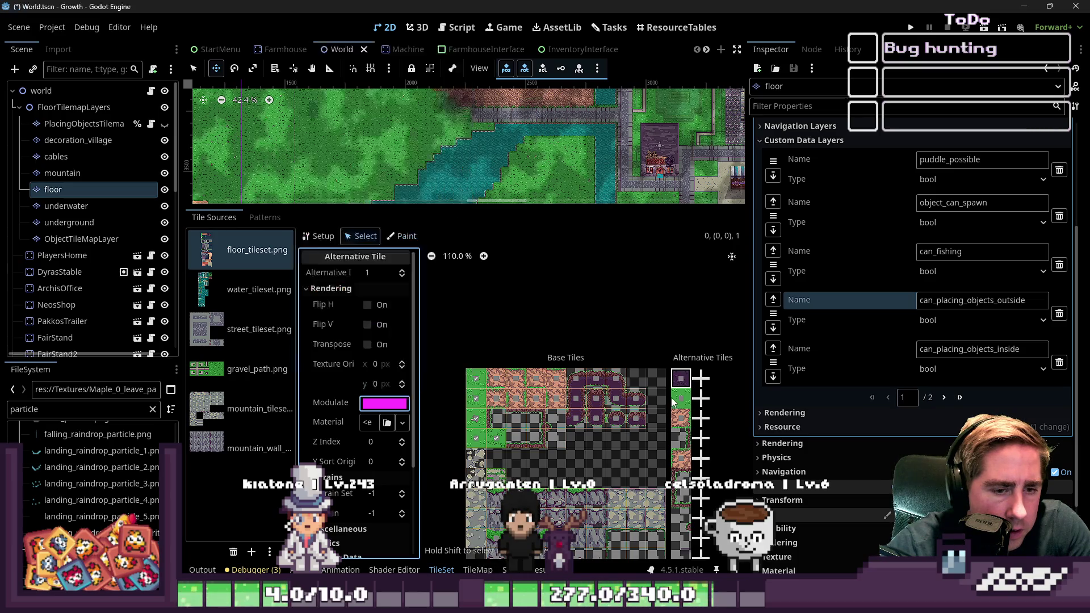
{"action": "left_click", "coordinate": [375, 404]}
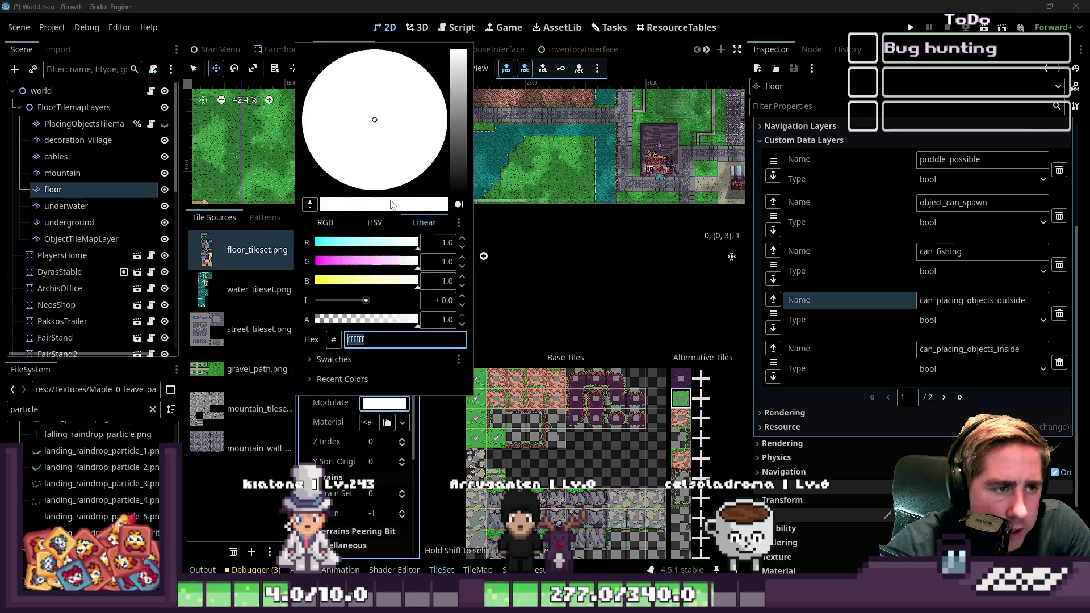
{"action": "left_click_drag", "start_coordinate": [376, 260], "coordinate": [311, 262]}
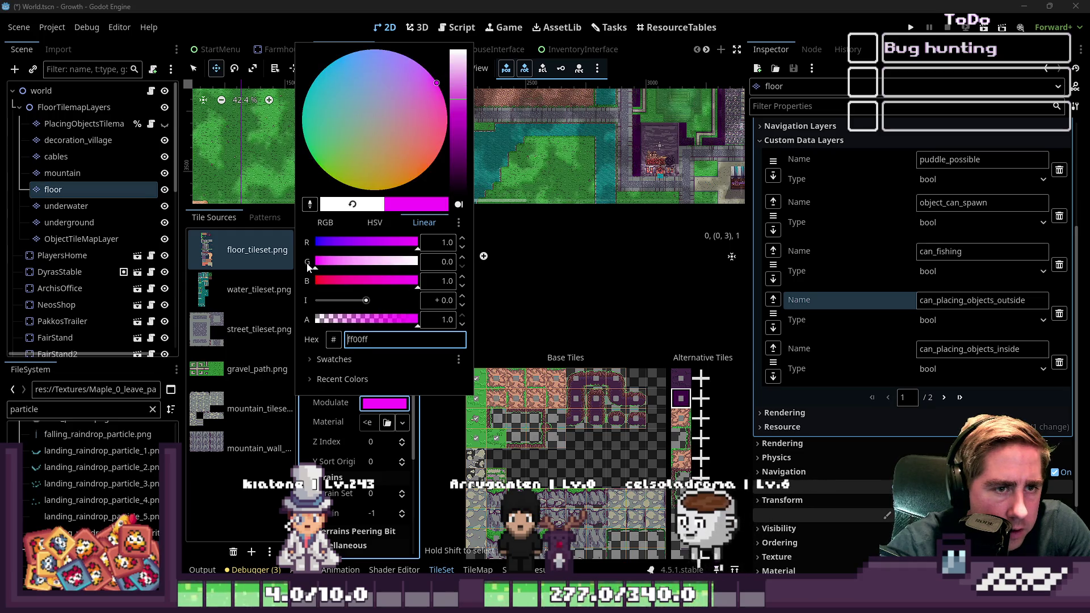
{"action": "left_click", "coordinate": [527, 213]}
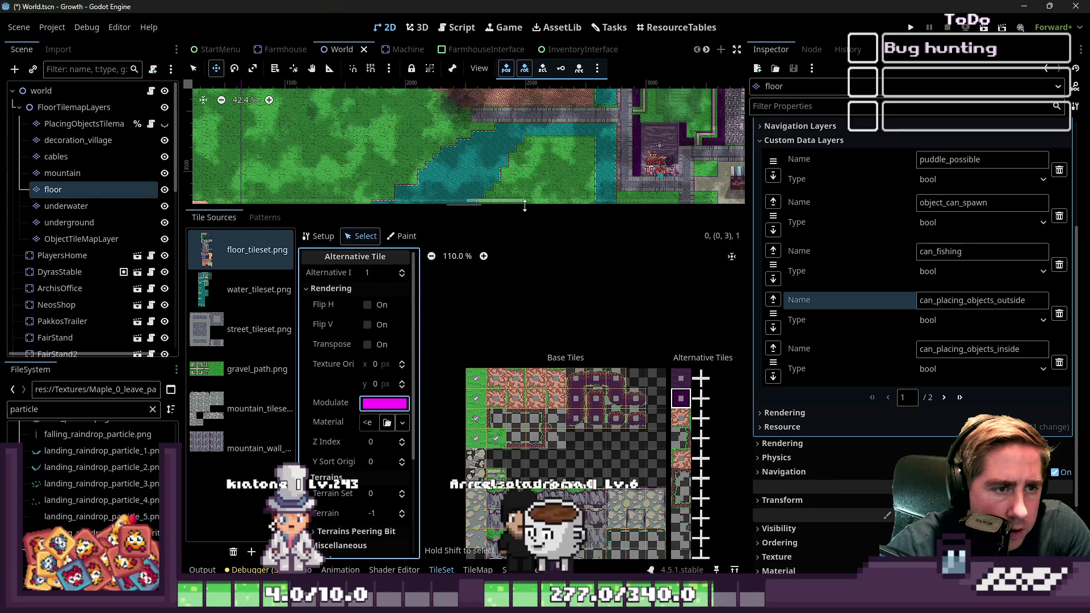
{"action": "left_click_drag", "start_coordinate": [526, 204], "coordinate": [526, 442]}
{"action": "scroll", "coordinate": [561, 249], "scroll_direction": "down", "scroll_amount": 5}
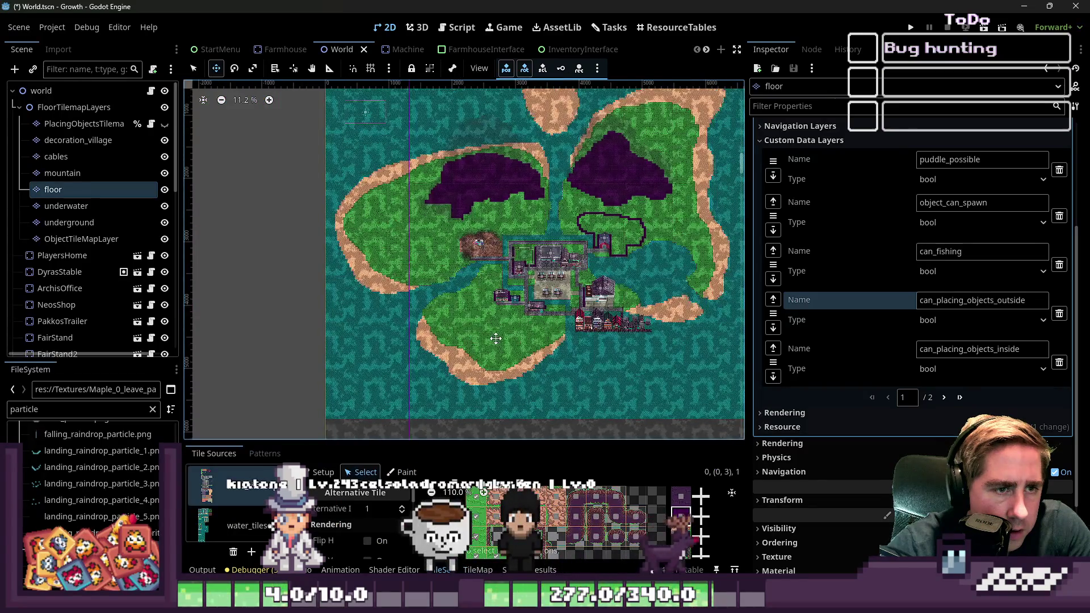
- Zoom around the World map, then save World.tscn and launch the Growth game
{"action": "scroll", "coordinate": [561, 249], "scroll_direction": "up", "scroll_amount": 2}
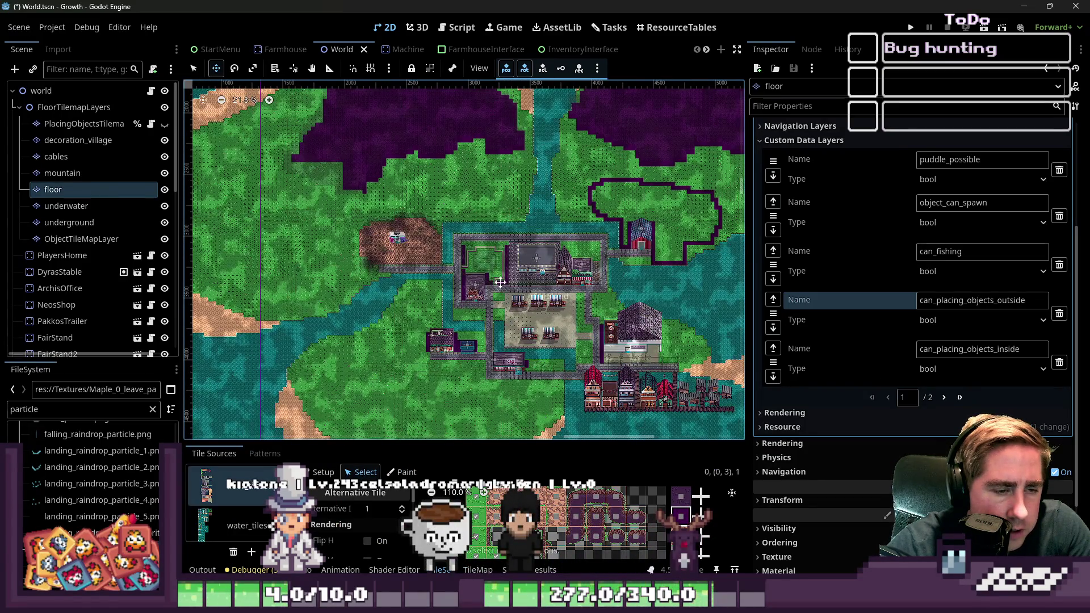
{"action": "scroll", "coordinate": [500, 282], "scroll_direction": "down", "scroll_amount": 2}
{"action": "scroll", "coordinate": [456, 143], "scroll_direction": "up", "scroll_amount": 8}
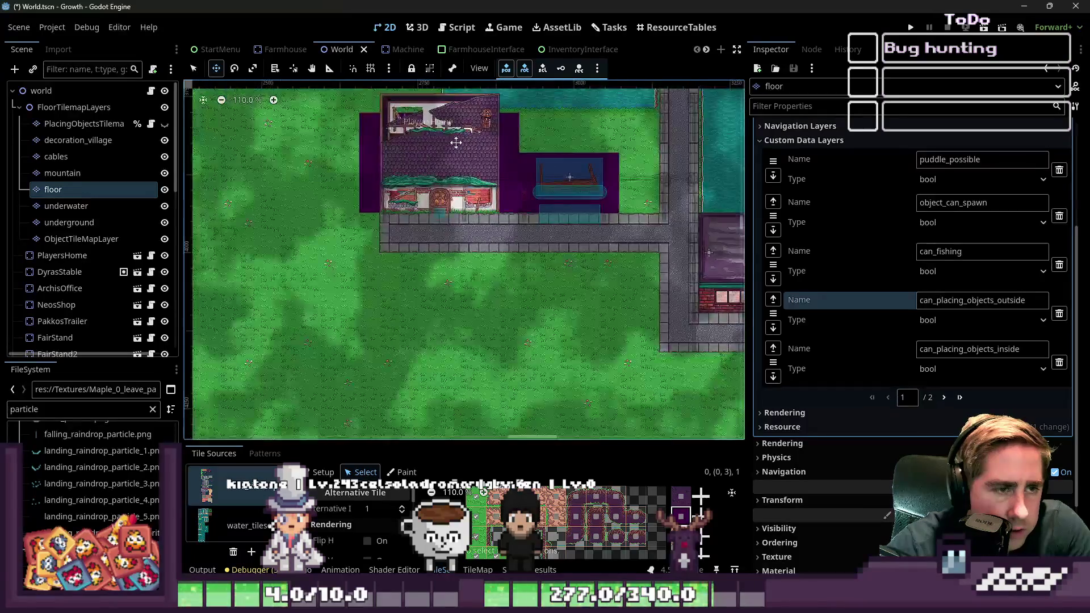
{"action": "scroll", "coordinate": [456, 142], "scroll_direction": "up", "scroll_amount": 2}
{"action": "scroll", "coordinate": [451, 259], "scroll_direction": "down", "scroll_amount": 8}
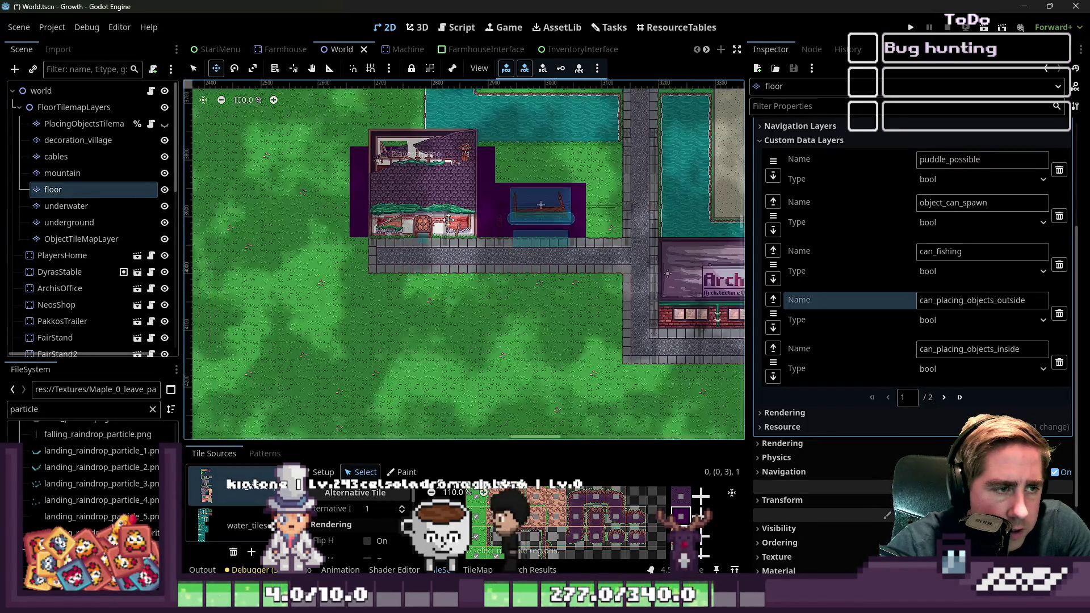
{"action": "scroll", "coordinate": [494, 374], "scroll_direction": "up", "scroll_amount": 2}
{"action": "scroll", "coordinate": [494, 374], "scroll_direction": "up", "scroll_amount": 1}
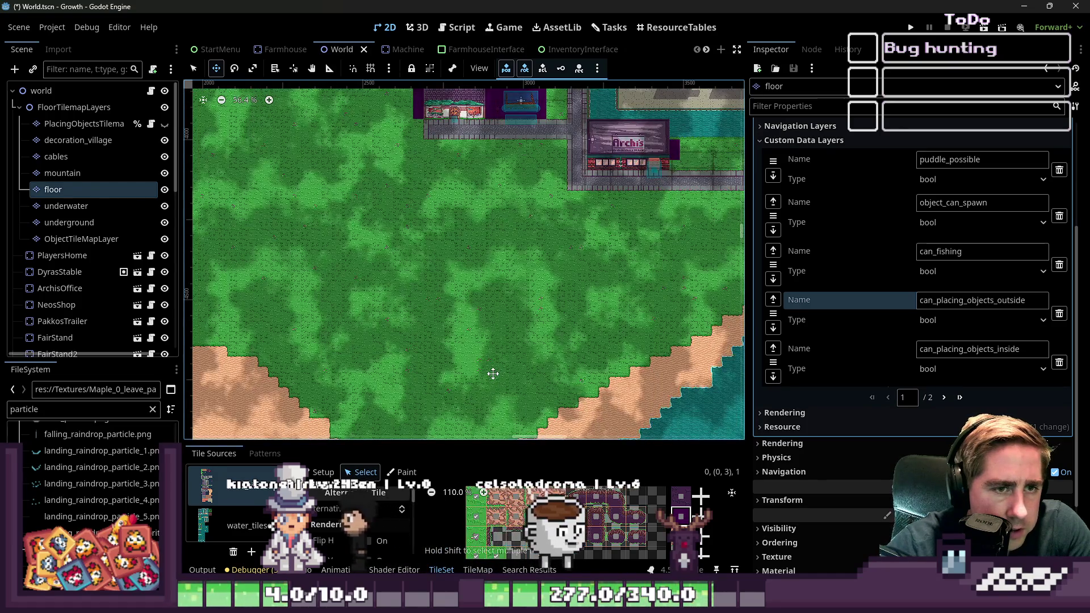
{"action": "scroll", "coordinate": [470, 275], "scroll_direction": "up", "scroll_amount": 1}
{"action": "scroll", "coordinate": [565, 230], "scroll_direction": "up", "scroll_amount": 2}
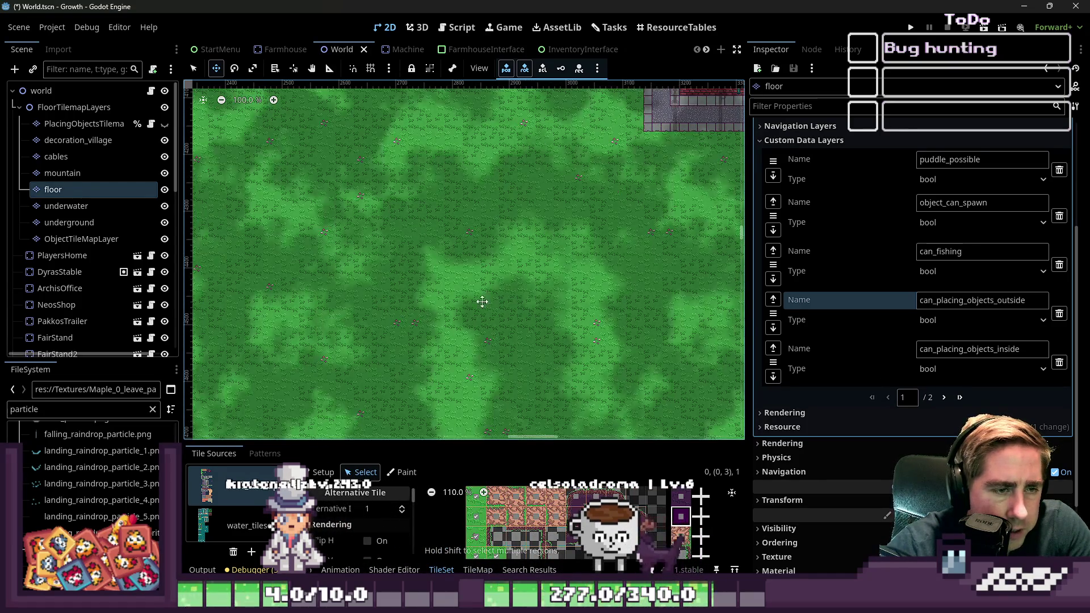
{"action": "left_click", "coordinate": [906, 26]}
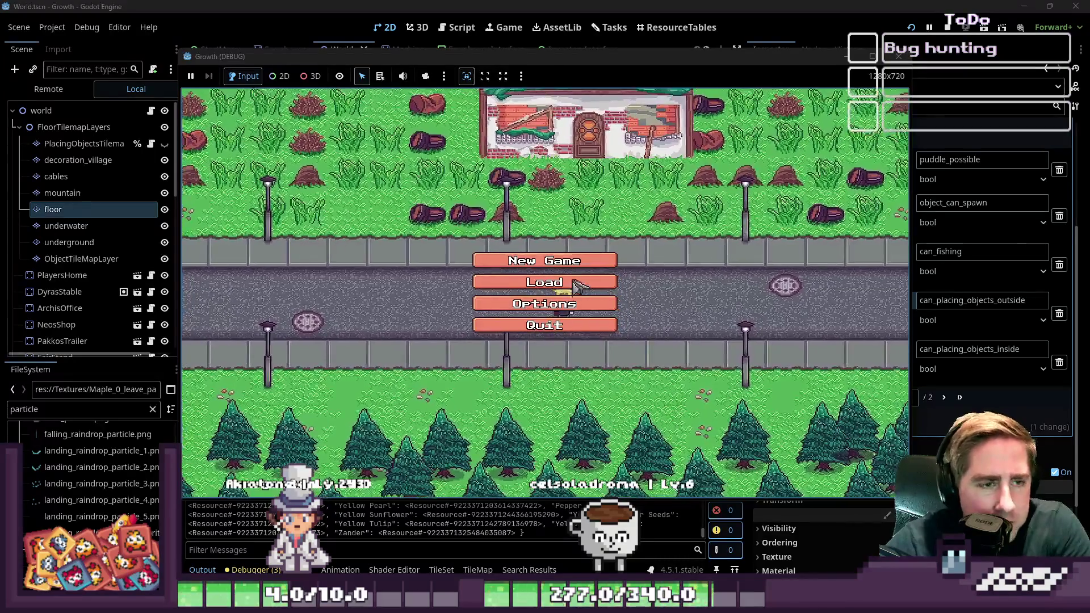
- Start a new game as character 'fds' and put the Bee Hive Blueprint into the hotbar
{"action": "left_click", "coordinate": [565, 284]}
{"action": "type", "text": "fds"}
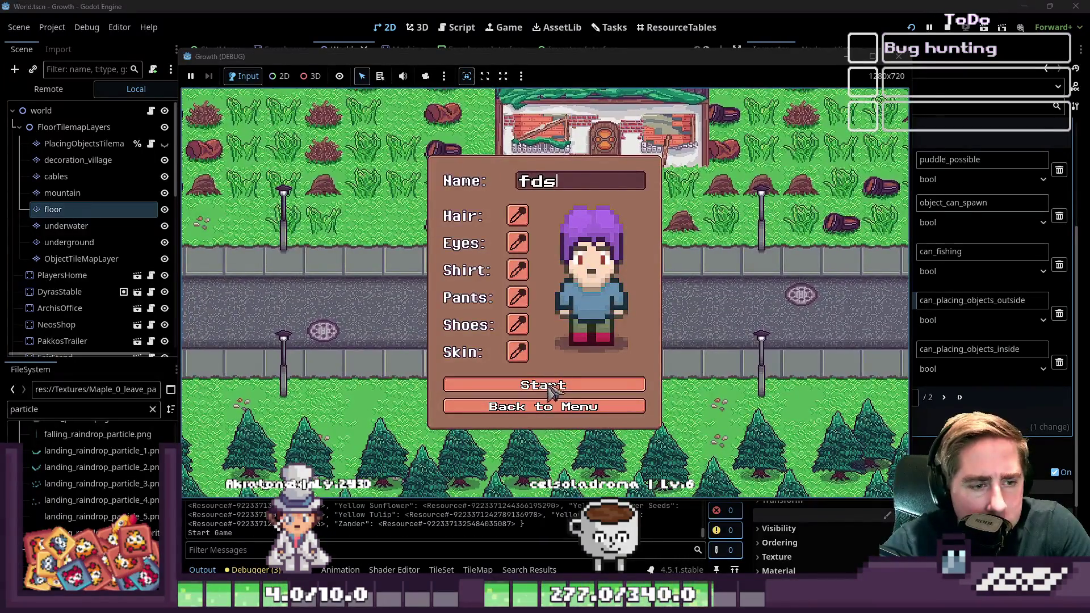
{"action": "left_click", "coordinate": [554, 392]}
{"action": "key", "text": "i"}
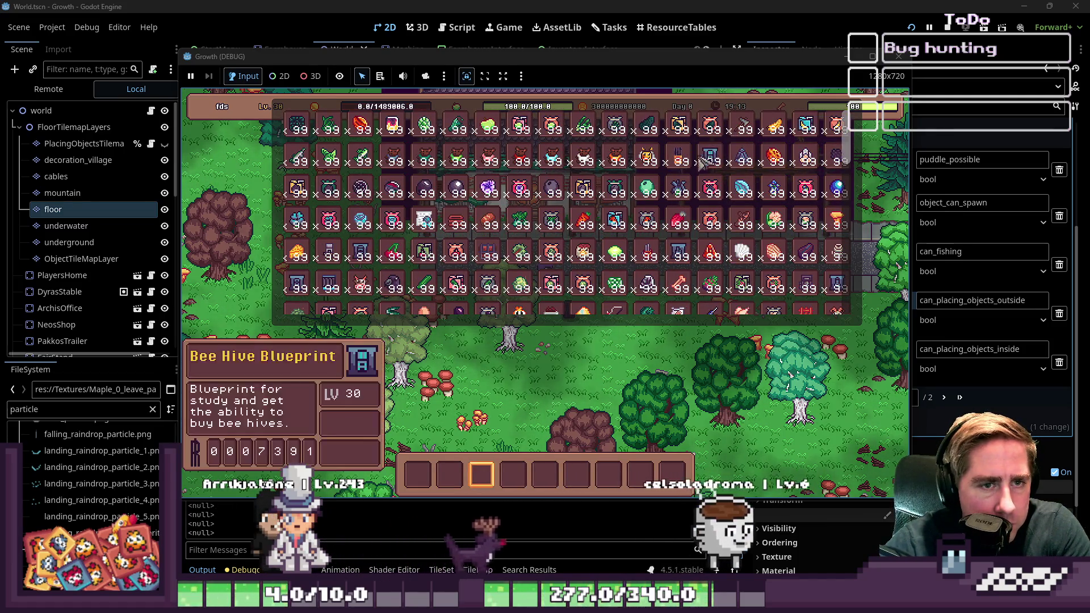
{"action": "left_click_drag", "start_coordinate": [681, 161], "coordinate": [514, 474]}
{"action": "key", "text": "i"}
- Place rows of bee hives on the grass, then stop the game with F8
{"action": "left_click", "coordinate": [514, 474]}
{"action": "left_click", "coordinate": [625, 324]}
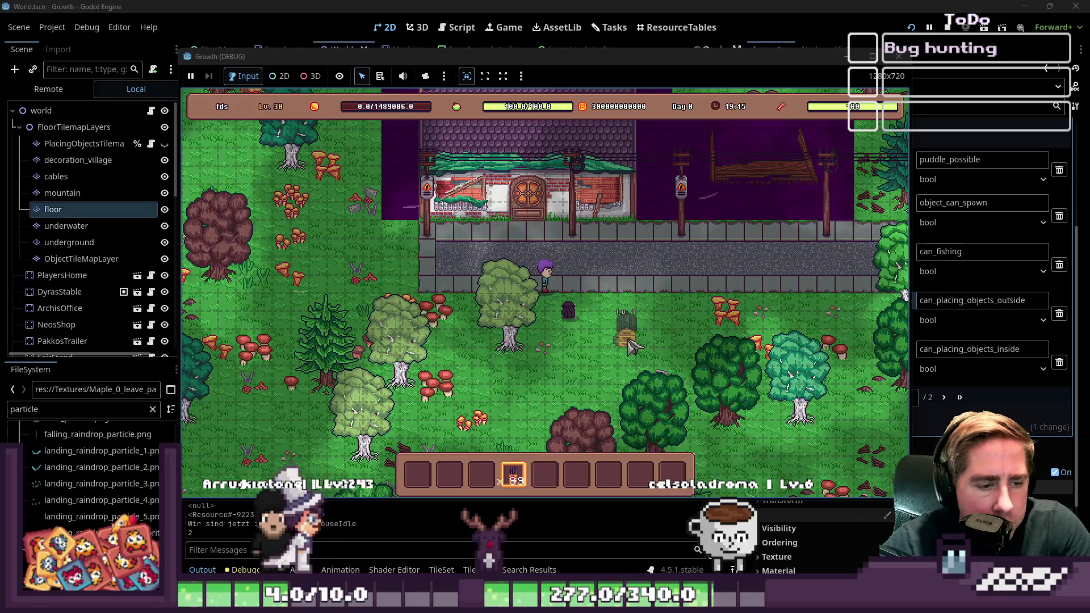
{"action": "left_click", "coordinate": [604, 310]}
{"action": "mouse_move", "coordinate": [630, 327]}
{"action": "left_mouse_down"}
{"action": "mouse_move", "coordinate": [684, 341]}
{"action": "mouse_move", "coordinate": [618, 353]}
{"action": "left_mouse_up"}
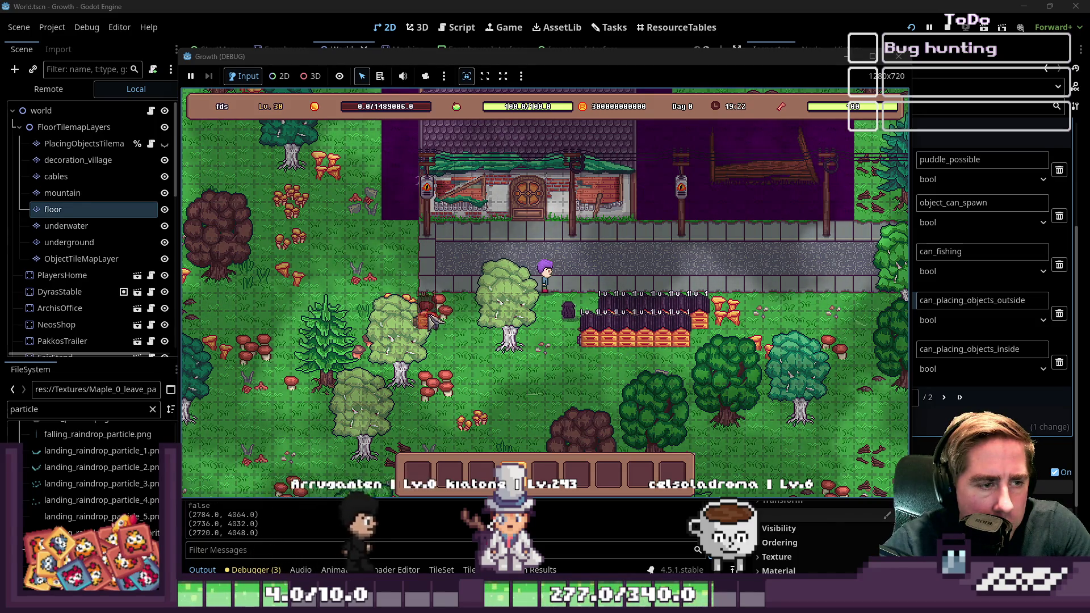
{"action": "left_click_drag", "start_coordinate": [559, 313], "coordinate": [574, 354]}
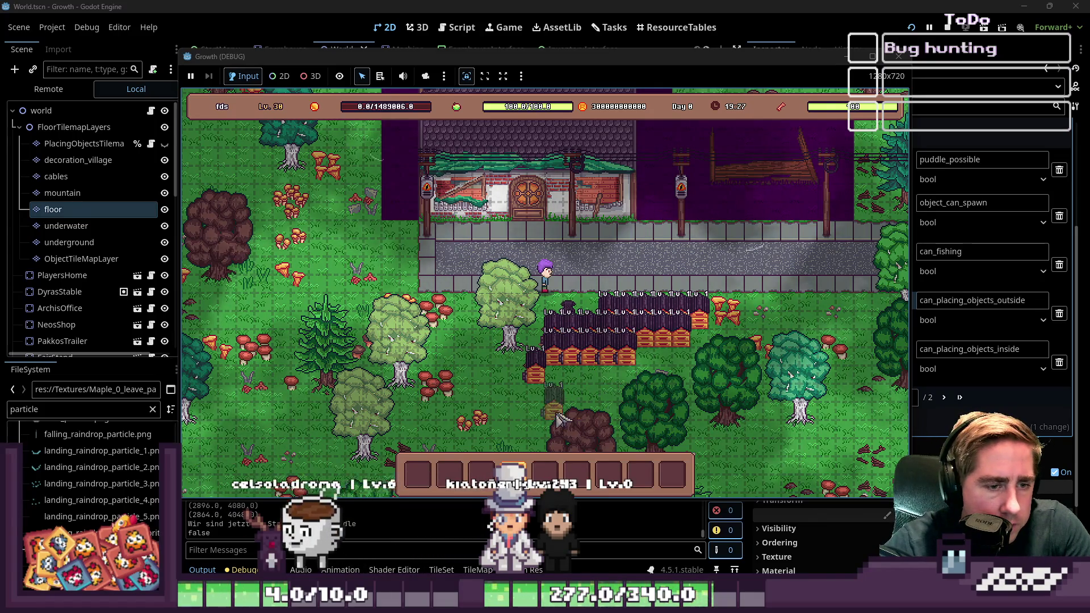
{"action": "key", "text": "F8"}
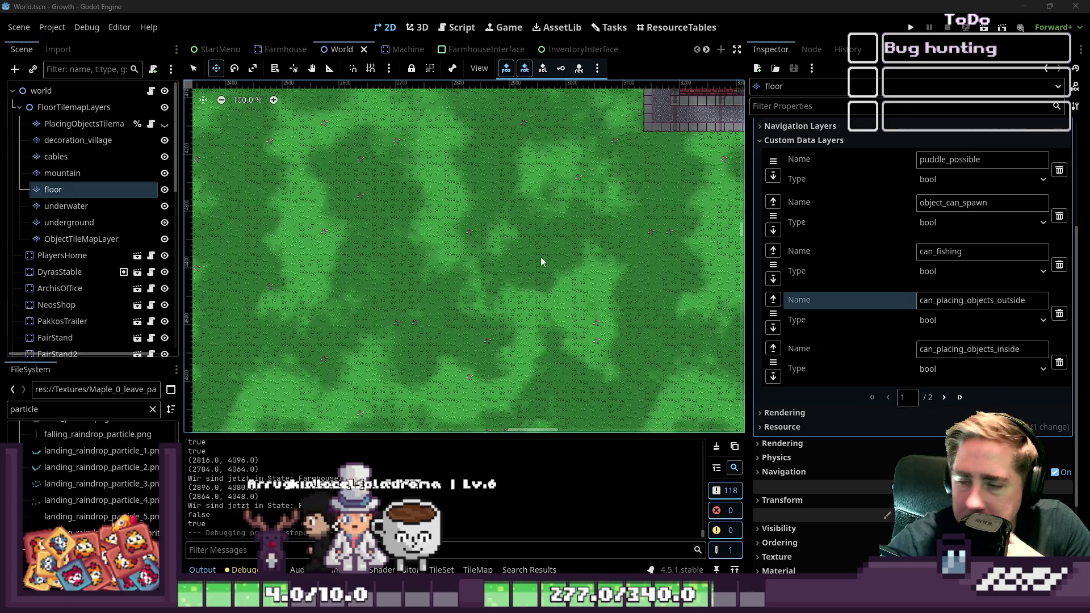
{"action": "scroll", "coordinate": [541, 261], "scroll_direction": "down", "scroll_amount": 5}
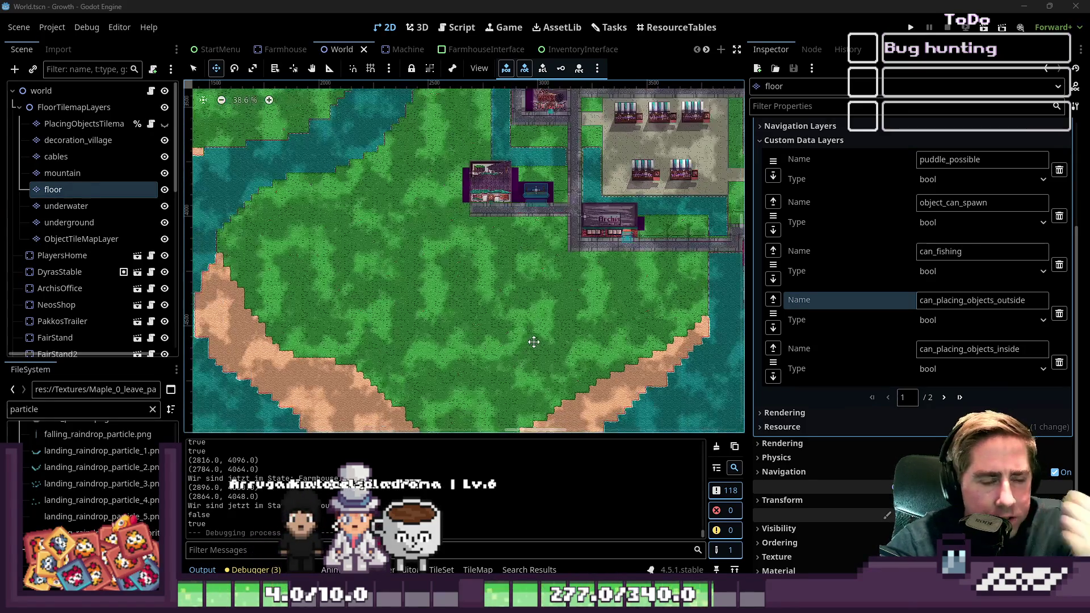
{"action": "scroll", "coordinate": [534, 341], "scroll_direction": "down", "scroll_amount": 2}
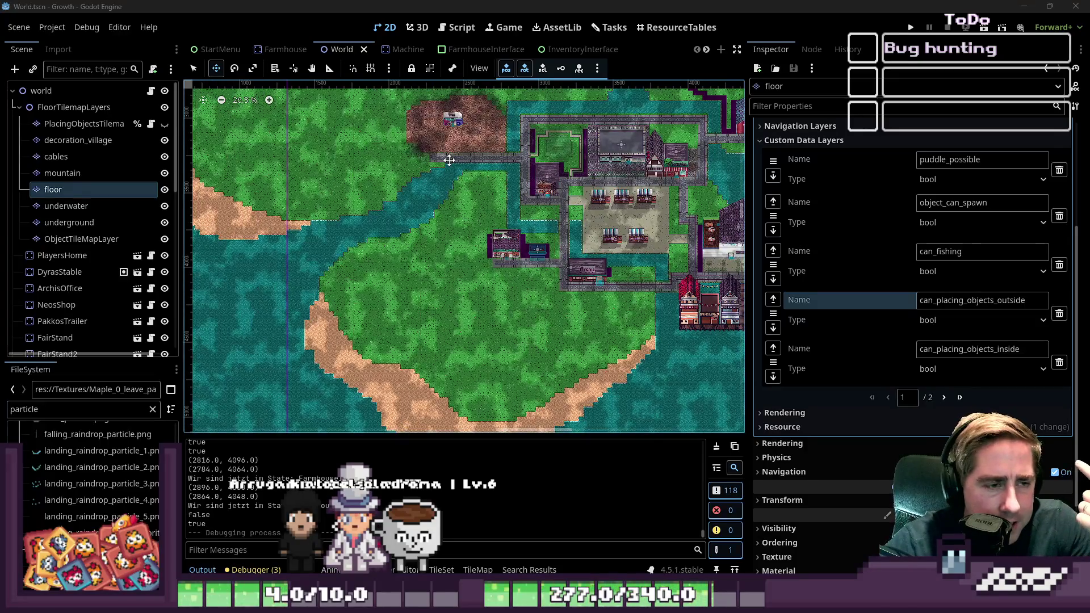
{"action": "scroll", "coordinate": [450, 160], "scroll_direction": "up", "scroll_amount": 2}
{"action": "scroll", "coordinate": [542, 377], "scroll_direction": "down", "scroll_amount": 2}
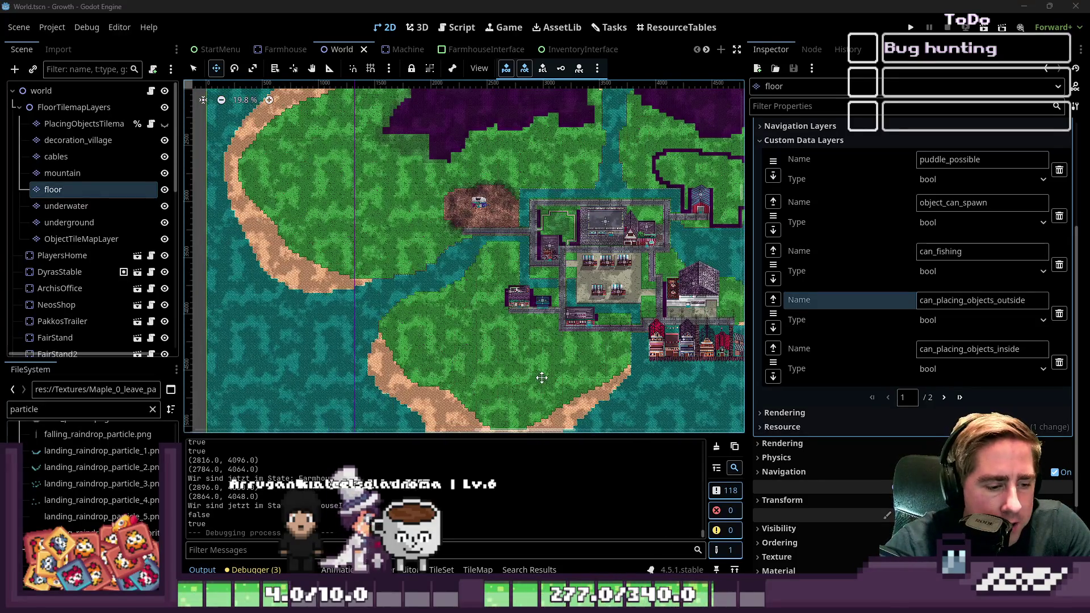
{"action": "scroll", "coordinate": [541, 378], "scroll_direction": "down", "scroll_amount": 1}
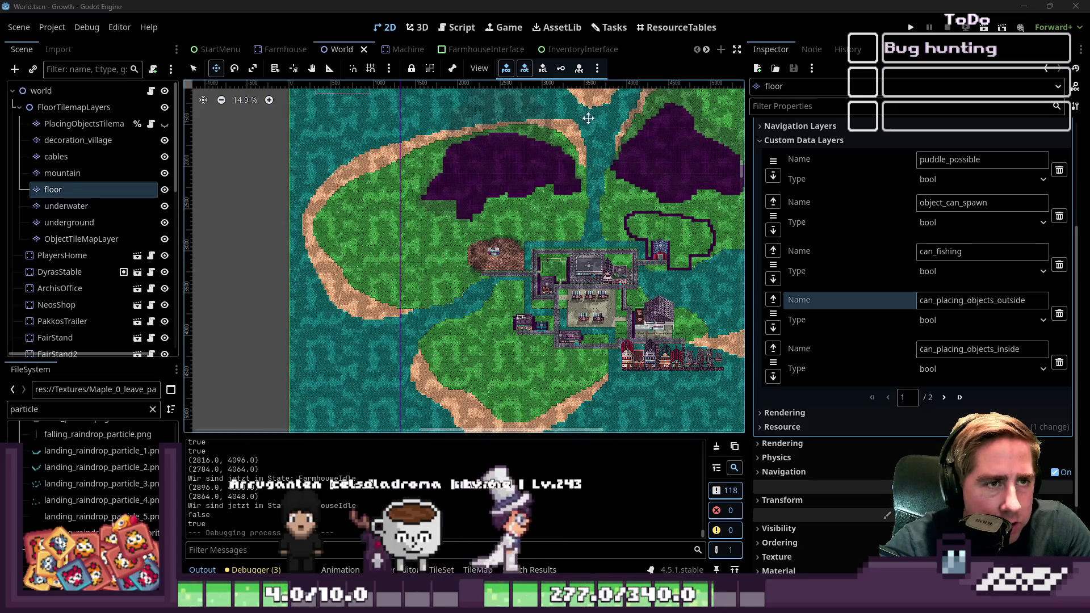
{"action": "scroll", "coordinate": [528, 375], "scroll_direction": "up", "scroll_amount": 3}
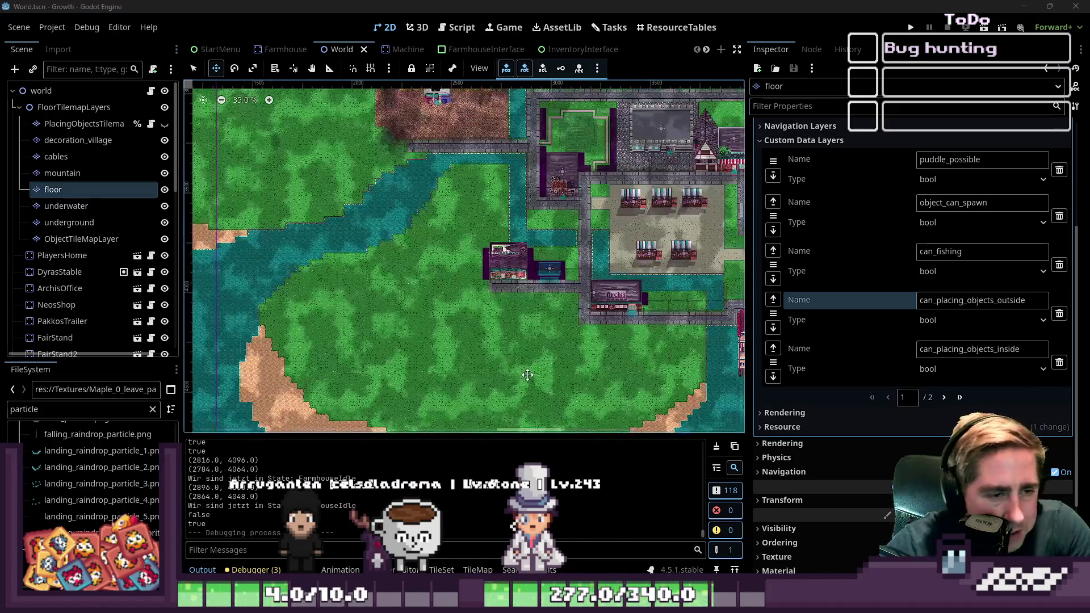
{"action": "scroll", "coordinate": [528, 375], "scroll_direction": "up", "scroll_amount": 4}
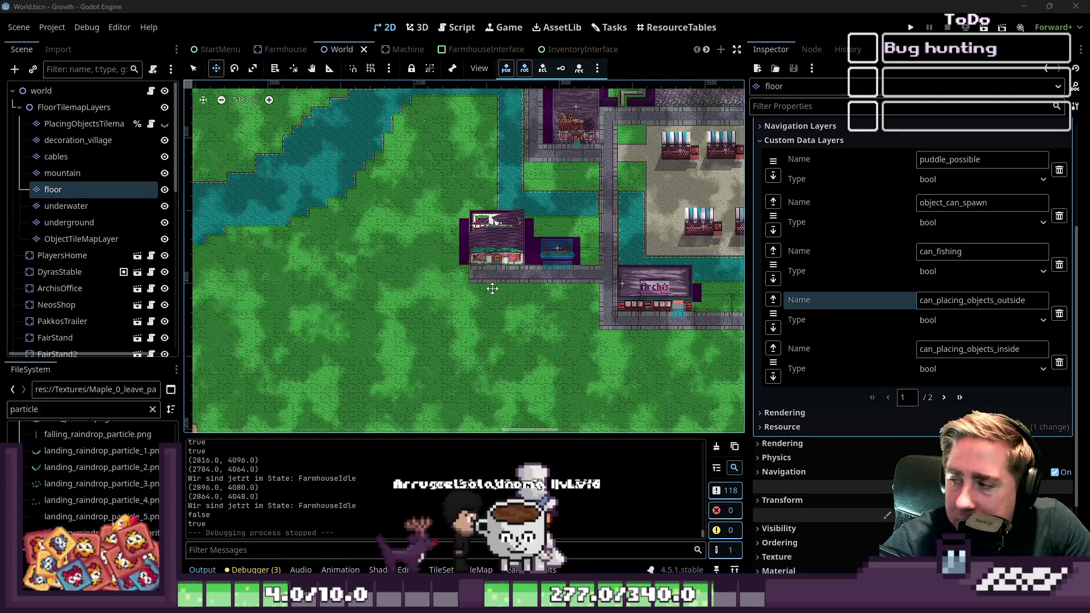
{"action": "left_click", "coordinate": [610, 27]}
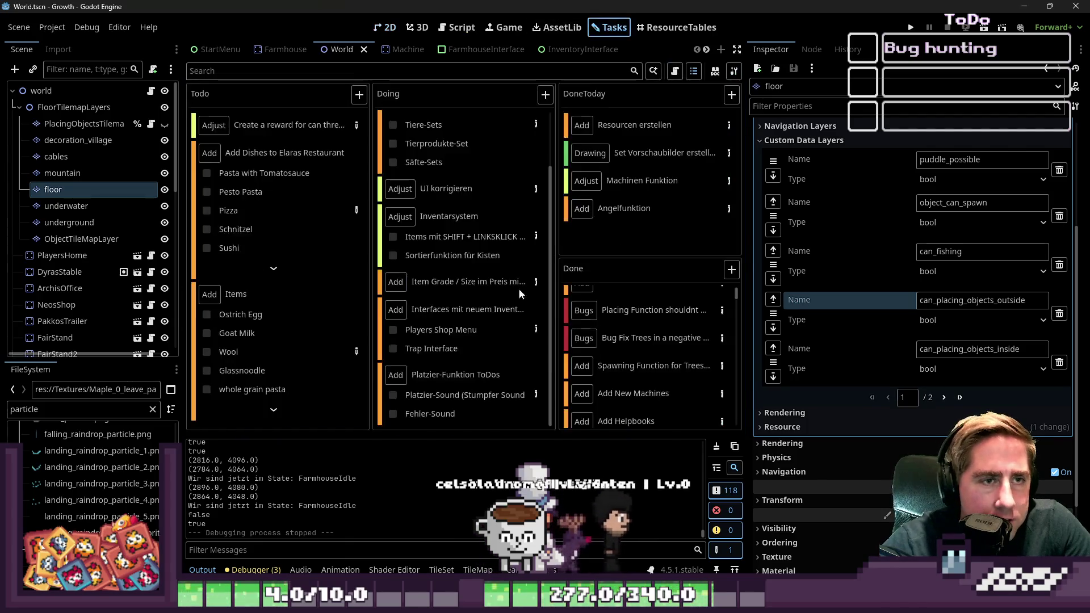
- Add two new Add-category tasks to the Doing column
{"action": "left_click", "coordinate": [545, 94]}
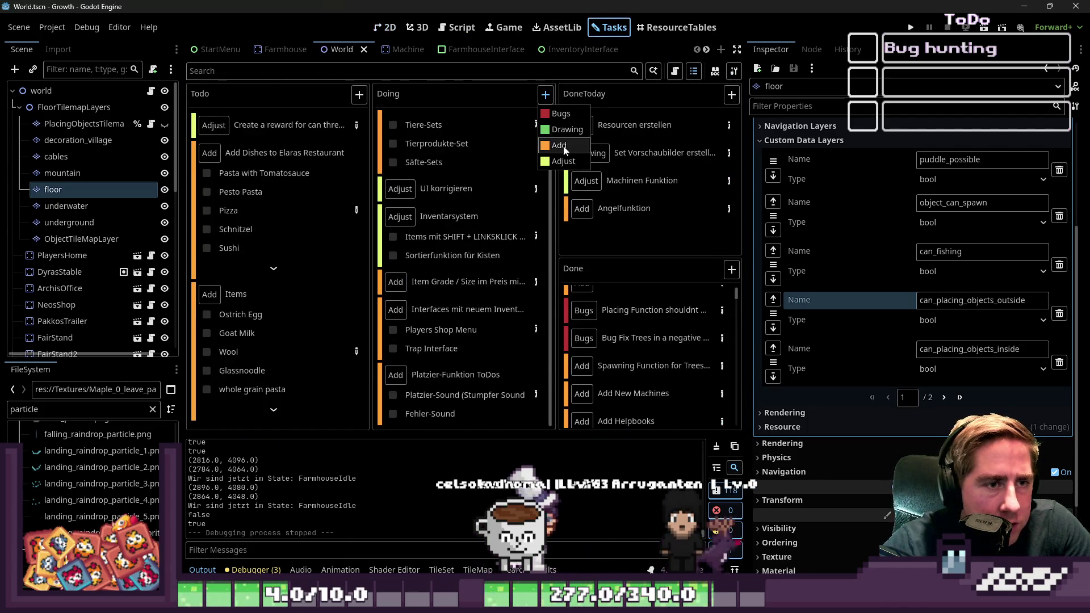
{"action": "left_click", "coordinate": [560, 145]}
{"action": "type", "text": "Fix Steine abbauen Funktion"}
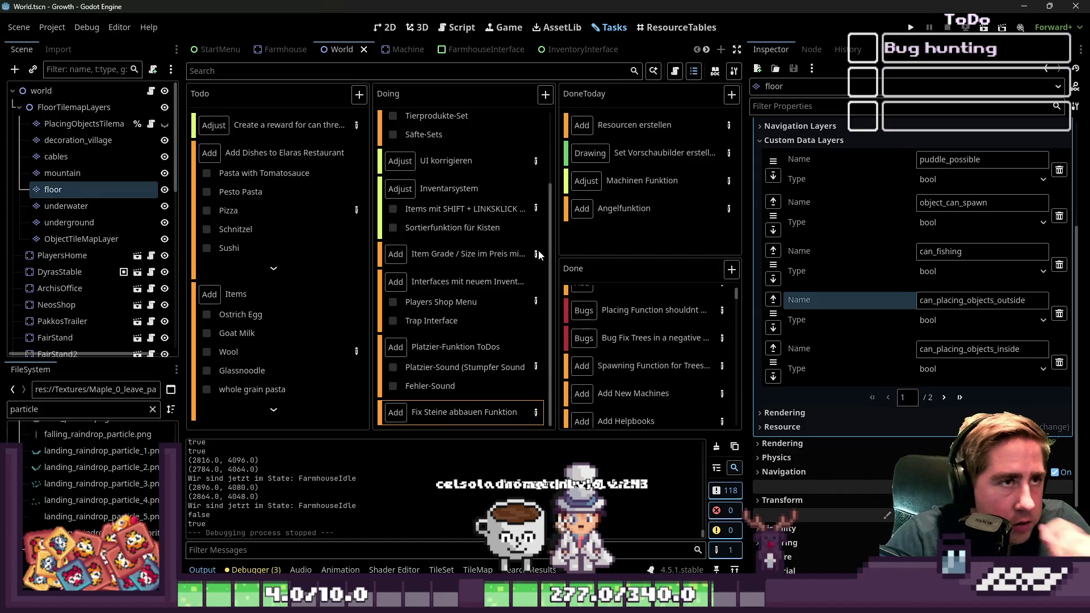
{"action": "left_click", "coordinate": [546, 95]}
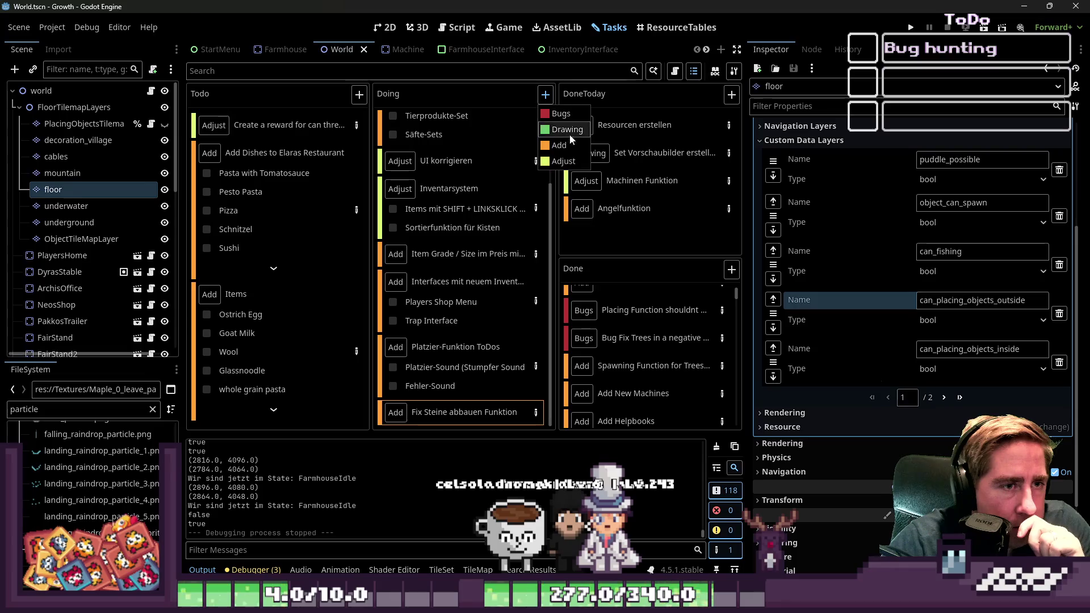
{"action": "left_click", "coordinate": [469, 137]}
{"action": "scroll", "coordinate": [479, 141], "scroll_direction": "down", "scroll_amount": 2}
{"action": "scroll", "coordinate": [478, 140], "scroll_direction": "up", "scroll_amount": 2}
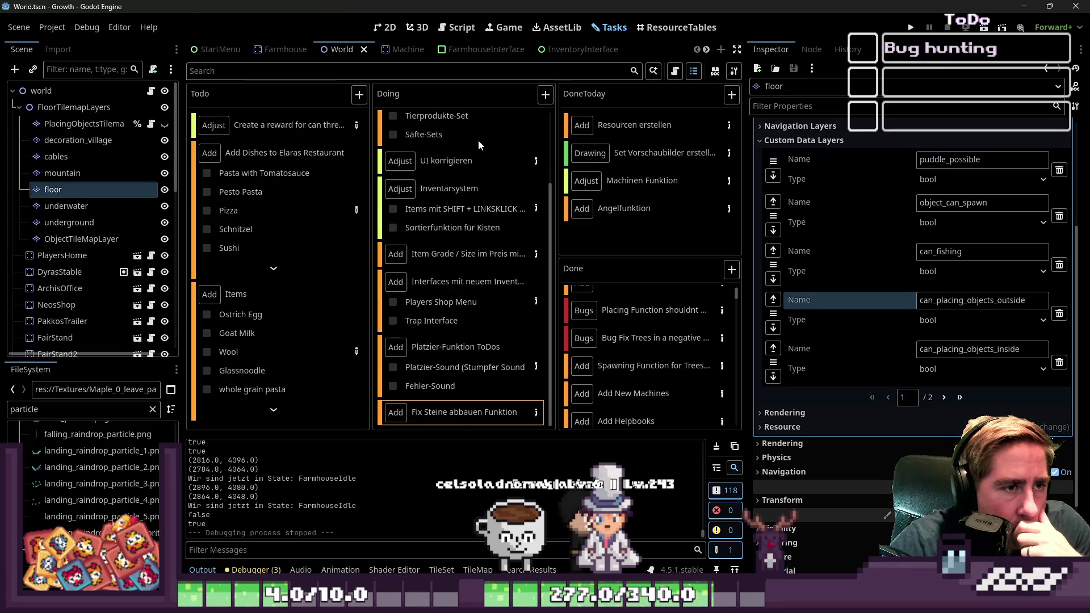
{"action": "left_click", "coordinate": [546, 95]}
{"action": "left_click", "coordinate": [562, 145]}
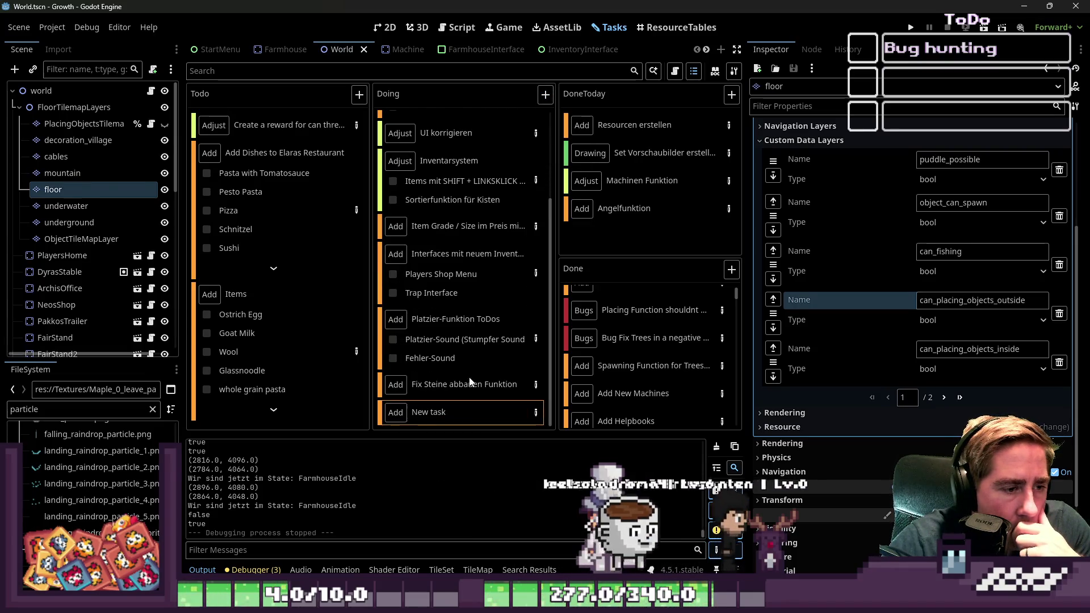
{"action": "double_click", "coordinate": [457, 412]}
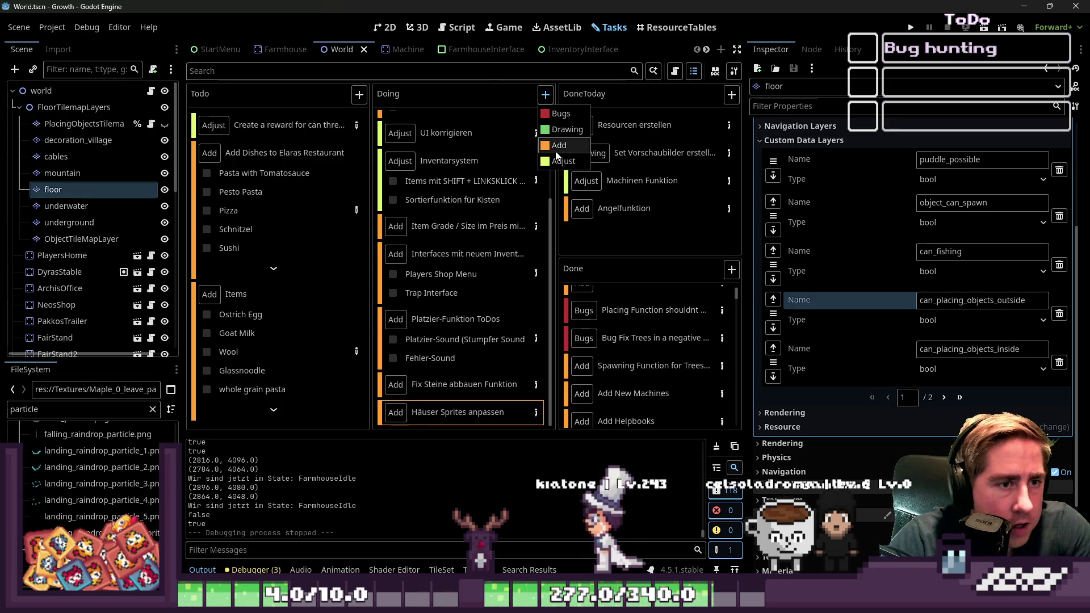
- Add a third Doing task for checking tilemaps for errors like 'Tile an den Küsten für Wasser', and open it
{"action": "left_click", "coordinate": [560, 145]}
{"action": "double_click", "coordinate": [445, 413]}
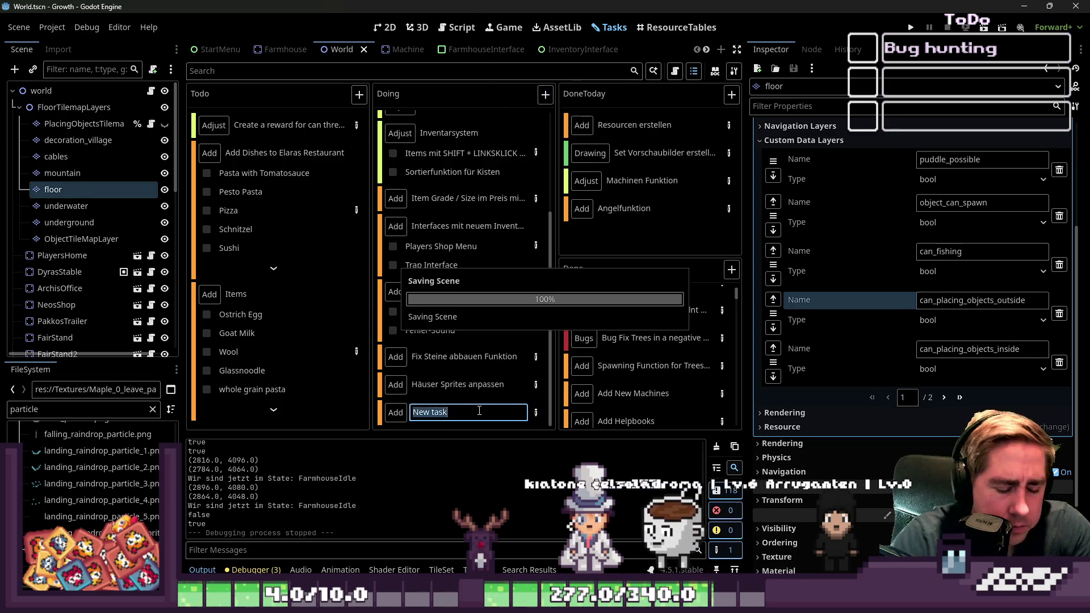
{"action": "key", "text": "ctrl+a"}
{"action": "key", "text": "BackSpace"}
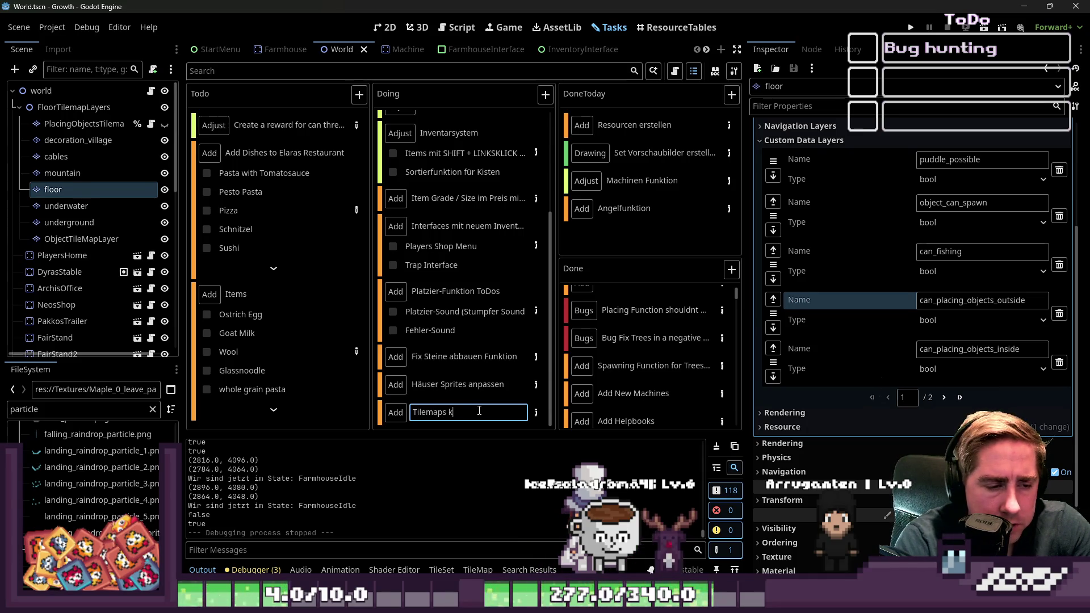
{"action": "type", "text": "ontrollieren a"}
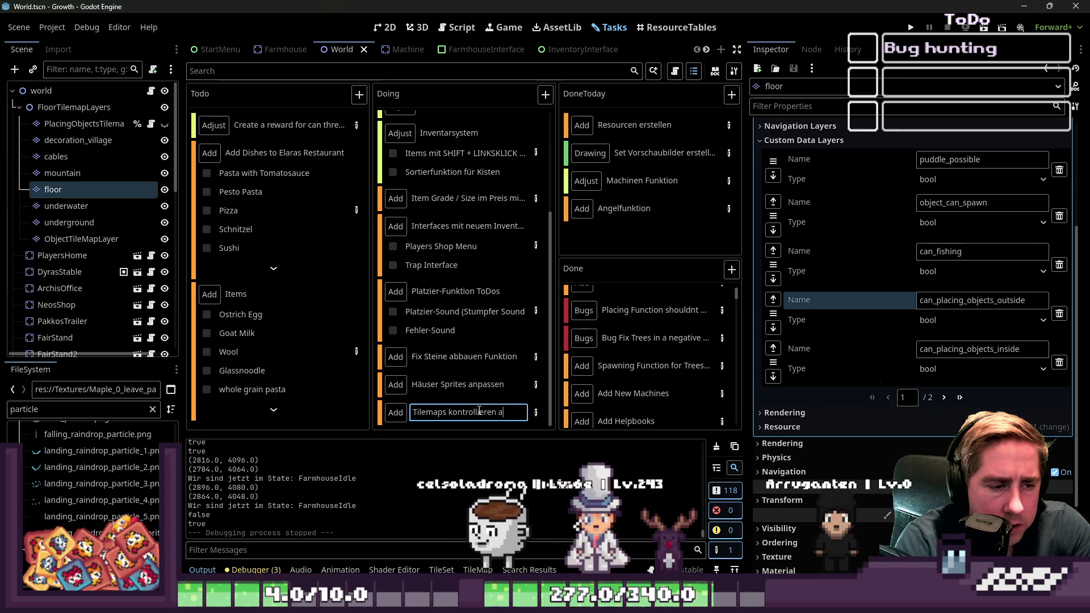
{"action": "type", "text": "uf Fehler,"}
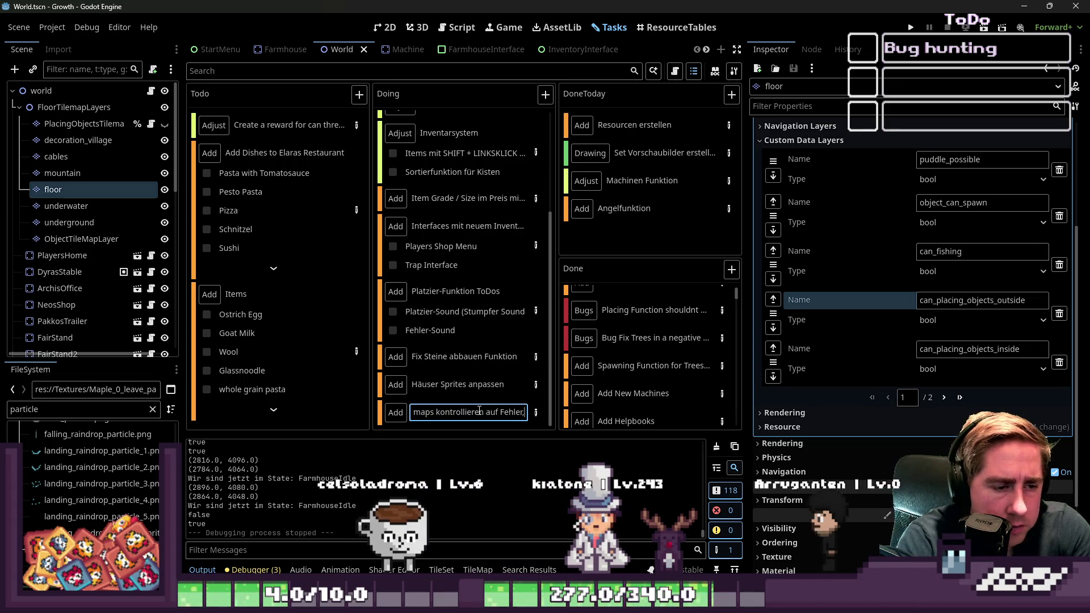
{"action": "key", "text": "BackSpace"}
{"action": "key", "text": "BackSpace"}
{"action": "type", "text": "z.B. Falsc"}
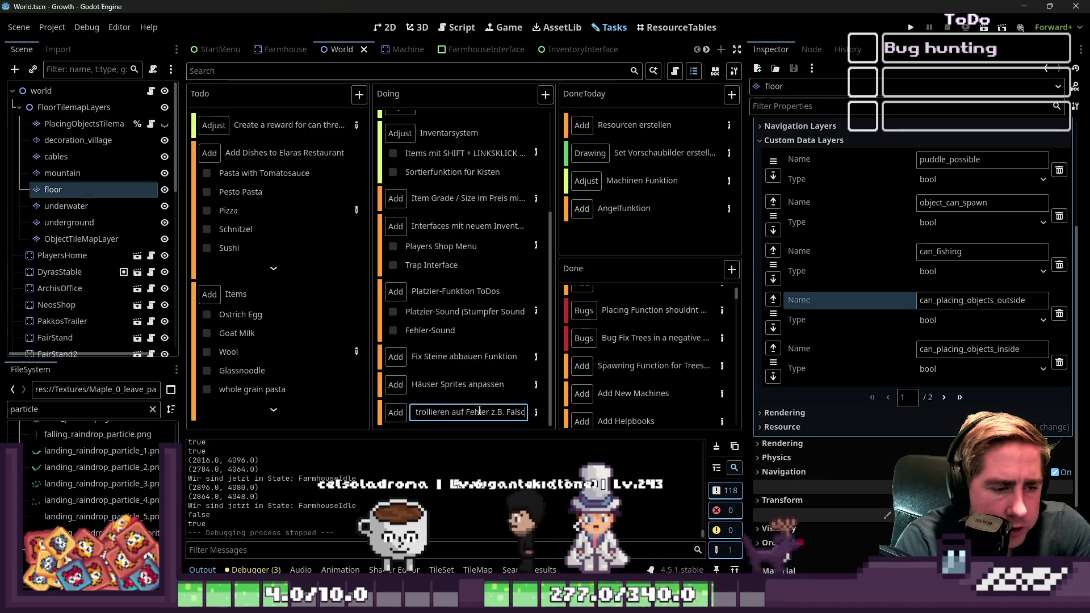
{"action": "key", "text": "BackSpace"}
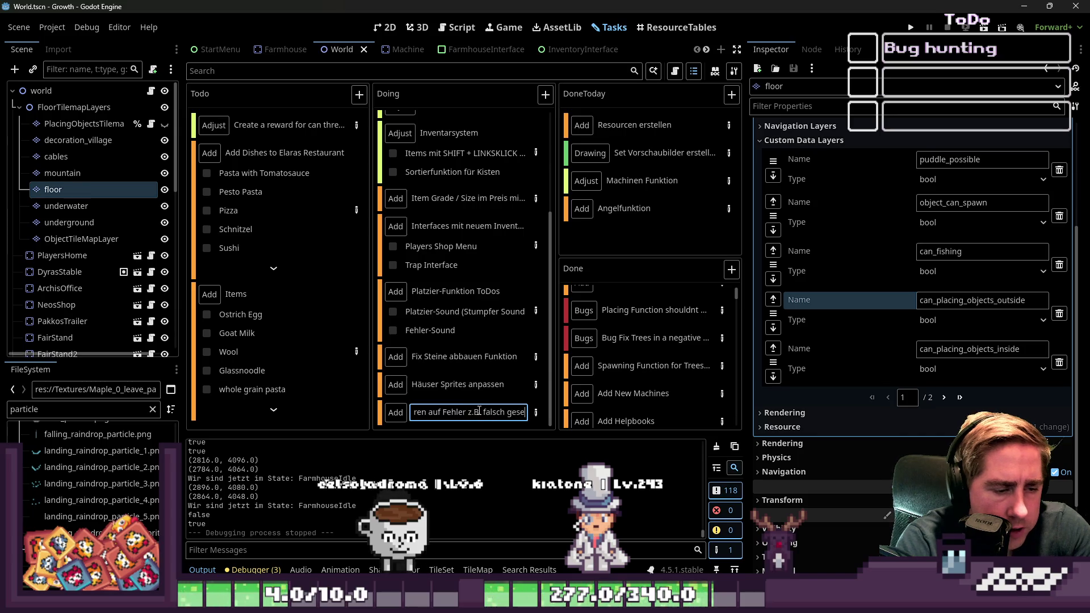
{"action": "type", "text": "Tile "}
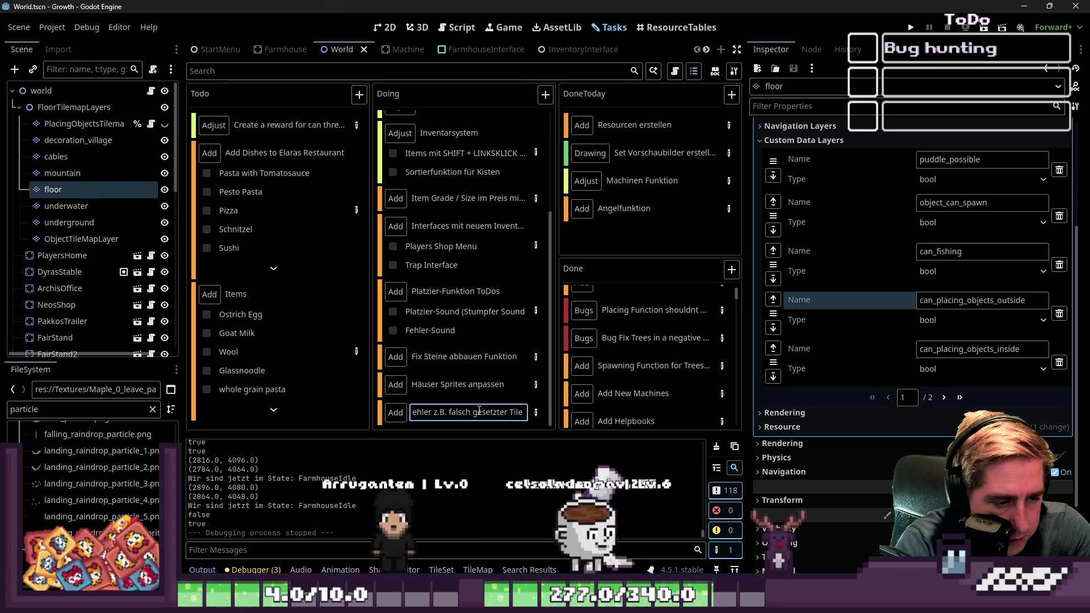
{"action": "type", "text": "an den Küsten für Wasser"}
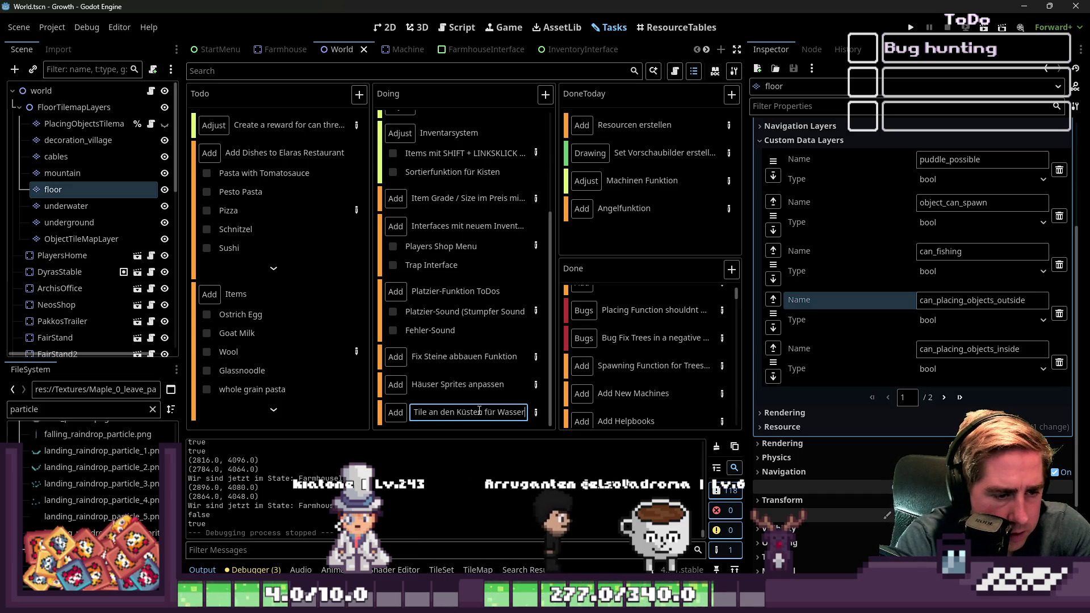
{"action": "key", "text": "Return"}
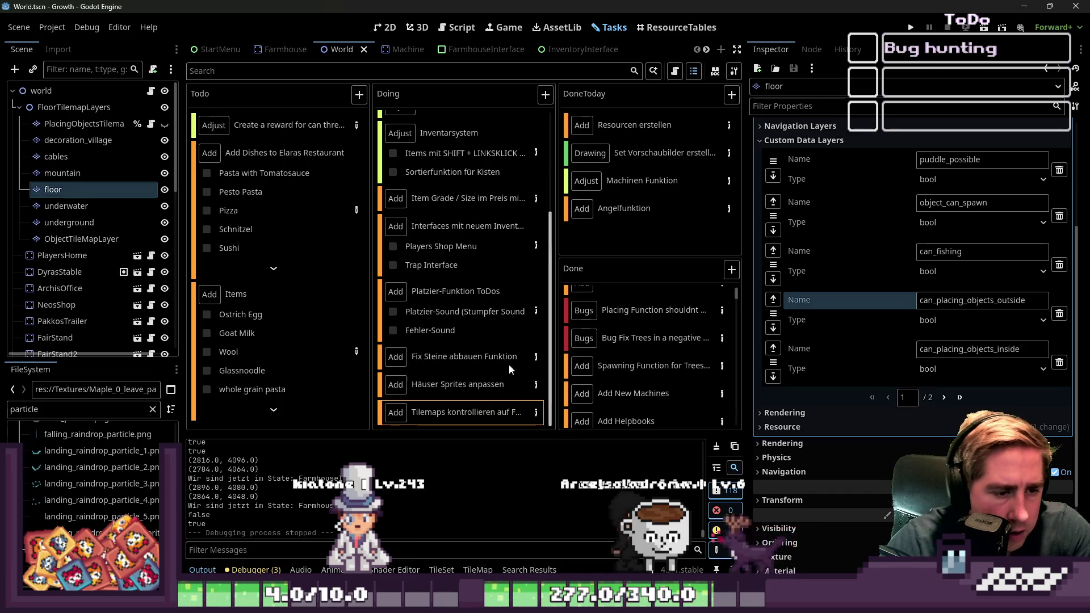
{"action": "left_click", "coordinate": [537, 413]}
- Add the step 'Für die Angelfunktion: Lake und Fluss unterscheiden' to the tilemap task
{"action": "left_click", "coordinate": [591, 190]}
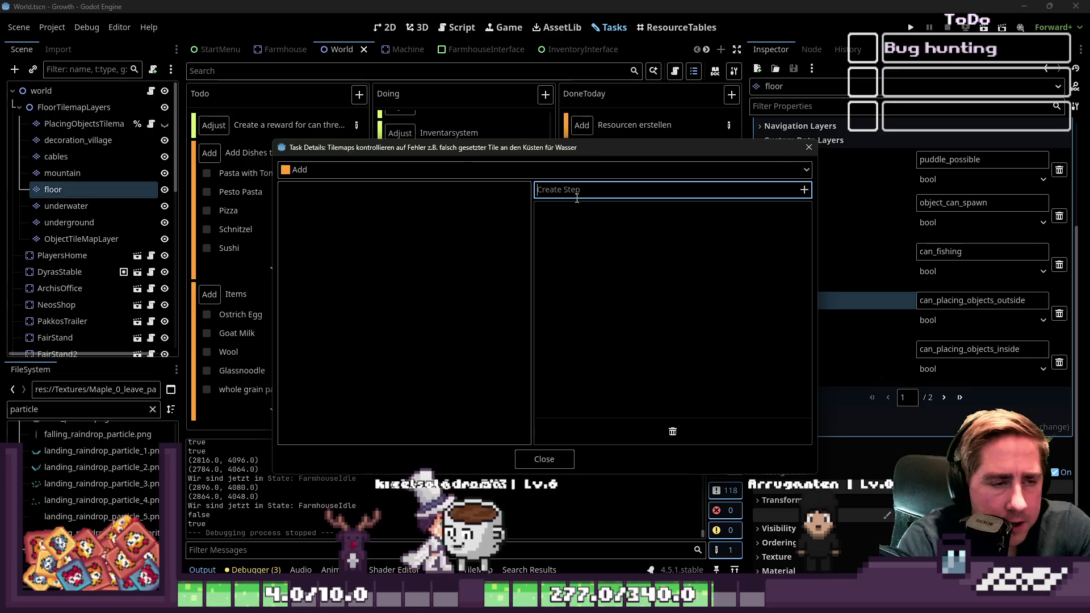
{"action": "type", "text": "Für"}
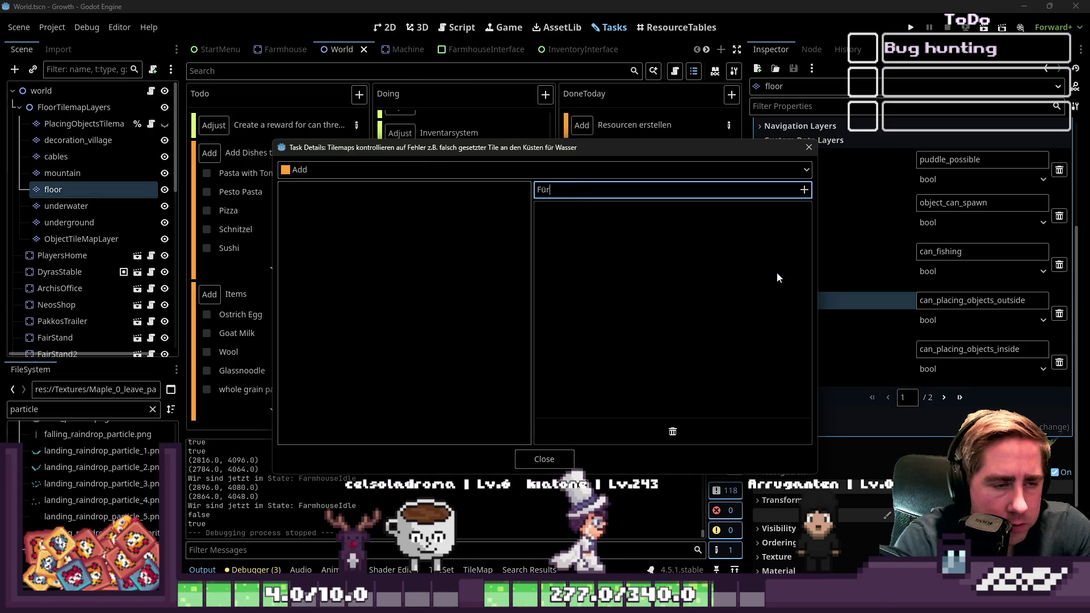
{"action": "type", "text": " die Angelfunktion:"}
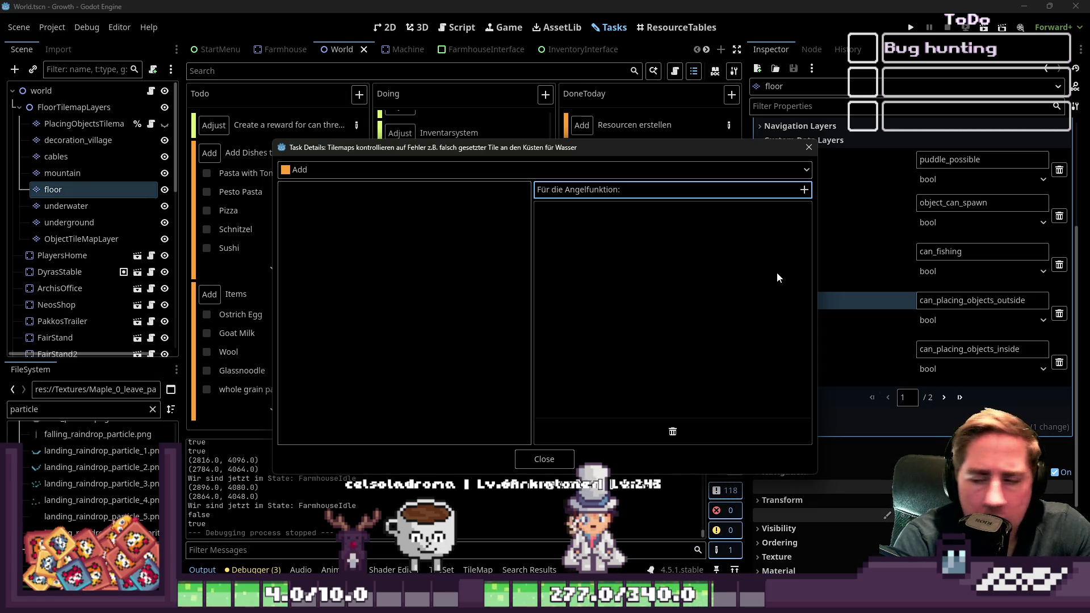
{"action": "type", "text": " Lake und "}
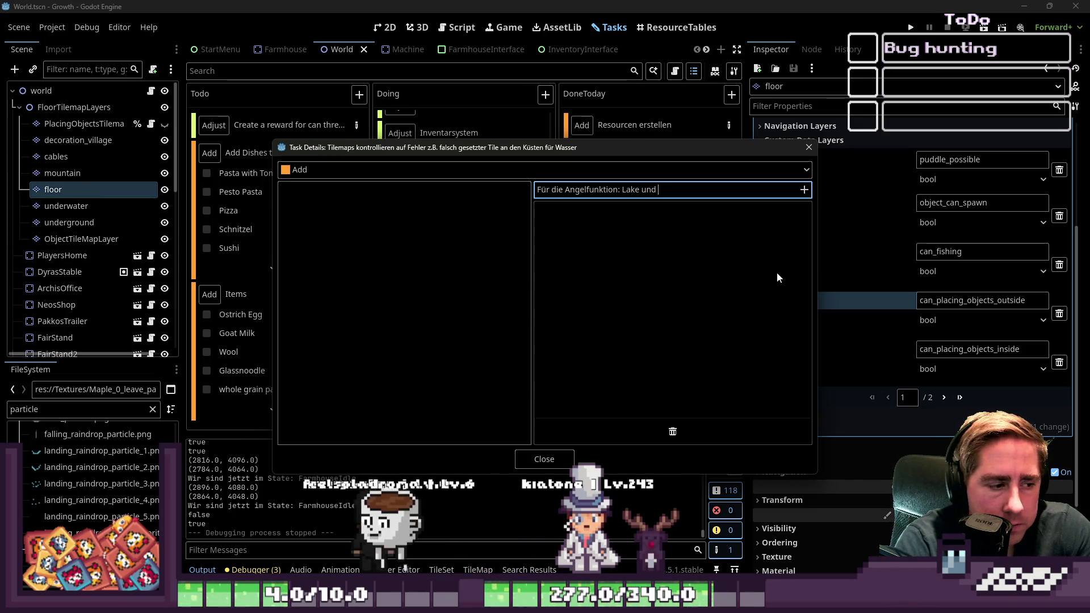
{"action": "type", "text": "Fluss unter"}
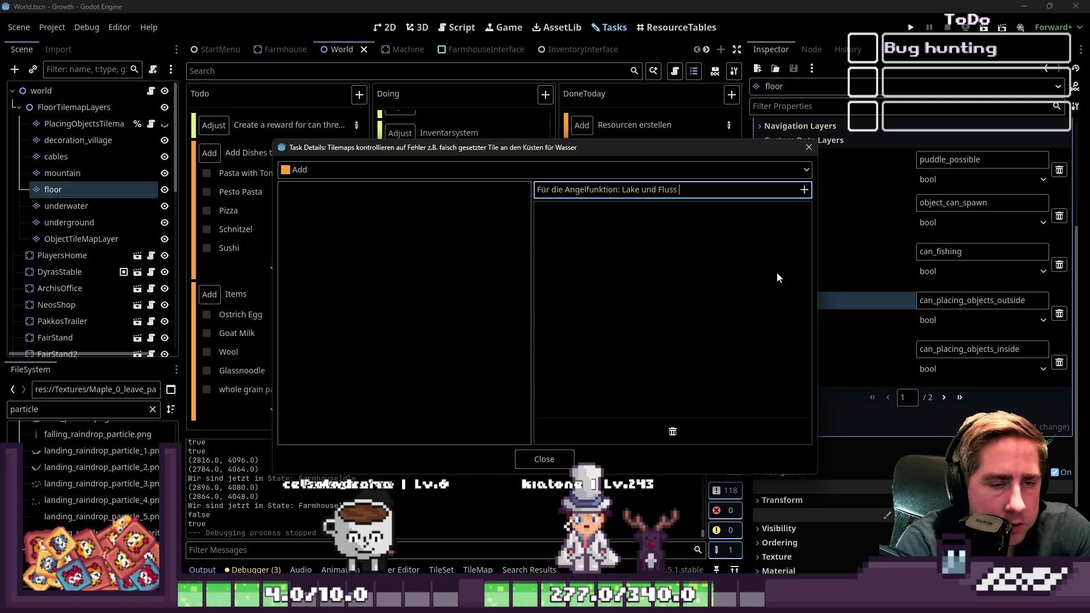
{"action": "type", "text": "scheiden"}
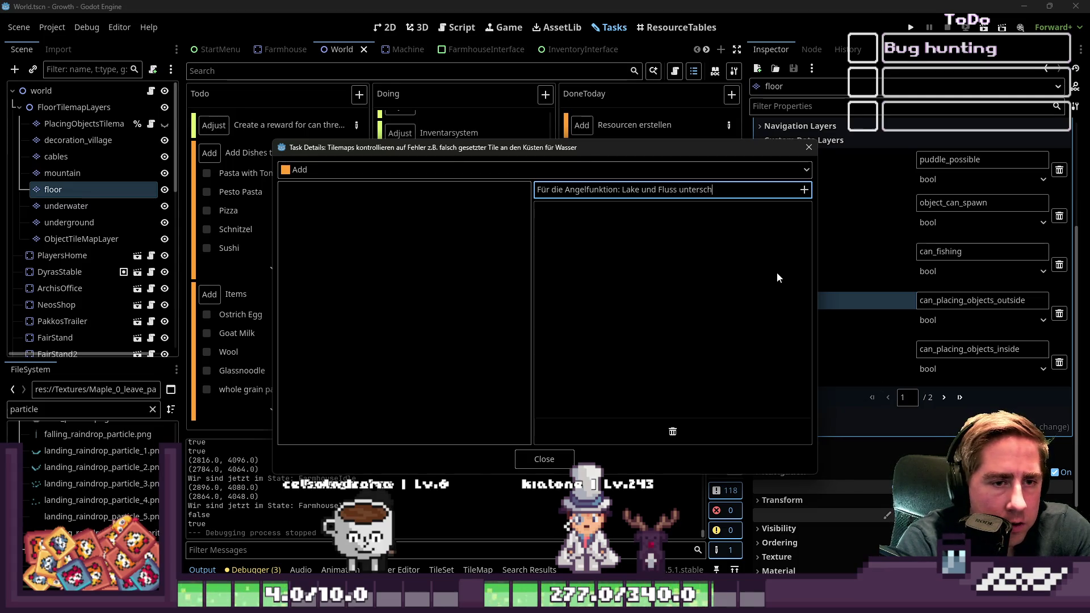
{"action": "key", "text": "Return"}
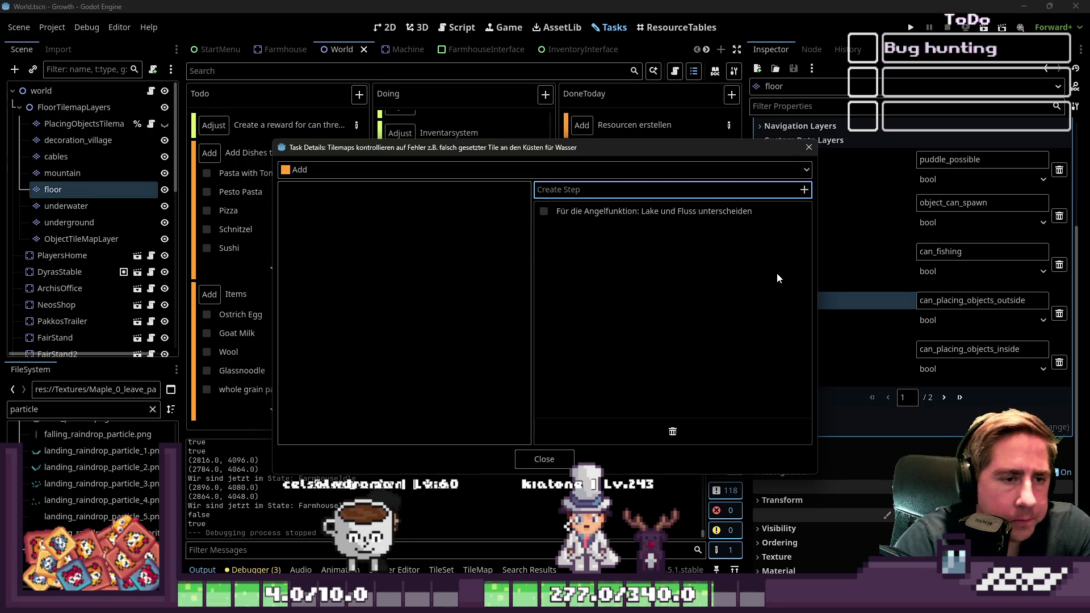
- Close the task details and reopen the Tilemaps kontrollieren task's details
{"action": "left_click", "coordinate": [562, 458]}
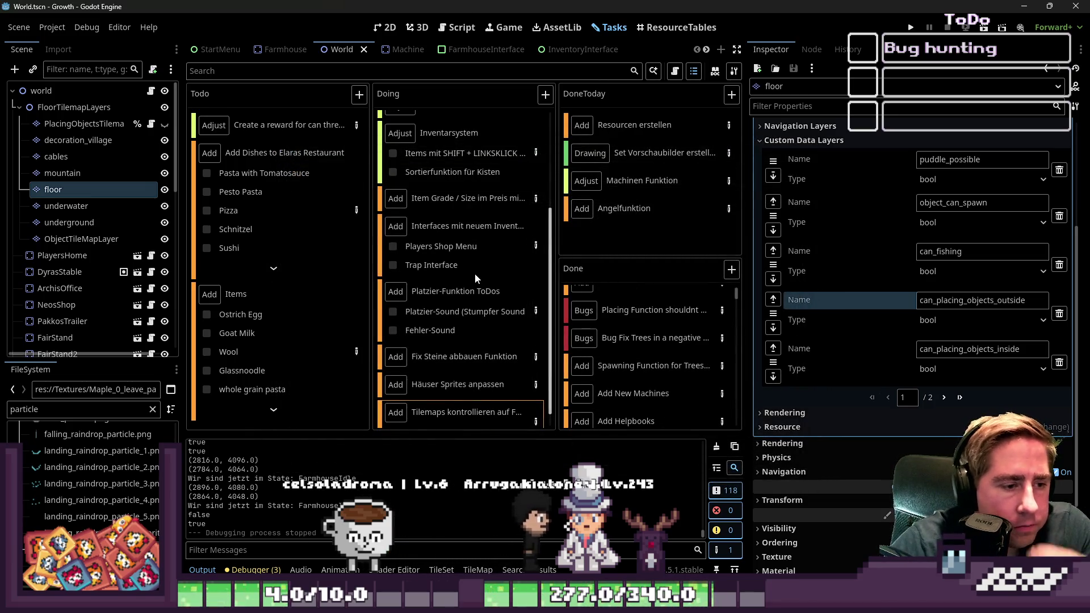
{"action": "scroll", "coordinate": [475, 276], "scroll_direction": "down", "scroll_amount": 1}
{"action": "scroll", "coordinate": [476, 296], "scroll_direction": "down", "scroll_amount": 1}
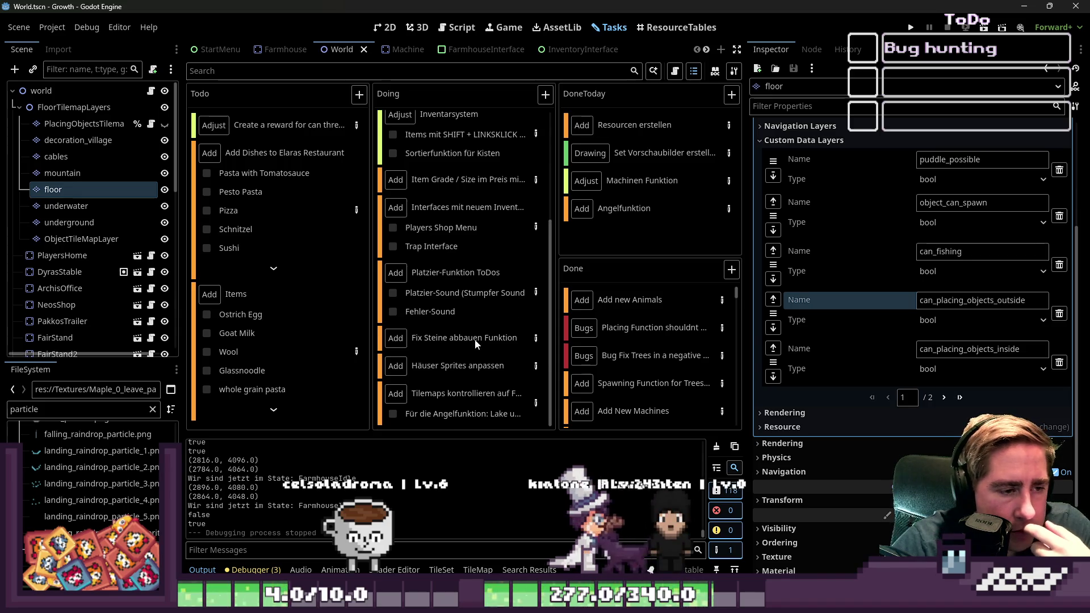
{"action": "mouse_move", "coordinate": [524, 196]}
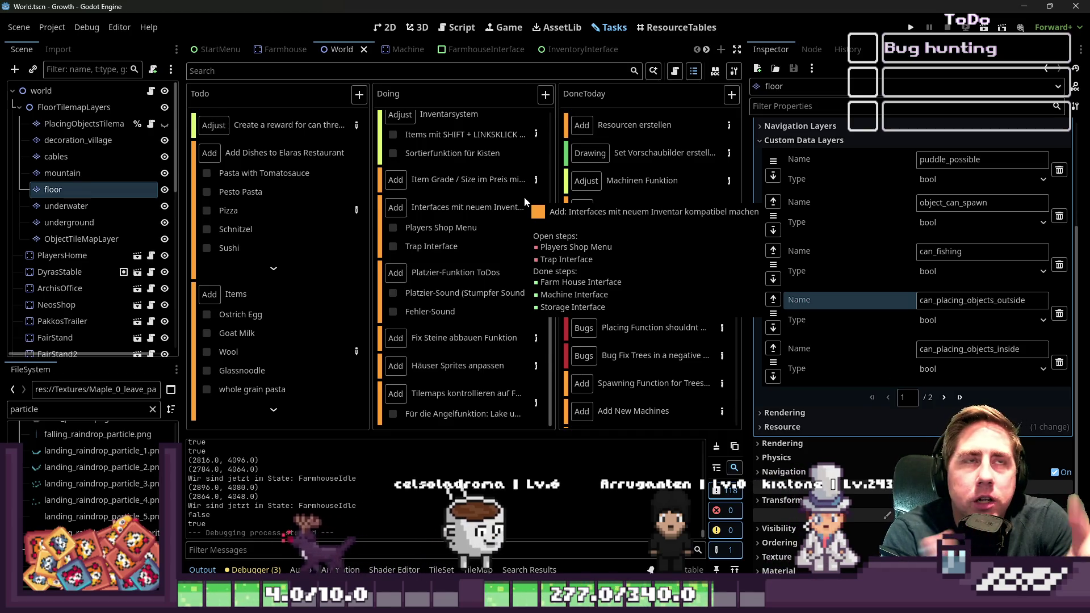
{"action": "double_click", "coordinate": [495, 400]}
{"action": "key", "text": "Return"}
{"action": "left_click", "coordinate": [536, 403]}
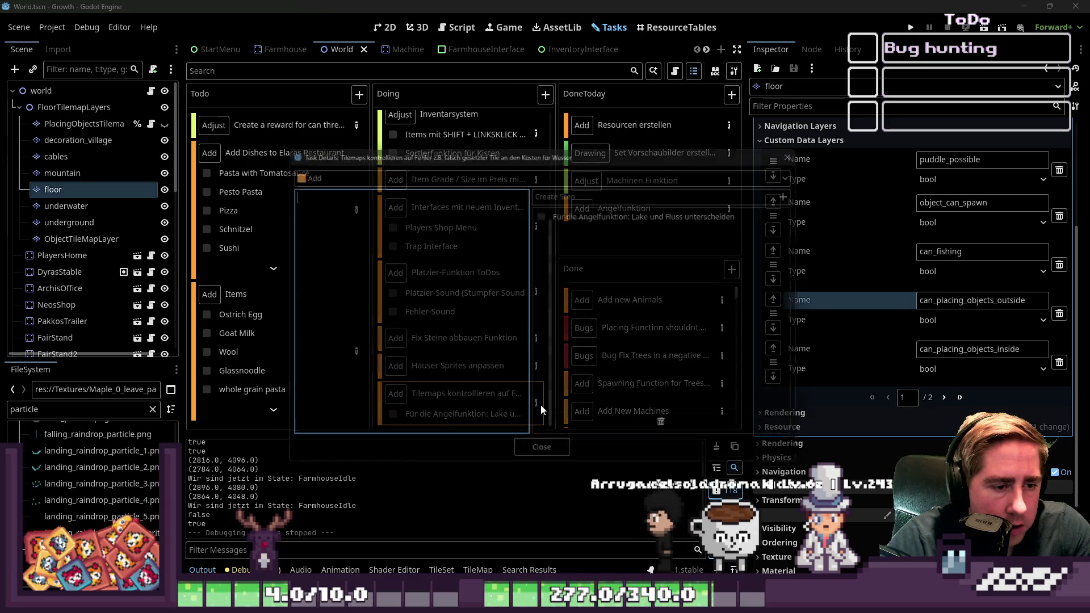
- Add steps for the walk-through mountain collision and the player being too big for Pakkos Haus
{"action": "left_click", "coordinate": [579, 189]}
{"action": "type", "text": "Berg Kollision k"}
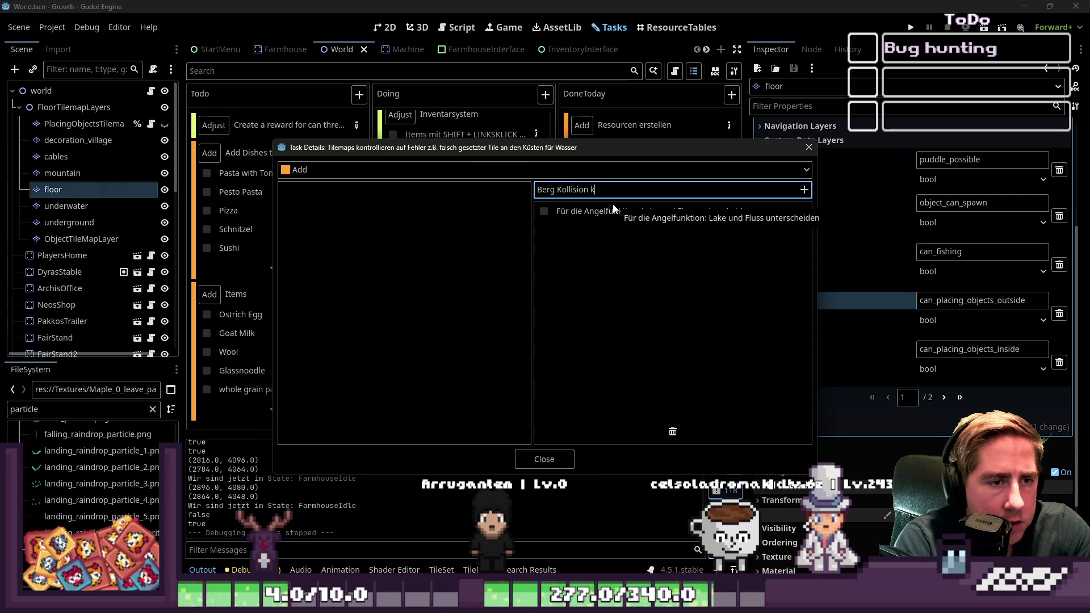
{"action": "type", "text": "nicht."}
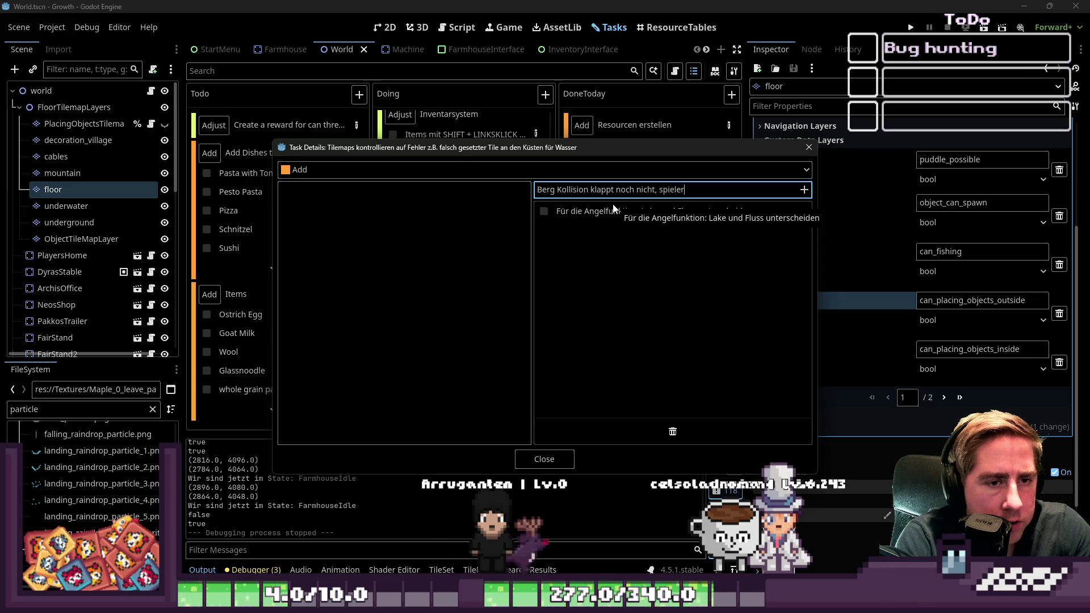
{"action": "type", "text": "t ei"}
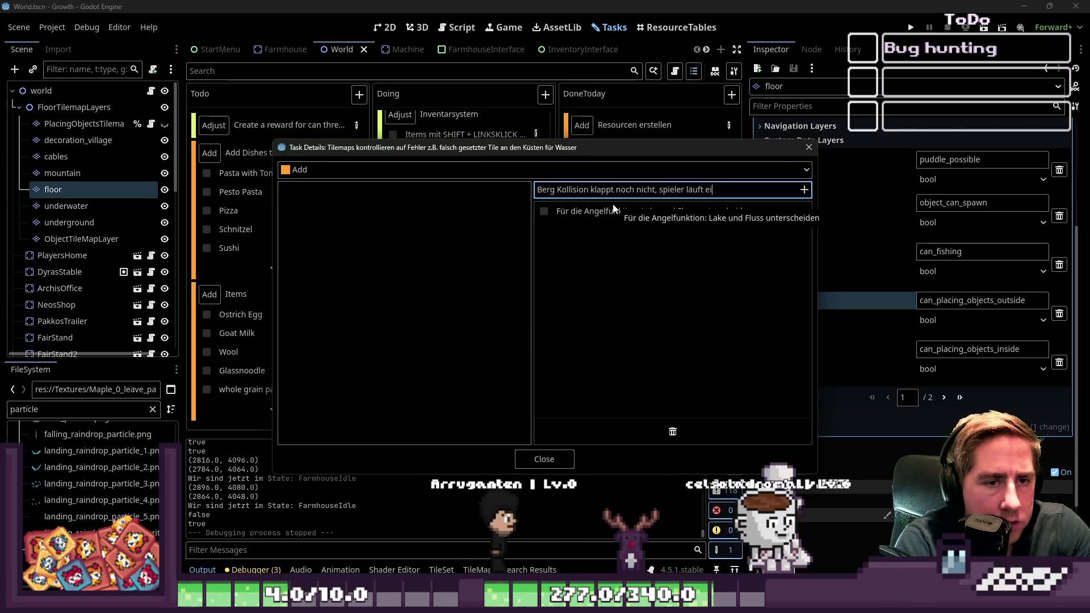
{"action": "type", "text": "nfachurch"}
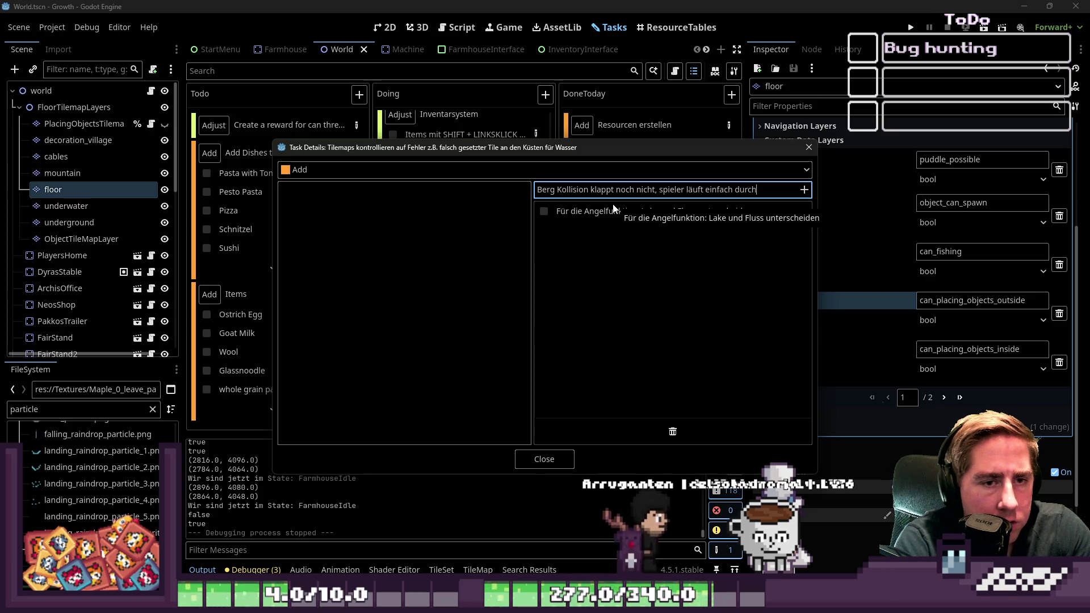
{"action": "key", "text": "Return"}
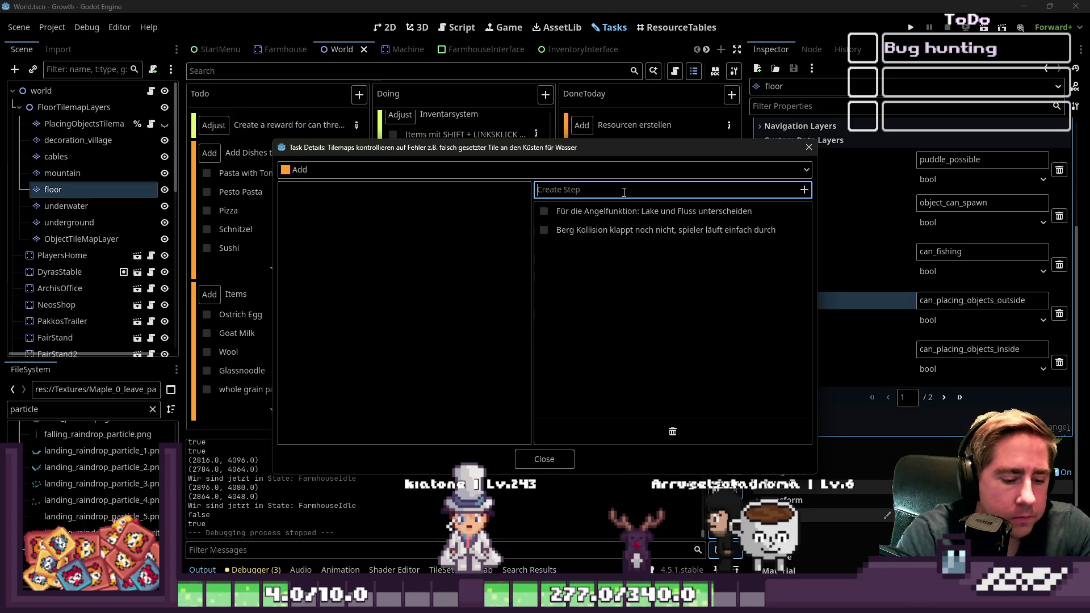
{"action": "type", "text": "Spieler kann nicht in Pa"}
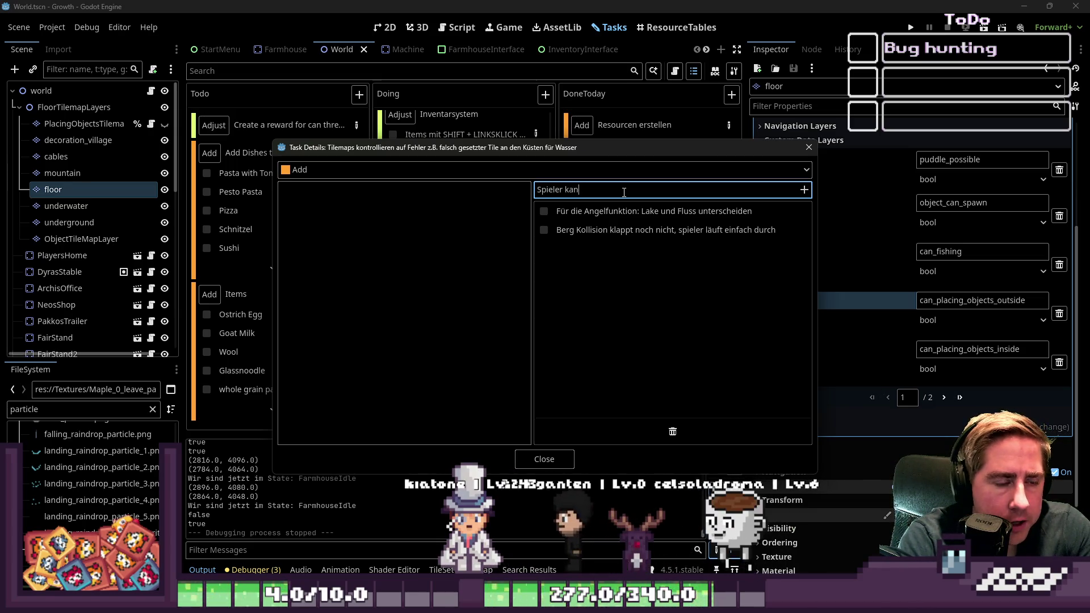
{"action": "type", "text": "kkos h"}
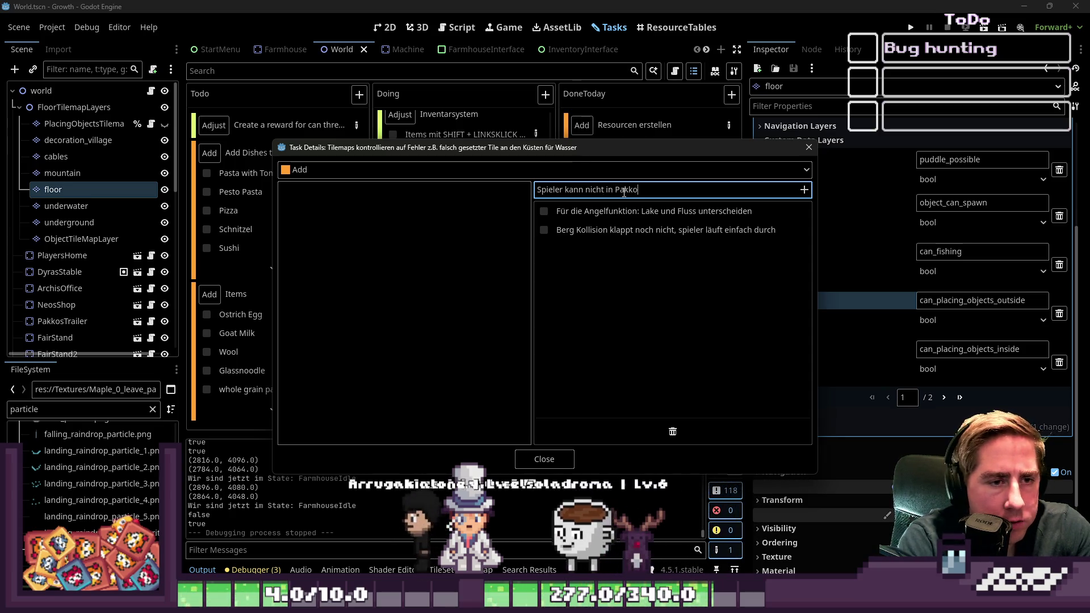
{"action": "key", "text": "BackSpace"}
{"action": "type", "text": "Haus gehen,"}
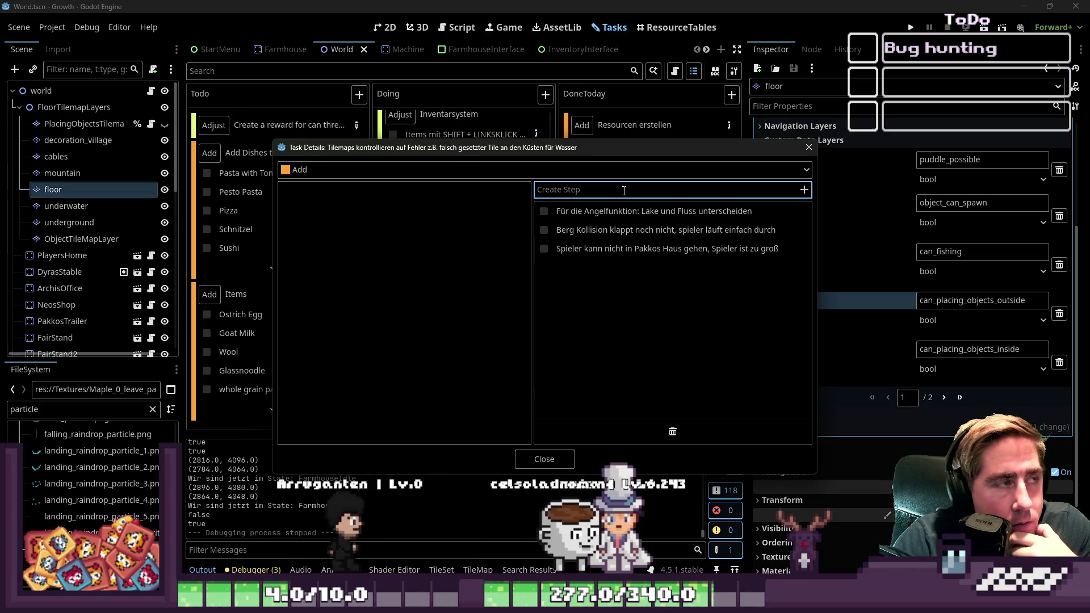
{"action": "type", "text": "NP"}
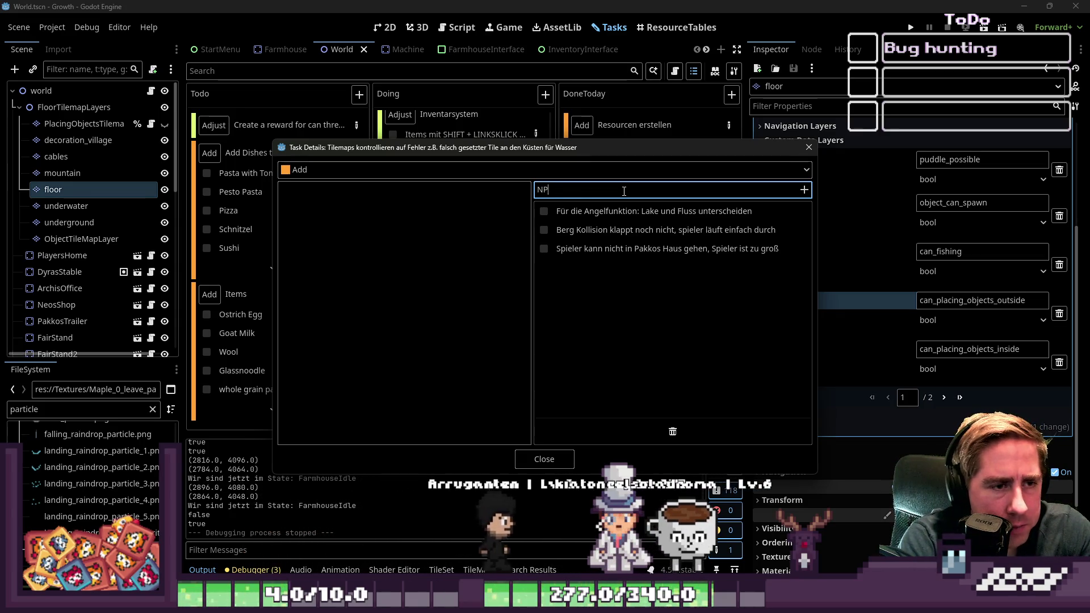
{"action": "type", "text": "Cs anp"}
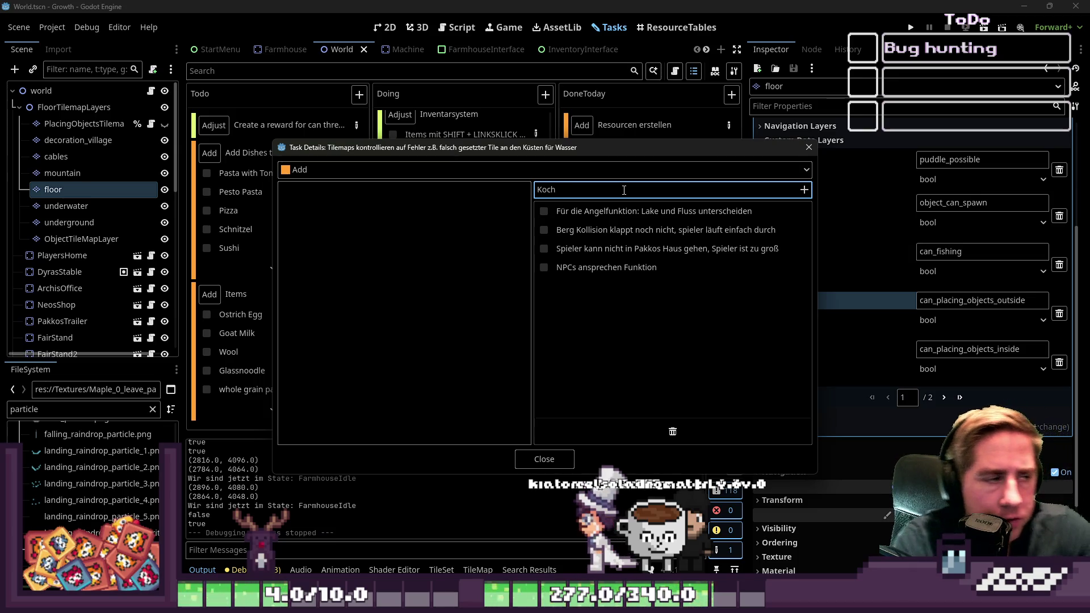
- Add the NPCs ansprechen, Tiere Fangen and Hund Funktion steps, drop a Koch-Funktion draft, and close
{"action": "type", "text": "Funktio"}
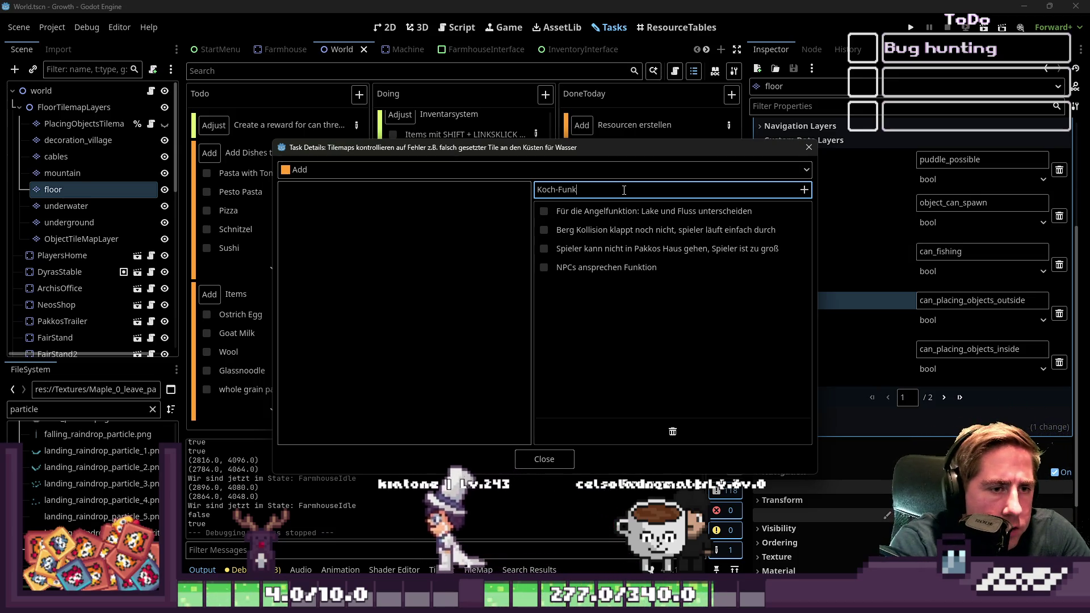
{"action": "key", "text": "ctrl+a"}
{"action": "key", "text": "BackSpace"}
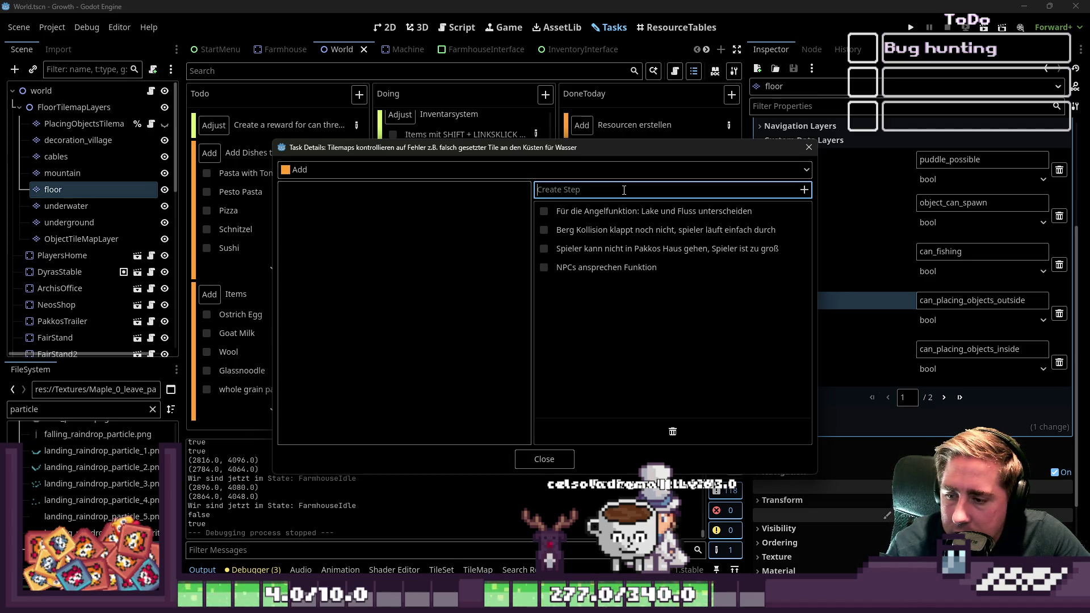
{"action": "type", "text": "Tier"}
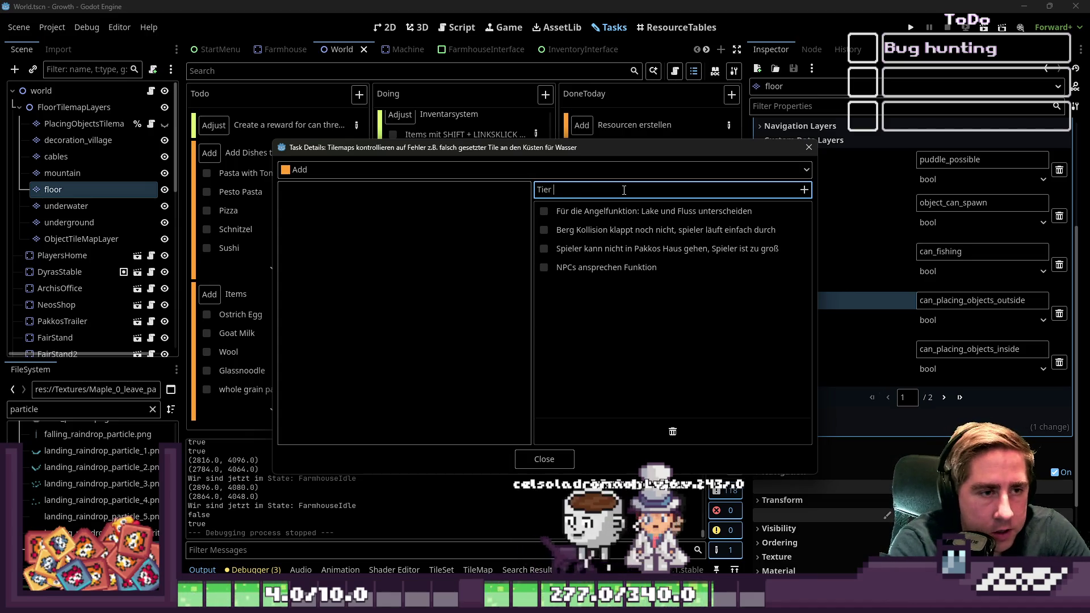
{"action": "type", "text": "e Fangen Funkti"}
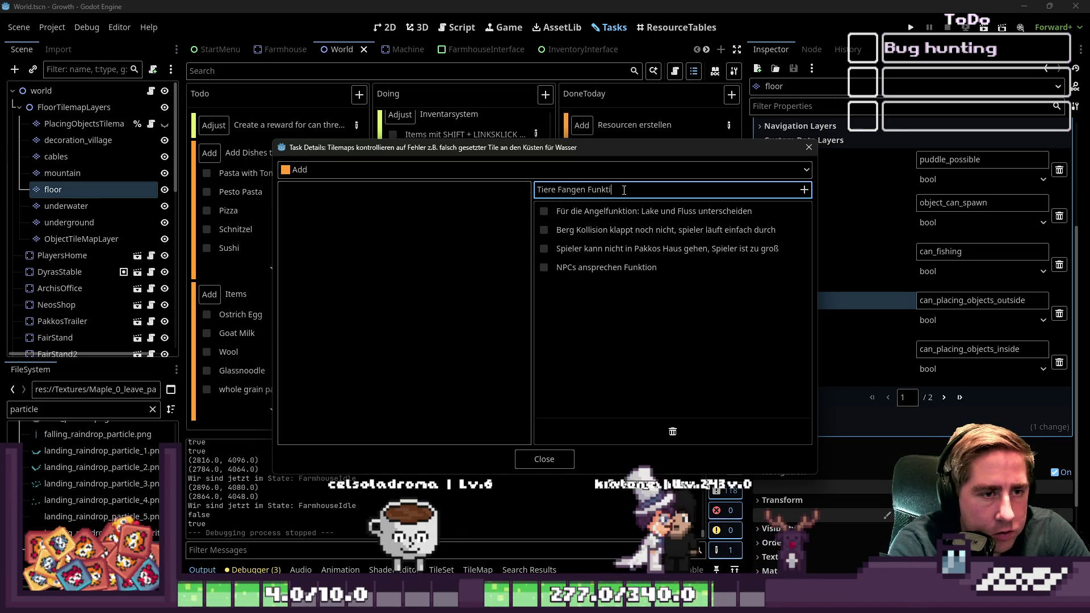
{"action": "type", "text": "on"}
{"action": "key", "text": "Return"}
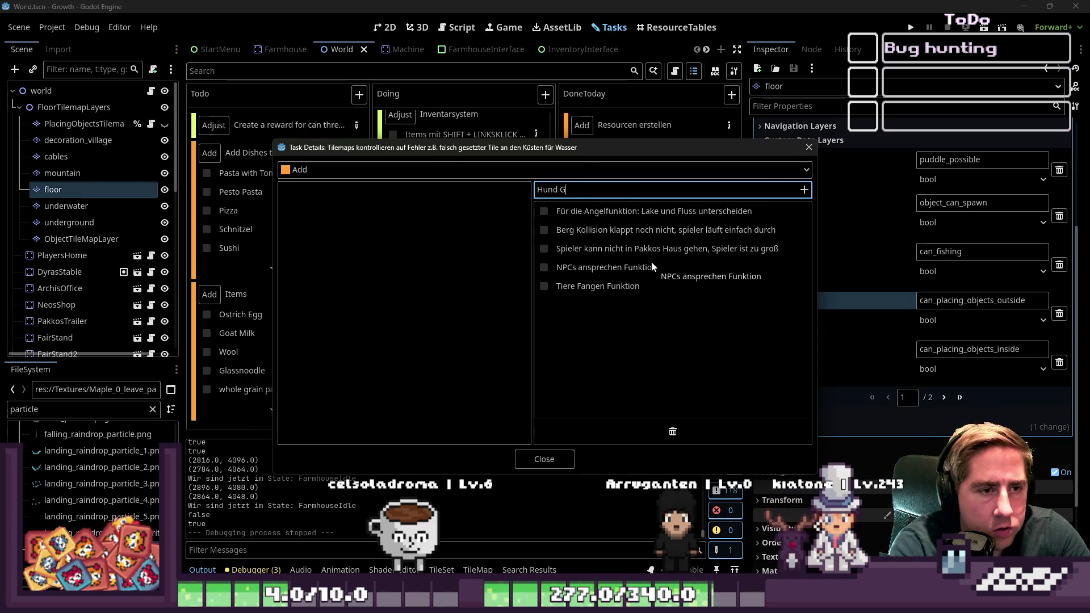
{"action": "type", "text": "ion"}
{"action": "key", "text": "Return"}
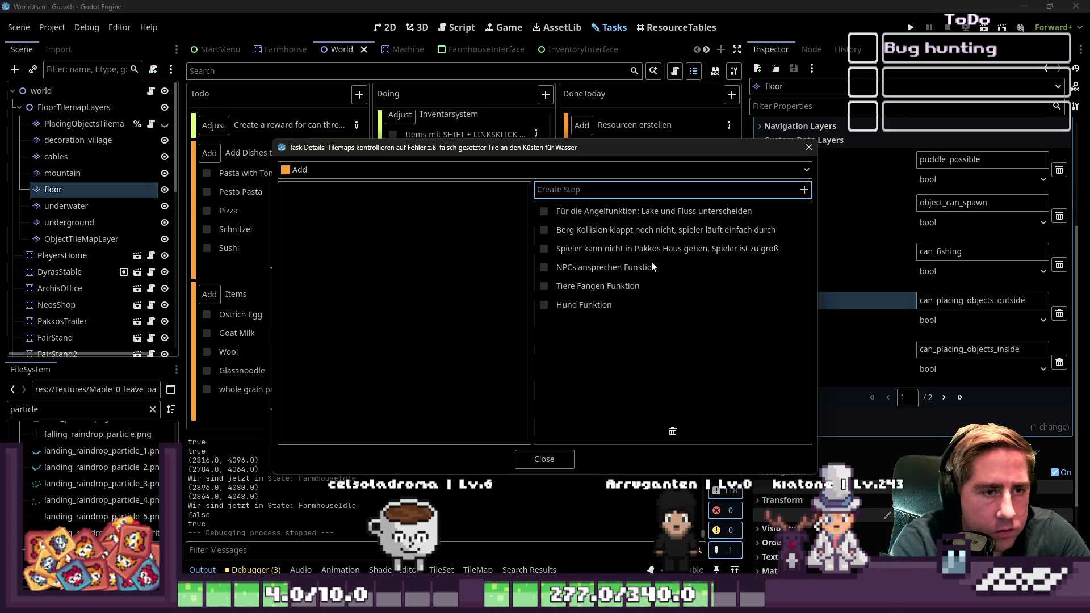
{"action": "left_click", "coordinate": [536, 455]}
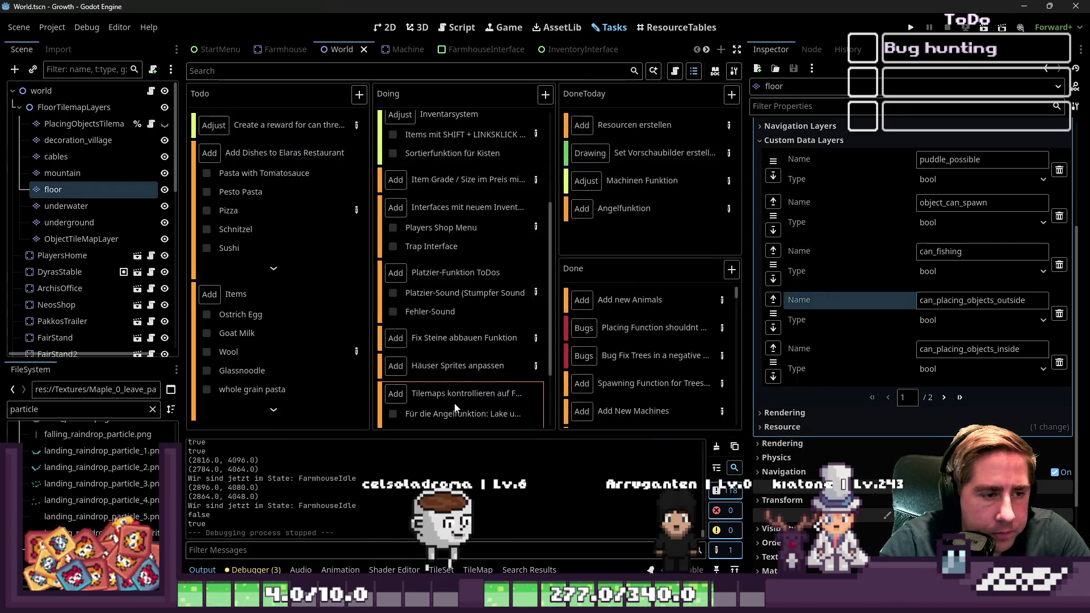
- Rename the Interfaces task to Bug-Fixes and open its details
{"action": "double_click", "coordinate": [462, 197]}
{"action": "key", "text": "Escape"}
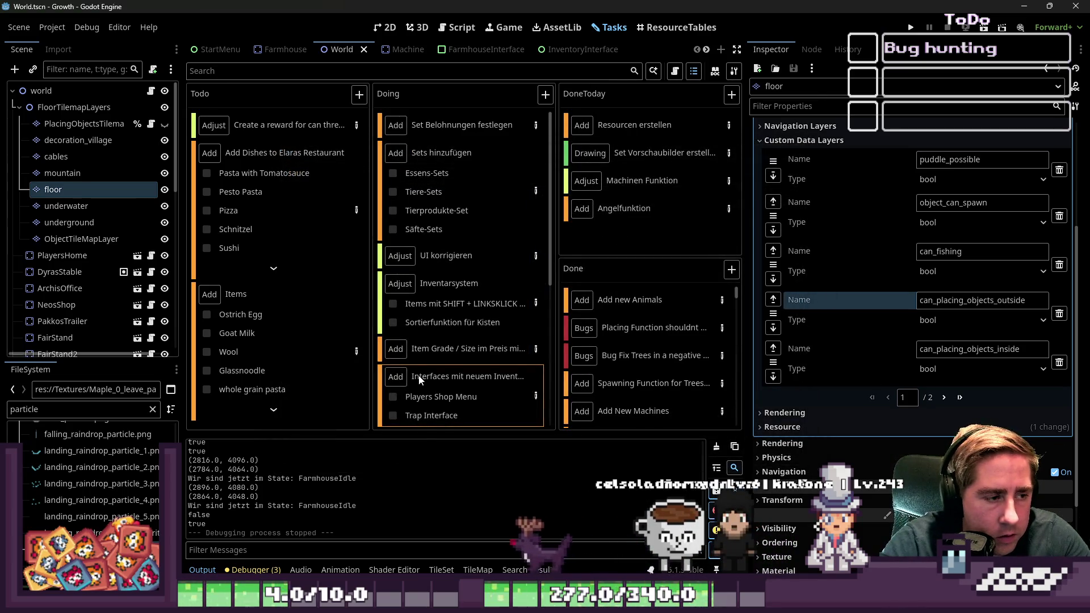
{"action": "right_click", "coordinate": [420, 380]}
{"action": "left_click", "coordinate": [449, 399]}
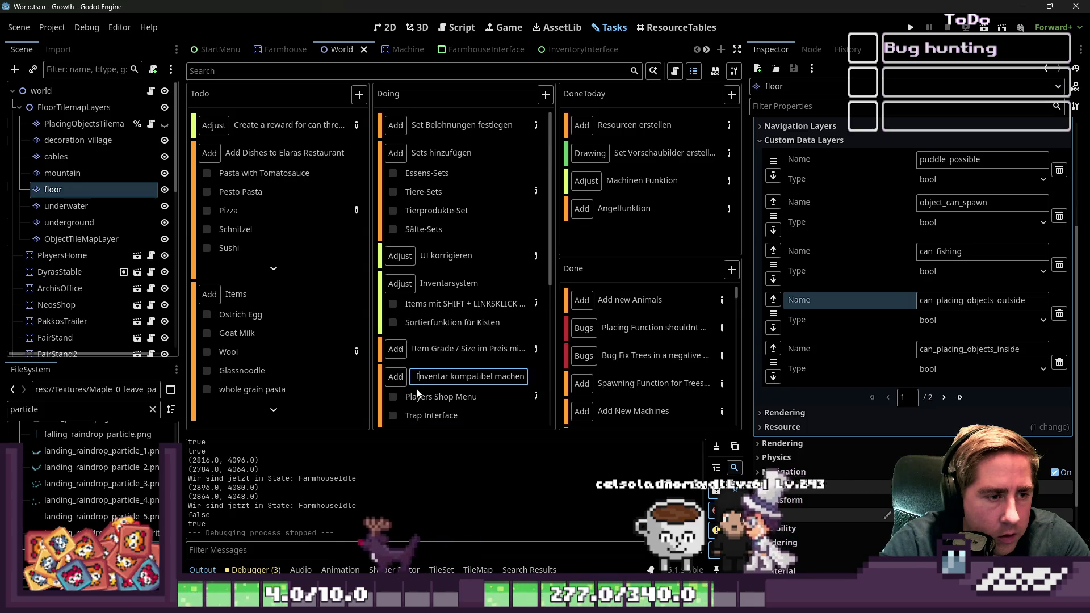
{"action": "key", "text": "ctrl+a"}
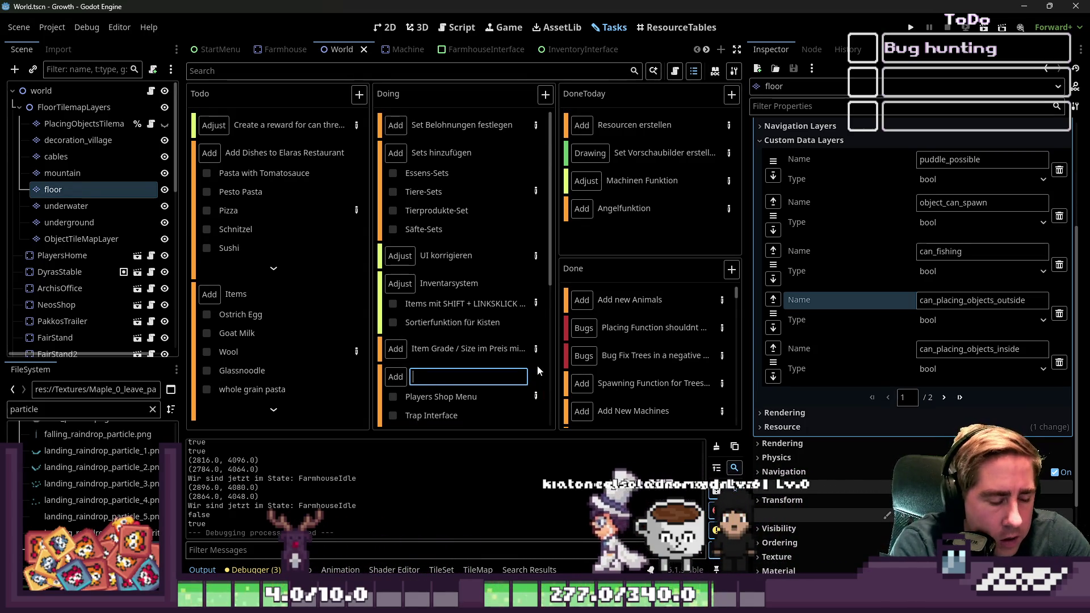
{"action": "type", "text": "Bug-Fixes"}
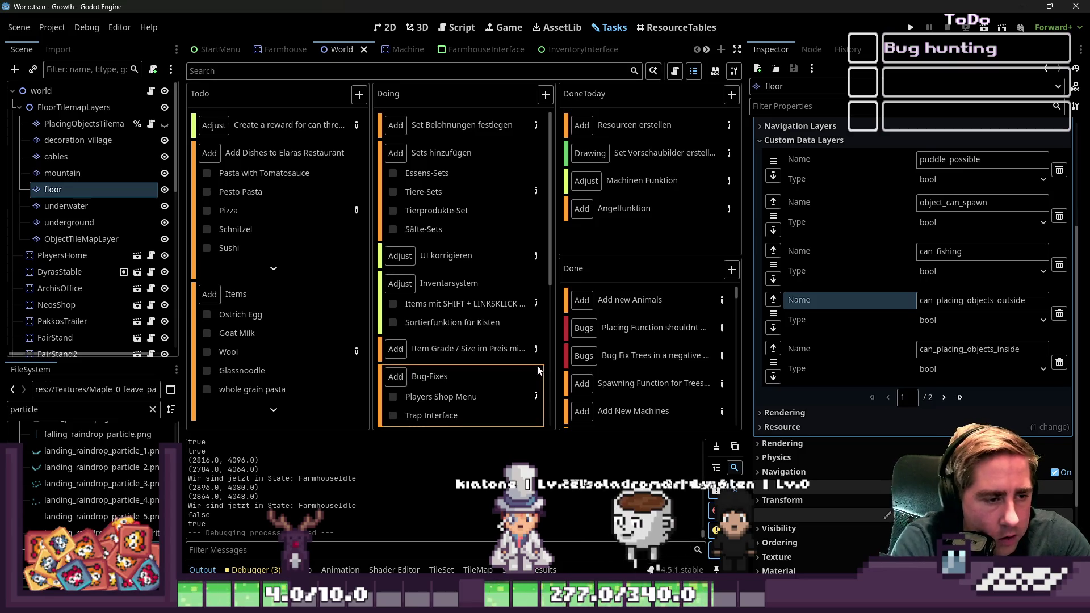
{"action": "double_click", "coordinate": [518, 366]}
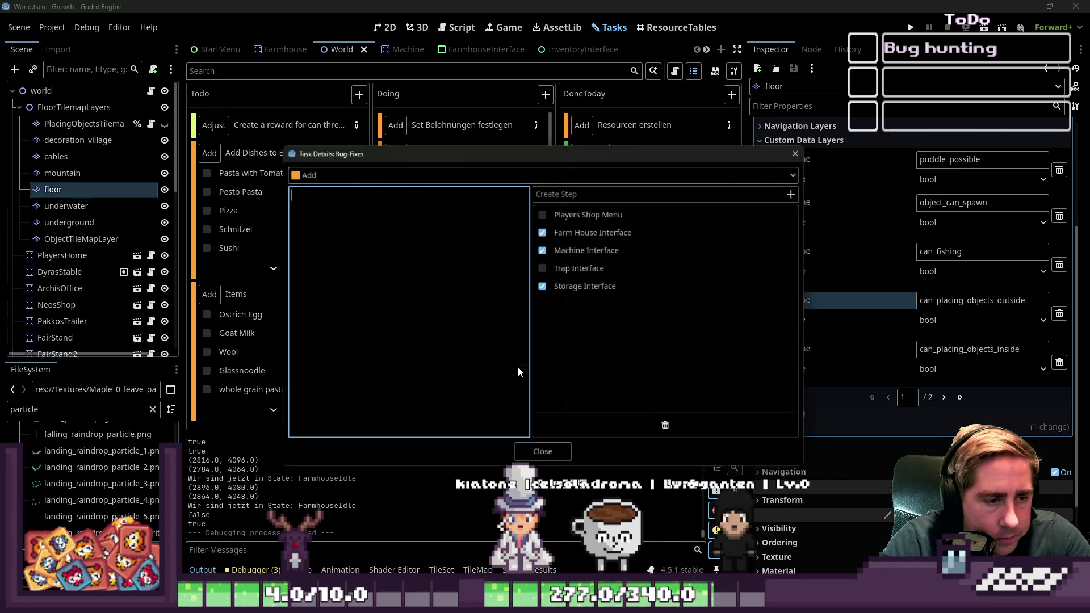
- Close the Bug-Fixes details and open the renamed tilemap task's details
{"action": "left_click", "coordinate": [559, 190]}
{"action": "left_click", "coordinate": [556, 460]}
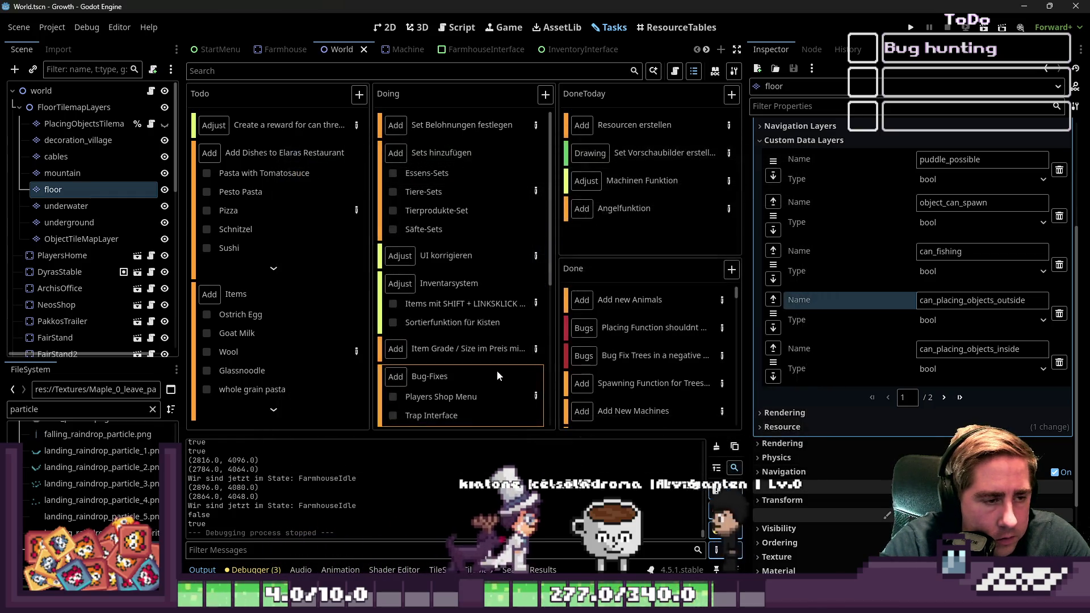
{"action": "scroll", "coordinate": [427, 387], "scroll_direction": "down", "scroll_amount": 5}
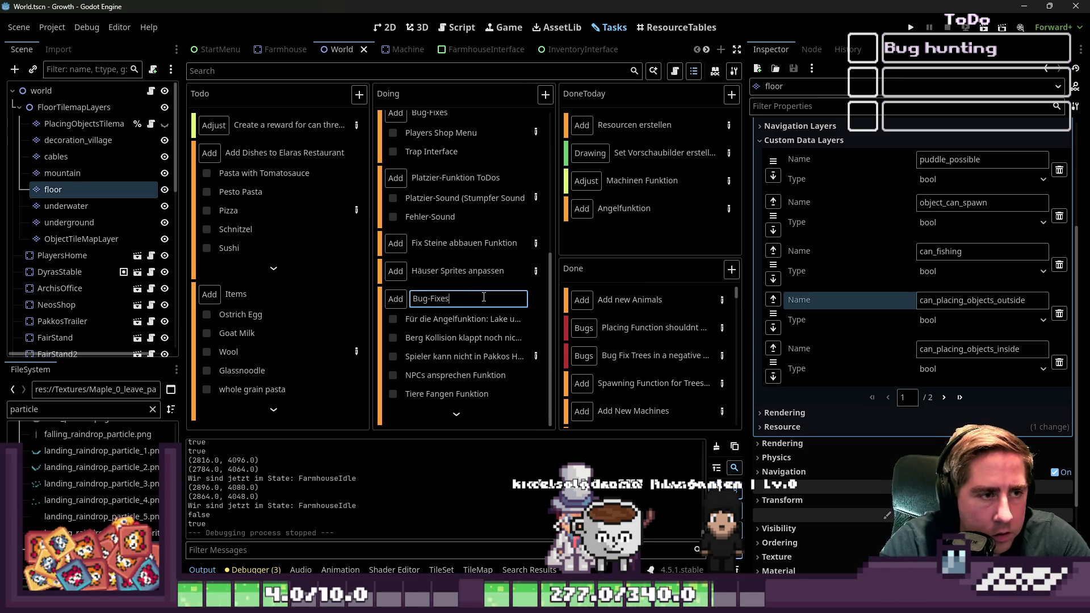
{"action": "double_click", "coordinate": [530, 312]}
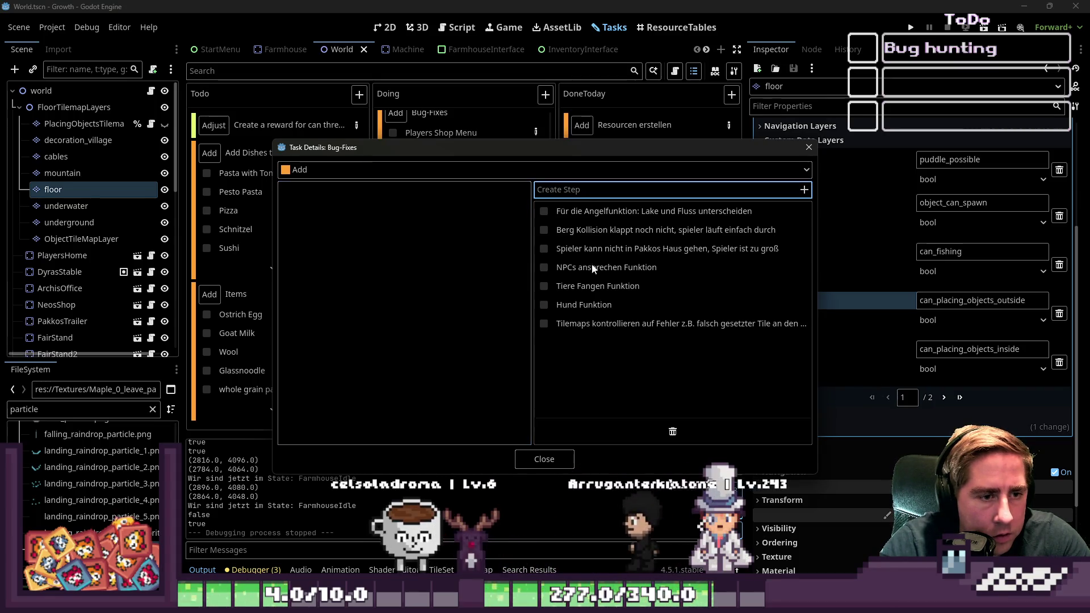
- Close the Bug-Fixes task details and drag the Creator Dashboard window off screen
{"action": "left_click", "coordinate": [544, 459]}
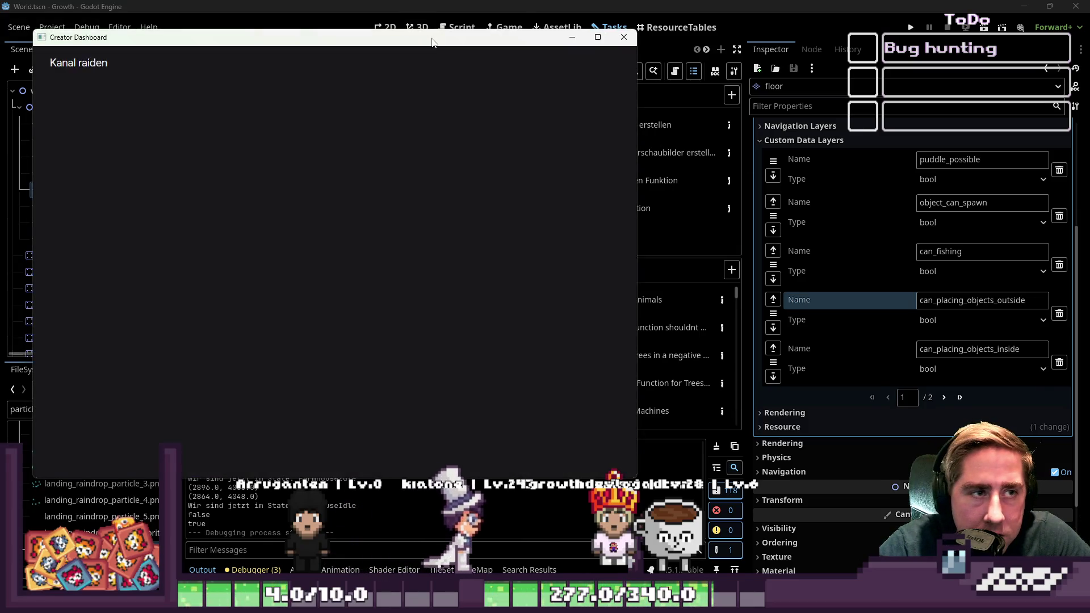
{"action": "left_click_drag", "start_coordinate": [432, 43], "coordinate": [0, 43]}
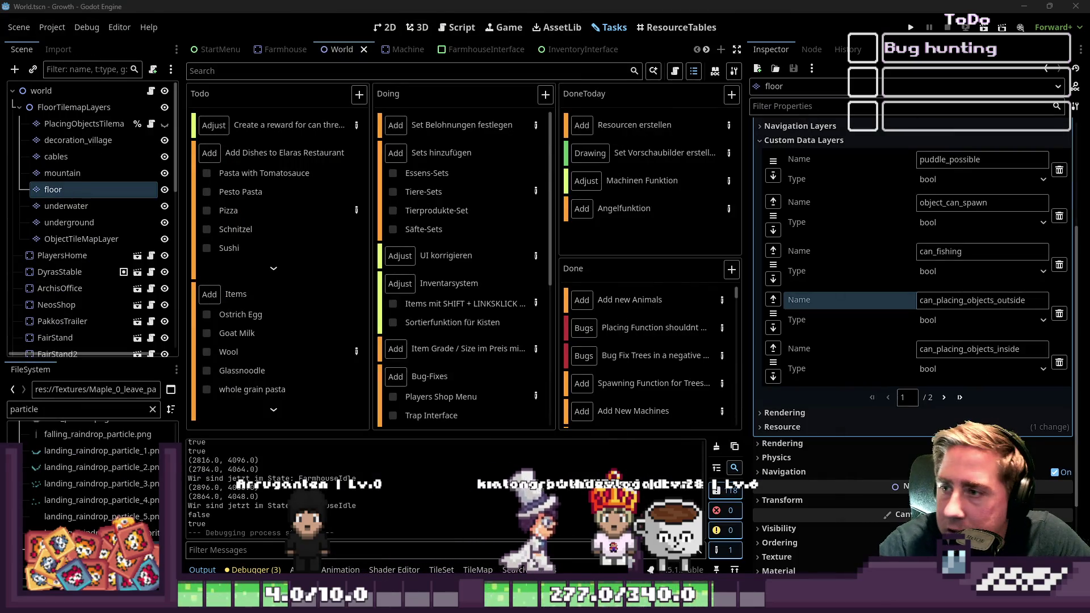